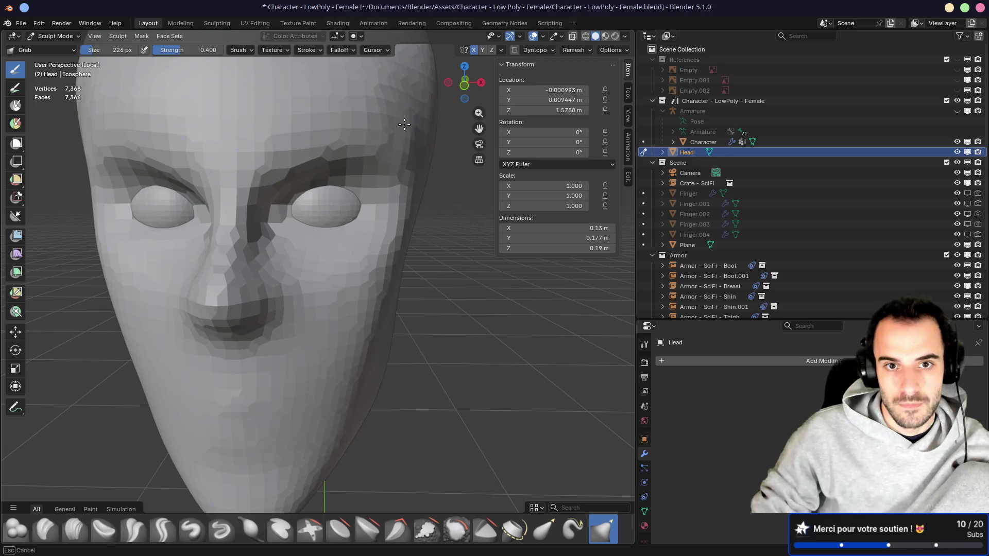
Step: Inspect the head from several sides, then pull the nose tip down with a 336 px Grab brush
{"action": "mouse_move", "coordinate": [393, 137]}
{"action": "middle_mouse_down"}
{"action": "mouse_move", "coordinate": [342, 155]}
{"action": "mouse_move", "coordinate": [287, 144]}
{"action": "mouse_move", "coordinate": [364, 121]}
{"action": "mouse_move", "coordinate": [412, 148]}
{"action": "middle_mouse_up"}
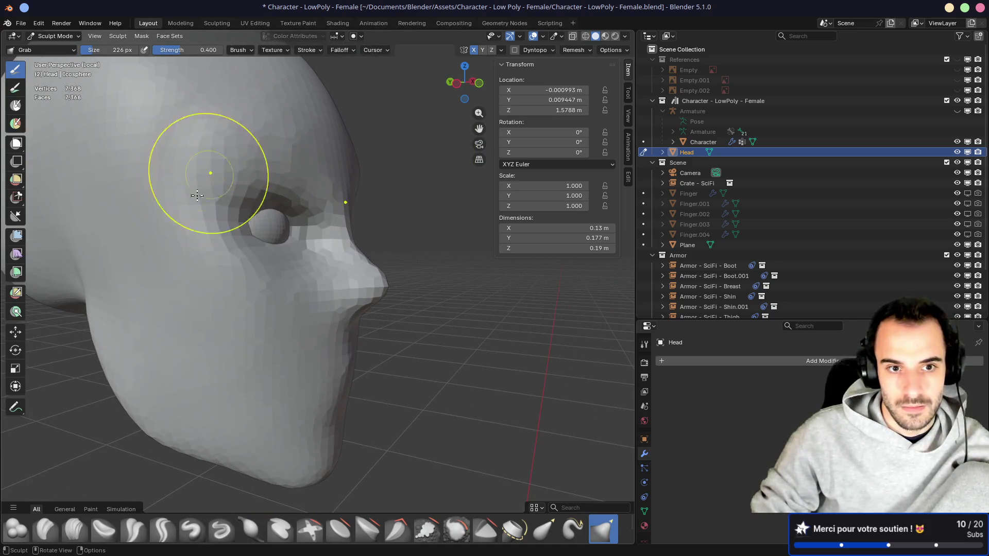
{"action": "mouse_move", "coordinate": [203, 287]}
{"action": "middle_mouse_down"}
{"action": "mouse_move", "coordinate": [154, 283]}
{"action": "mouse_move", "coordinate": [194, 320]}
{"action": "middle_mouse_up"}
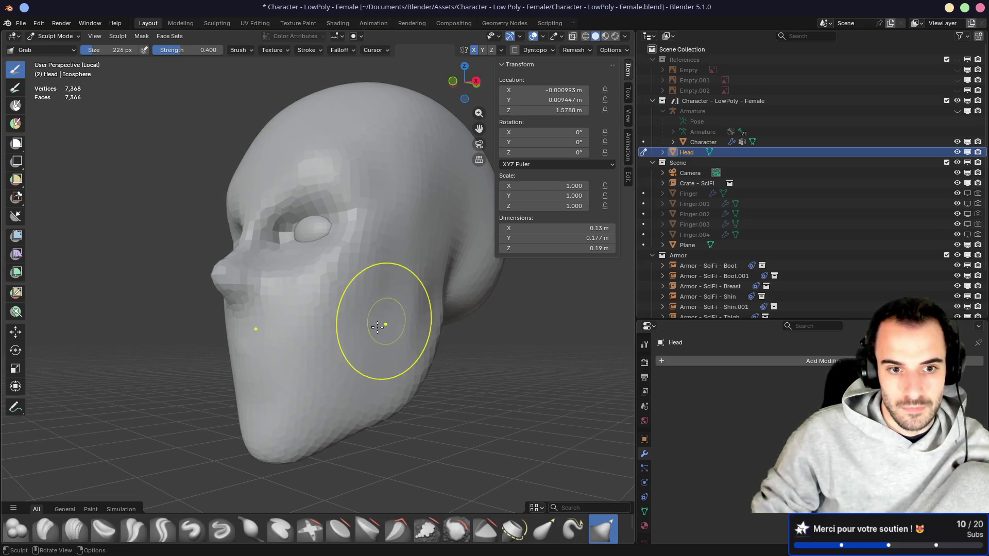
{"action": "mouse_move", "coordinate": [254, 386]}
{"action": "middle_mouse_down"}
{"action": "mouse_move", "coordinate": [301, 357]}
{"action": "mouse_move", "coordinate": [353, 380]}
{"action": "middle_mouse_up"}
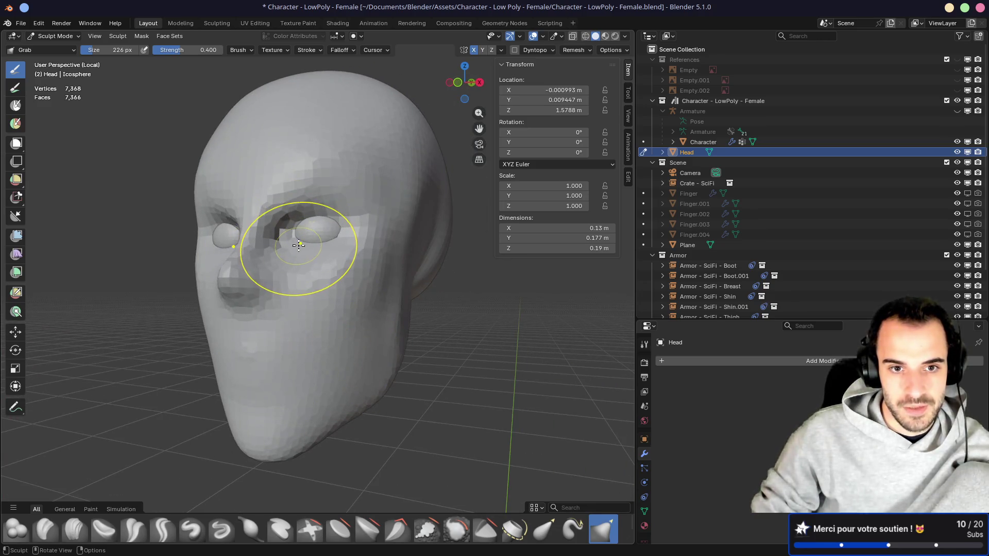
{"action": "key", "text": "KP_1"}
{"action": "key", "text": "KP_3"}
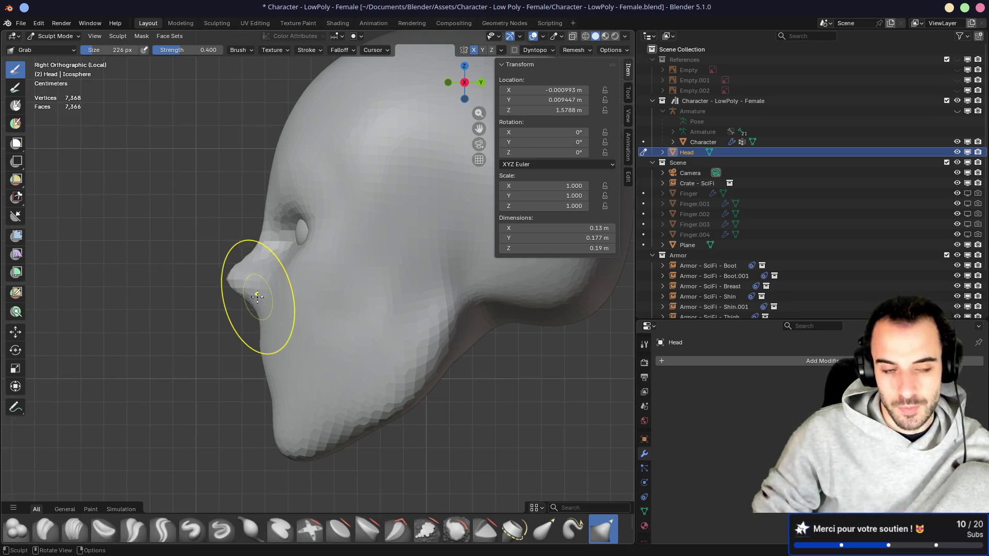
{"action": "key", "text": "f"}
{"action": "left_click_drag", "start_coordinate": [245, 295], "coordinate": [260, 340]}
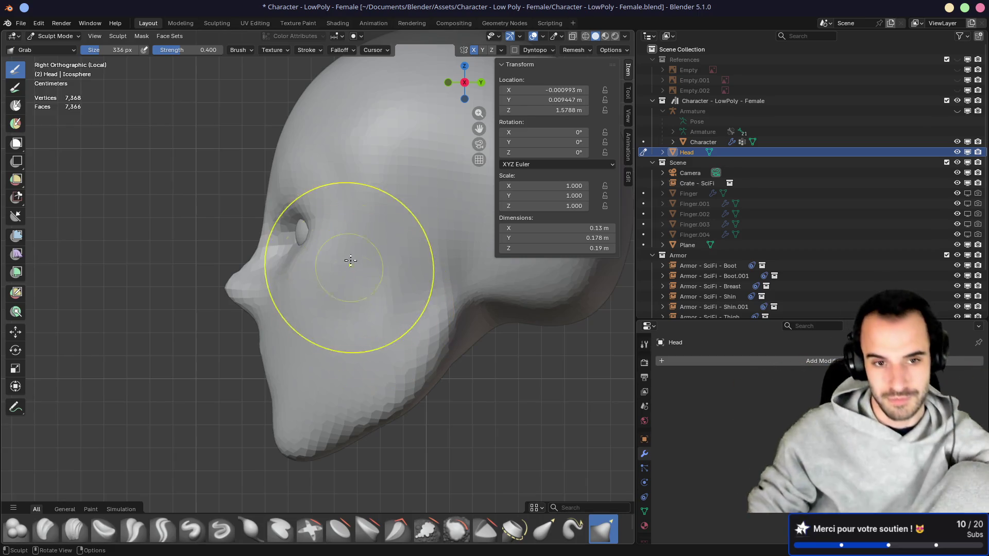
Step: Pull the mesh around the eye socket into shape with the Grab brush
{"action": "mouse_move", "coordinate": [327, 261]}
{"action": "middle_mouse_down"}
{"action": "mouse_move", "coordinate": [347, 278]}
{"action": "mouse_move", "coordinate": [375, 276]}
{"action": "middle_mouse_up"}
{"action": "mouse_move", "coordinate": [376, 276]}
{"action": "left_mouse_down"}
{"action": "mouse_move", "coordinate": [309, 247]}
{"action": "mouse_move", "coordinate": [327, 261]}
{"action": "mouse_move", "coordinate": [327, 247]}
{"action": "left_mouse_up"}
{"action": "middle_click_drag", "start_coordinate": [326, 247], "coordinate": [335, 242]}
{"action": "left_click_drag", "start_coordinate": [335, 242], "coordinate": [340, 237]}
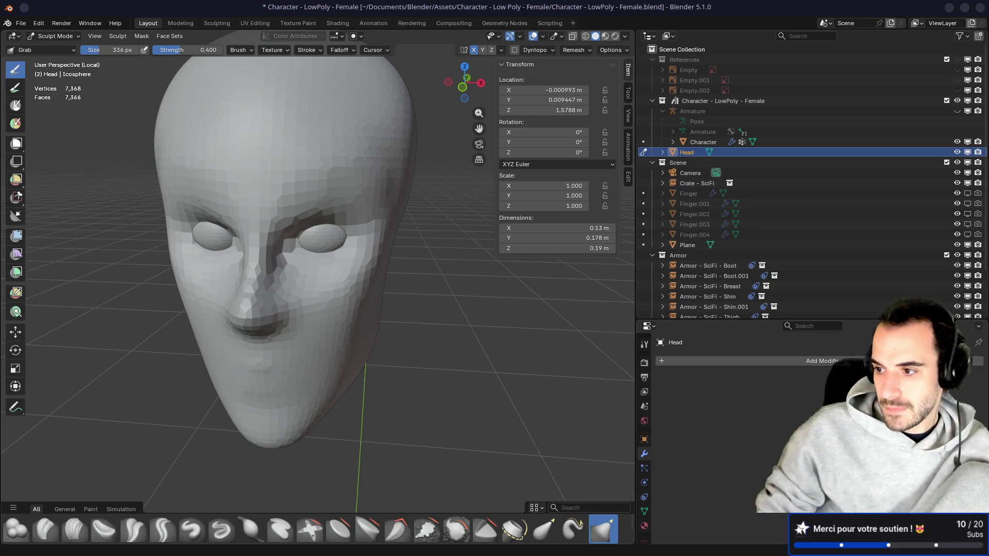
Step: Shrink the Grab brush to 122 px and orbit to a three-quarter side view
{"action": "mouse_move", "coordinate": [326, 326]}
{"action": "middle_mouse_down"}
{"action": "mouse_move", "coordinate": [315, 306]}
{"action": "mouse_move", "coordinate": [338, 323]}
{"action": "mouse_move", "coordinate": [397, 331]}
{"action": "middle_mouse_up"}
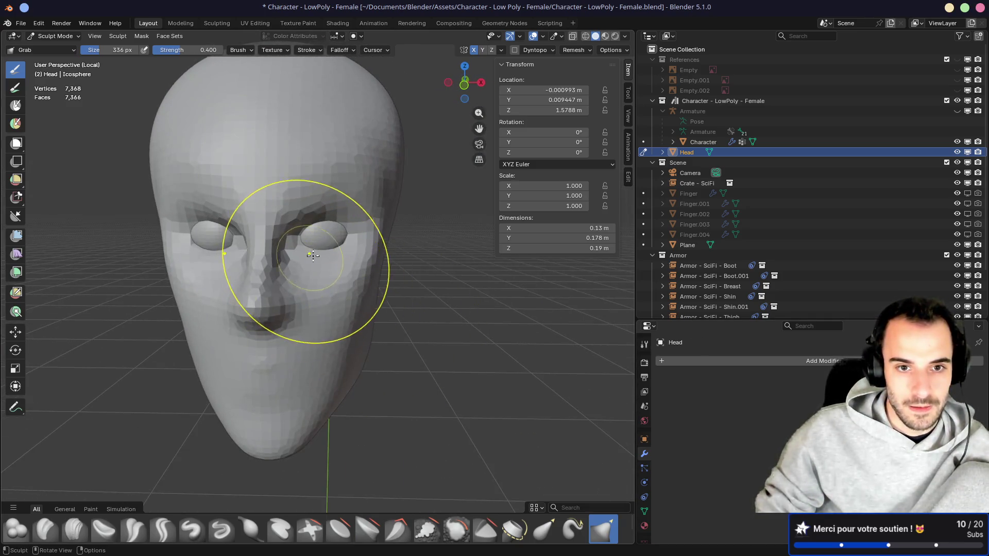
{"action": "key", "text": "f"}
{"action": "left_click", "coordinate": [287, 213]}
{"action": "mouse_move", "coordinate": [287, 214]}
{"action": "middle_mouse_down"}
{"action": "mouse_move", "coordinate": [268, 211]}
{"action": "mouse_move", "coordinate": [330, 211]}
{"action": "middle_mouse_up"}
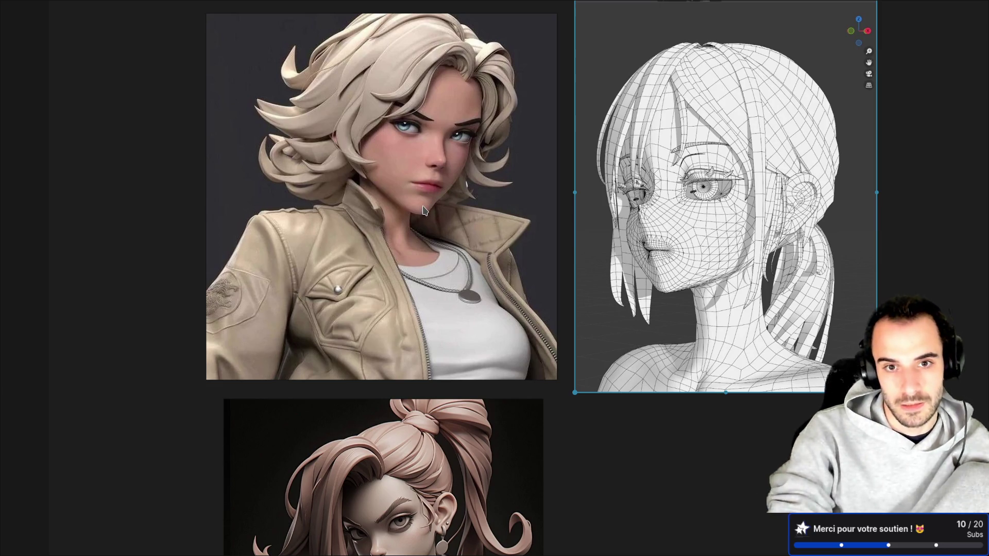
Step: Zoom in on the reference character's chin and neck, then switch back to Blender
{"action": "scroll", "coordinate": [408, 224], "scroll_direction": "up", "scroll_amount": 5}
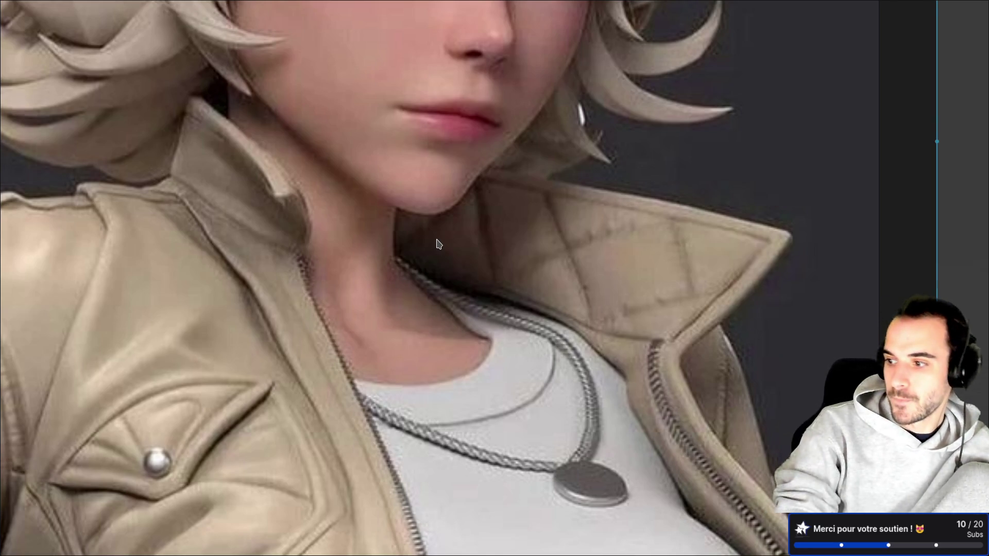
{"action": "key", "text": "ctrl+alt+Right"}
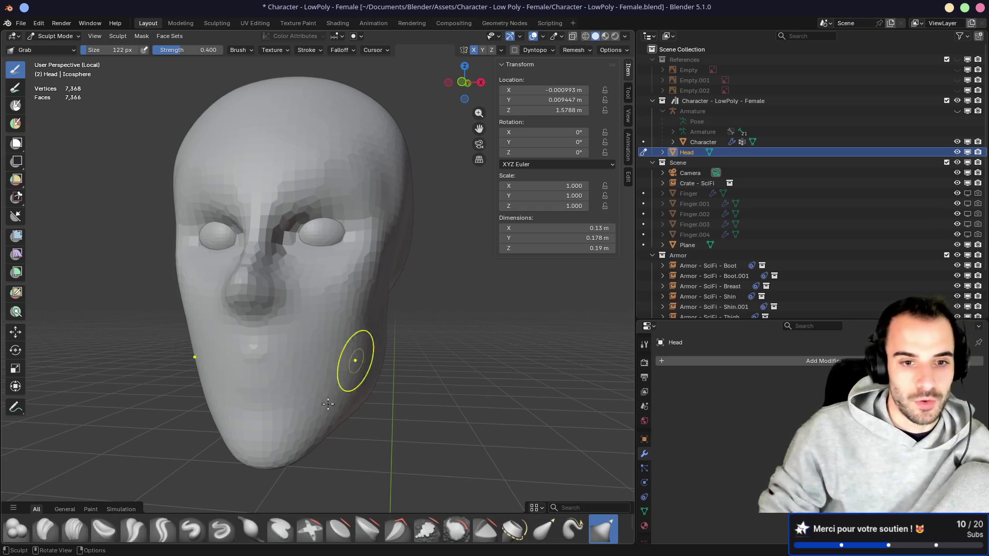
Step: Orbit around the head, then make the eye Sphere the active sculpt object with Alt+Q
{"action": "middle_click_drag", "start_coordinate": [382, 291], "coordinate": [323, 301]}
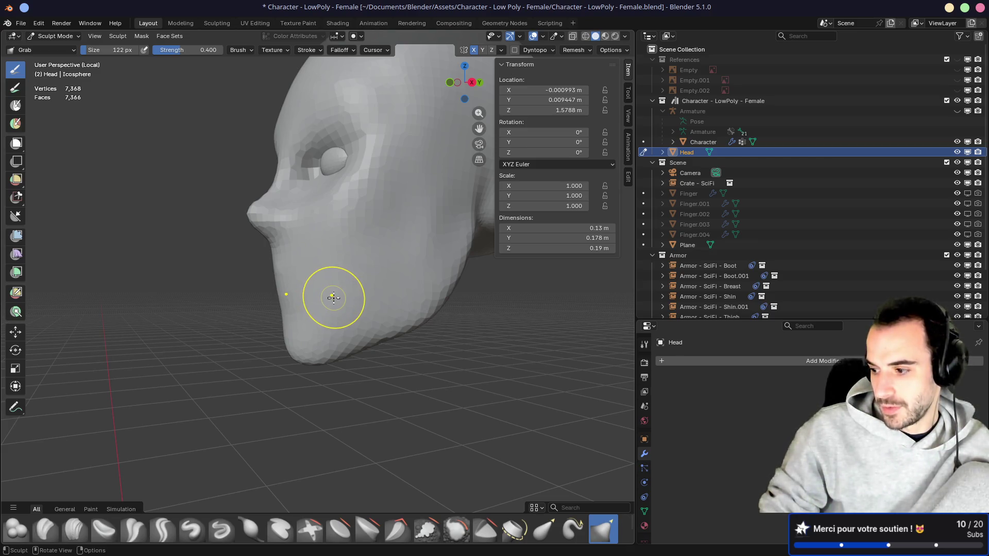
{"action": "mouse_move", "coordinate": [283, 265]}
{"action": "middle_mouse_down"}
{"action": "mouse_move", "coordinate": [331, 261]}
{"action": "mouse_move", "coordinate": [326, 283]}
{"action": "mouse_move", "coordinate": [299, 249]}
{"action": "mouse_move", "coordinate": [354, 232]}
{"action": "mouse_move", "coordinate": [338, 210]}
{"action": "middle_mouse_up"}
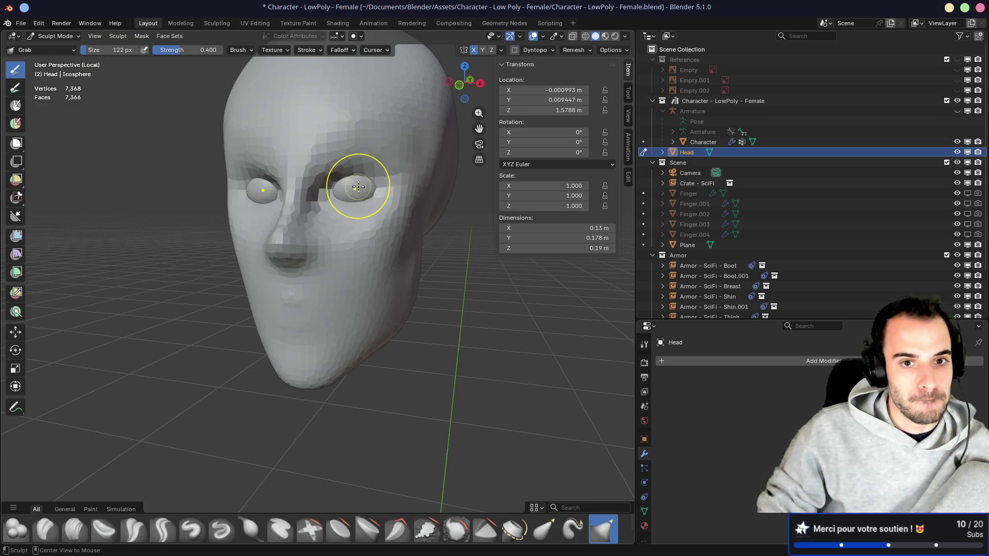
{"action": "key", "text": "alt+q"}
{"action": "key", "text": "ctrl+Tab"}
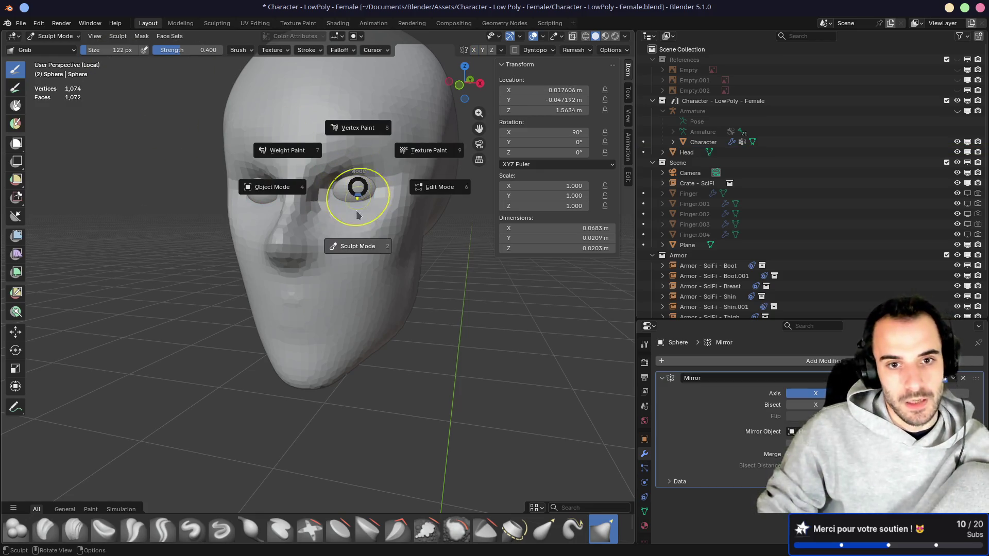
Step: In Object Mode, lower the mirrored eye spheres along Z from 1.5634 to 1.559 m
{"action": "left_click", "coordinate": [279, 188]}
{"action": "key", "text": "z"}
{"action": "left_click", "coordinate": [390, 223]}
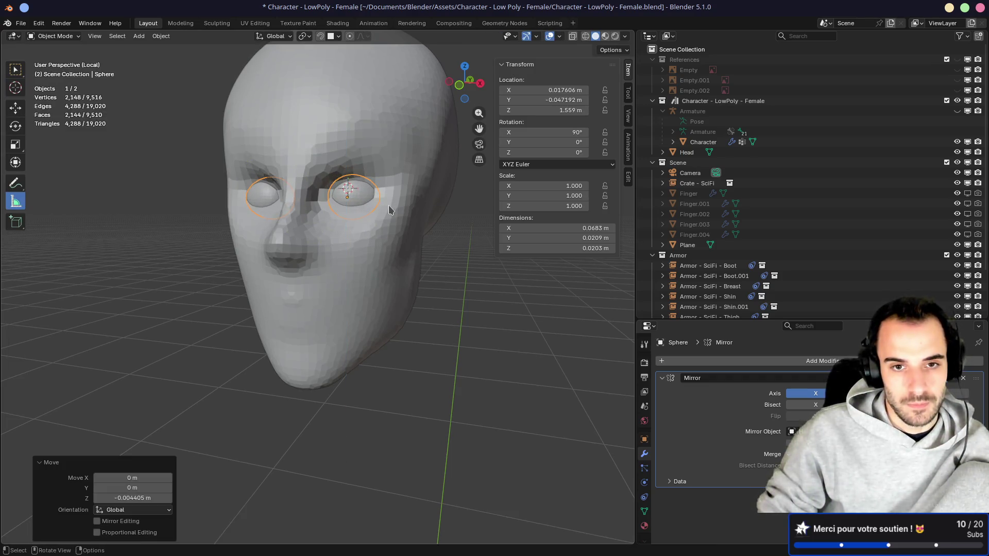
{"action": "key", "text": "alt+Tab"}
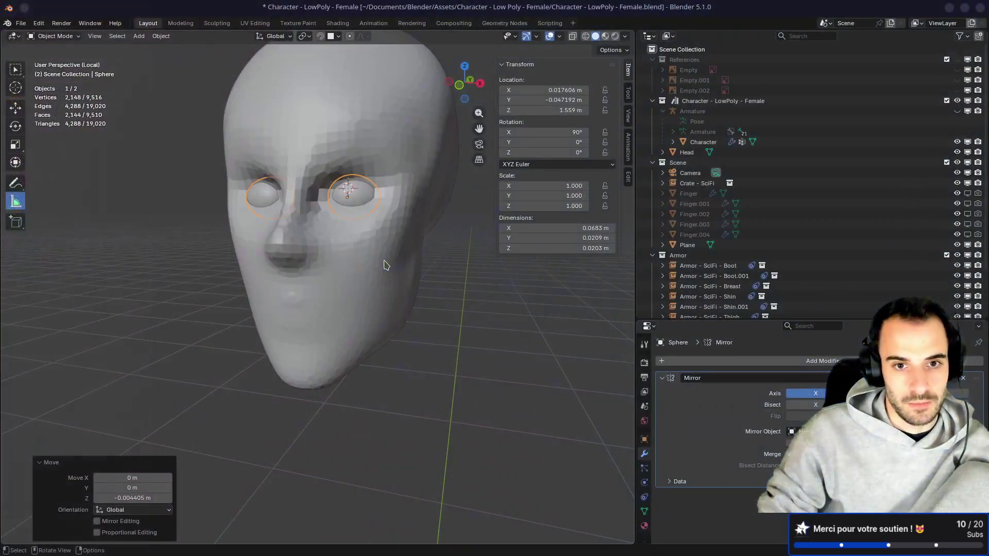
{"action": "key", "text": "alt+Tab"}
{"action": "key", "text": "alt+Tab"}
{"action": "key", "text": "alt+Tab"}
{"action": "key", "text": "alt+Tab"}
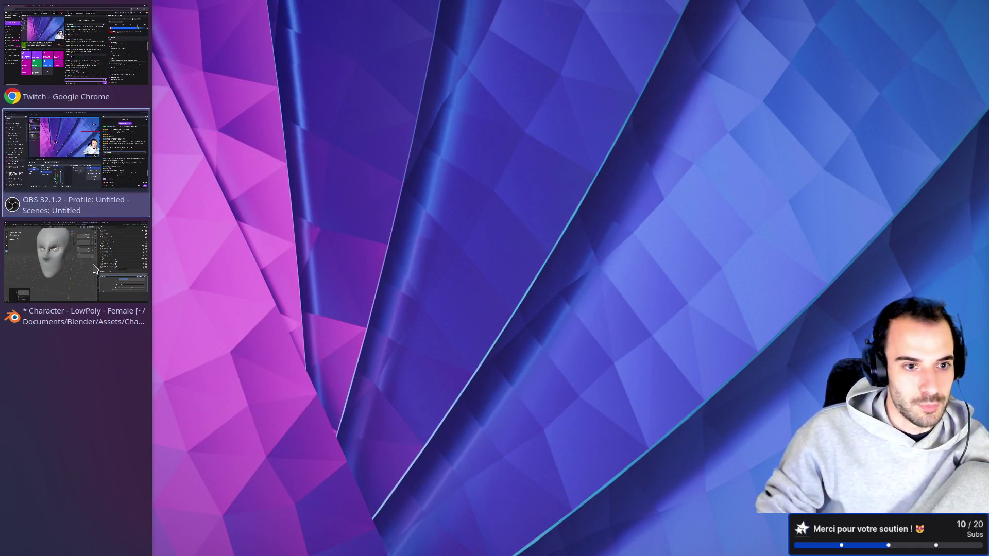
Step: Return to Sculpt Mode with the Head as the active sculpt object
{"action": "key", "text": "ctrl+Tab"}
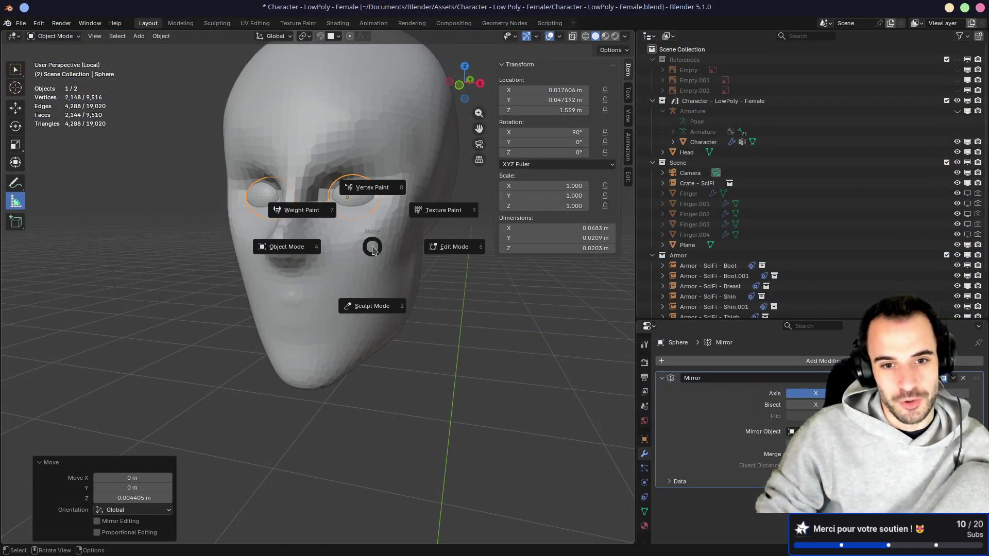
{"action": "left_click", "coordinate": [369, 260]}
{"action": "key", "text": "alt+q"}
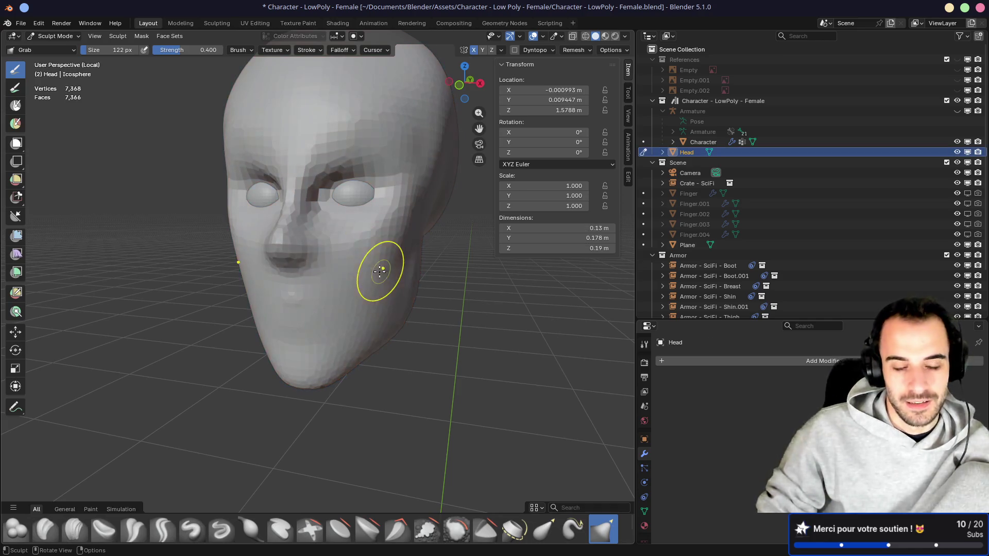
{"action": "mouse_move", "coordinate": [370, 265]}
{"action": "middle_mouse_down"}
{"action": "mouse_move", "coordinate": [320, 254]}
{"action": "mouse_move", "coordinate": [422, 262]}
{"action": "mouse_move", "coordinate": [381, 257]}
{"action": "mouse_move", "coordinate": [318, 274]}
{"action": "mouse_move", "coordinate": [296, 252]}
{"action": "mouse_move", "coordinate": [218, 261]}
{"action": "mouse_move", "coordinate": [247, 221]}
{"action": "mouse_move", "coordinate": [283, 221]}
{"action": "middle_mouse_up"}
Step: Enlarge the Grab brush to 216 px and zoom in on the chin
{"action": "key", "text": "bracketright"}
{"action": "key", "text": "bracketright"}
{"action": "key", "text": "bracketright"}
{"action": "mouse_move", "coordinate": [323, 182]}
{"action": "middle_mouse_down"}
{"action": "mouse_move", "coordinate": [313, 165]}
{"action": "mouse_move", "coordinate": [371, 247]}
{"action": "mouse_move", "coordinate": [325, 265]}
{"action": "mouse_move", "coordinate": [229, 264]}
{"action": "mouse_move", "coordinate": [298, 289]}
{"action": "mouse_move", "coordinate": [415, 260]}
{"action": "mouse_move", "coordinate": [404, 283]}
{"action": "mouse_move", "coordinate": [360, 289]}
{"action": "mouse_move", "coordinate": [431, 298]}
{"action": "mouse_move", "coordinate": [325, 331]}
{"action": "middle_mouse_up"}
{"action": "scroll", "coordinate": [325, 331], "scroll_direction": "up", "scroll_amount": 1}
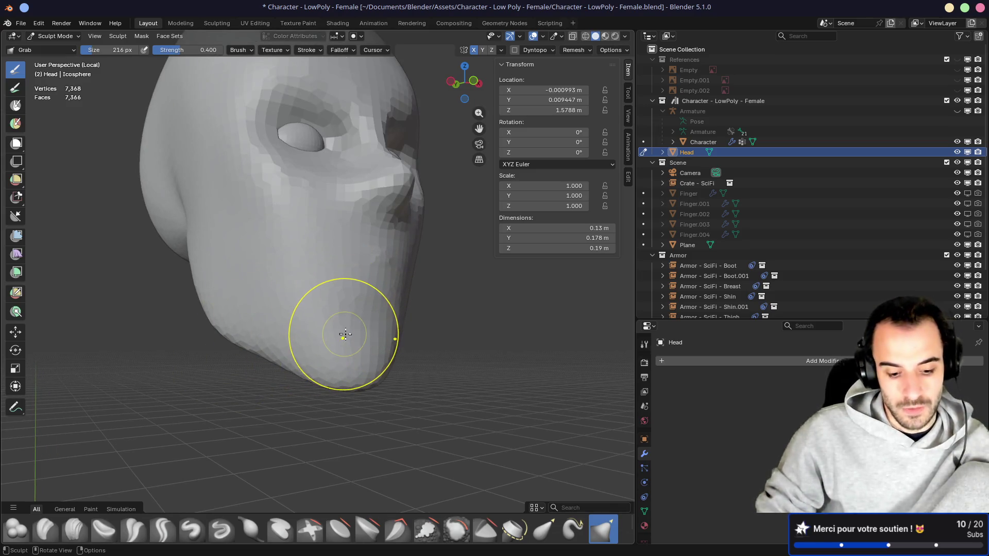
Step: Switch to the Crease Polish brush and size it to 124 px
{"action": "key", "text": "shift+c"}
{"action": "key", "text": "f"}
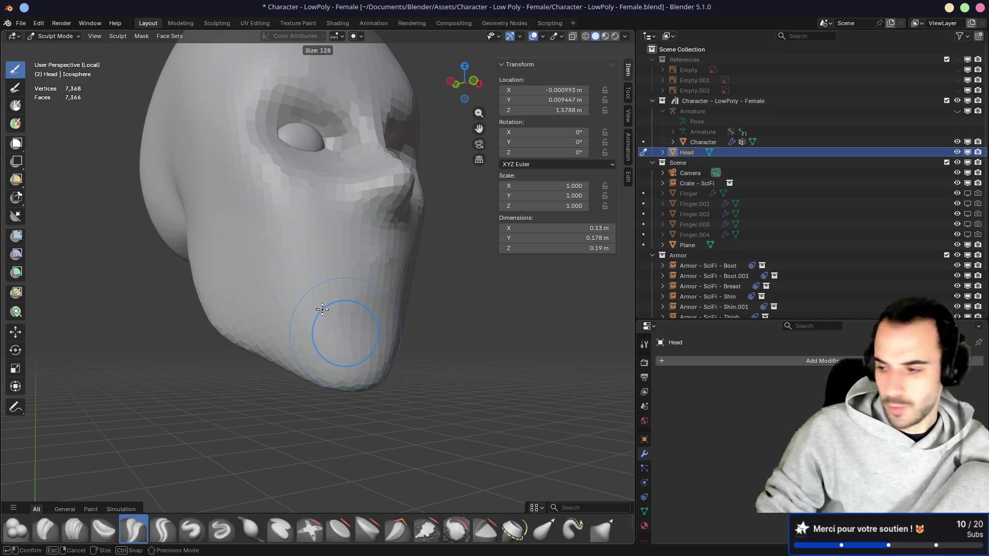
{"action": "left_click", "coordinate": [320, 308]}
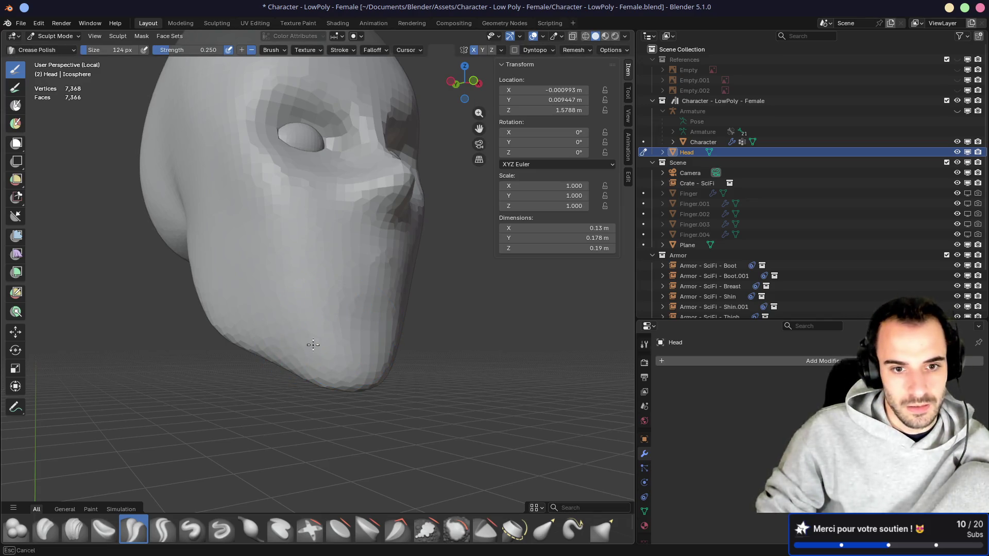
Step: Polish the chin and jaw planes from several angles, then go back to the 286 px Grab brush
{"action": "mouse_move", "coordinate": [353, 332]}
{"action": "middle_mouse_down"}
{"action": "mouse_move", "coordinate": [249, 355]}
{"action": "mouse_move", "coordinate": [410, 327]}
{"action": "mouse_move", "coordinate": [364, 354]}
{"action": "middle_mouse_up"}
{"action": "middle_click_drag", "start_coordinate": [329, 323], "coordinate": [242, 329]}
{"action": "mouse_move", "coordinate": [344, 373]}
{"action": "middle_mouse_down"}
{"action": "mouse_move", "coordinate": [419, 380]}
{"action": "mouse_move", "coordinate": [240, 326]}
{"action": "mouse_move", "coordinate": [337, 369]}
{"action": "mouse_move", "coordinate": [241, 339]}
{"action": "middle_mouse_up"}
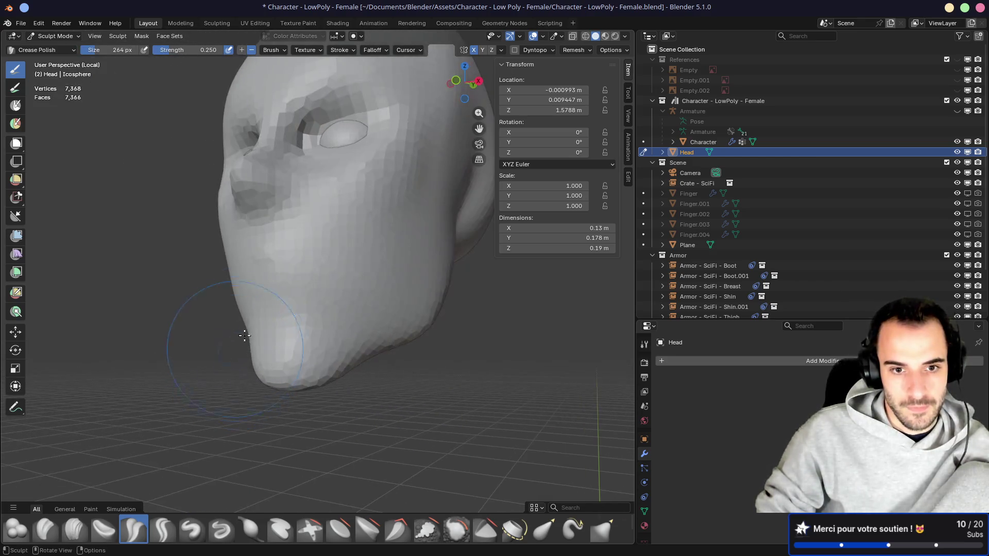
{"action": "mouse_move", "coordinate": [342, 337]}
{"action": "middle_mouse_down"}
{"action": "mouse_move", "coordinate": [437, 347]}
{"action": "mouse_move", "coordinate": [294, 345]}
{"action": "mouse_move", "coordinate": [316, 370]}
{"action": "mouse_move", "coordinate": [324, 361]}
{"action": "middle_mouse_up"}
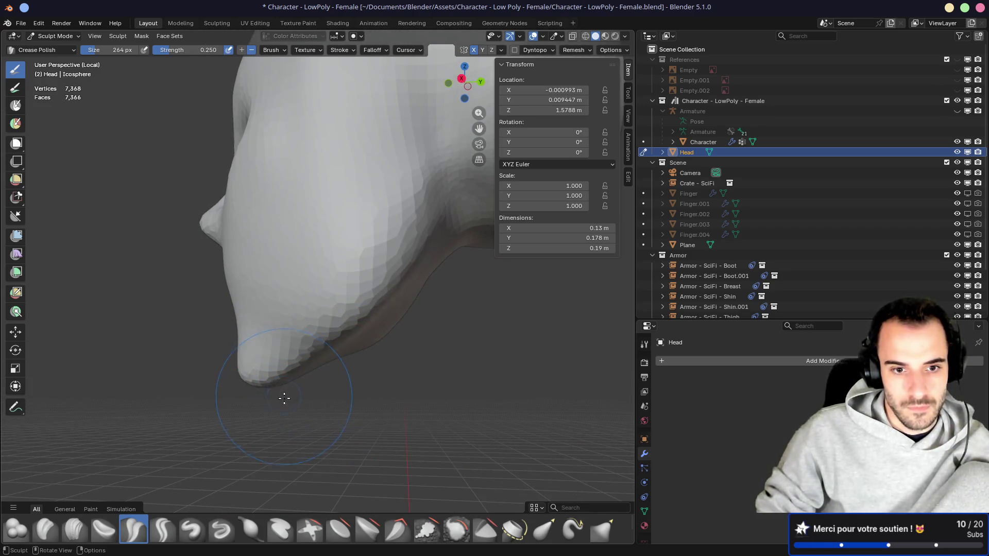
{"action": "mouse_move", "coordinate": [253, 384]}
{"action": "middle_mouse_down"}
{"action": "mouse_move", "coordinate": [364, 376]}
{"action": "mouse_move", "coordinate": [393, 395]}
{"action": "mouse_move", "coordinate": [415, 392]}
{"action": "mouse_move", "coordinate": [393, 360]}
{"action": "mouse_move", "coordinate": [304, 374]}
{"action": "mouse_move", "coordinate": [340, 400]}
{"action": "middle_mouse_up"}
{"action": "key", "text": "g"}
{"action": "mouse_move", "coordinate": [331, 357]}
{"action": "middle_mouse_down"}
{"action": "mouse_move", "coordinate": [359, 380]}
{"action": "mouse_move", "coordinate": [374, 370]}
{"action": "mouse_move", "coordinate": [479, 370]}
{"action": "mouse_move", "coordinate": [407, 363]}
{"action": "mouse_move", "coordinate": [260, 404]}
{"action": "mouse_move", "coordinate": [443, 347]}
{"action": "middle_mouse_up"}
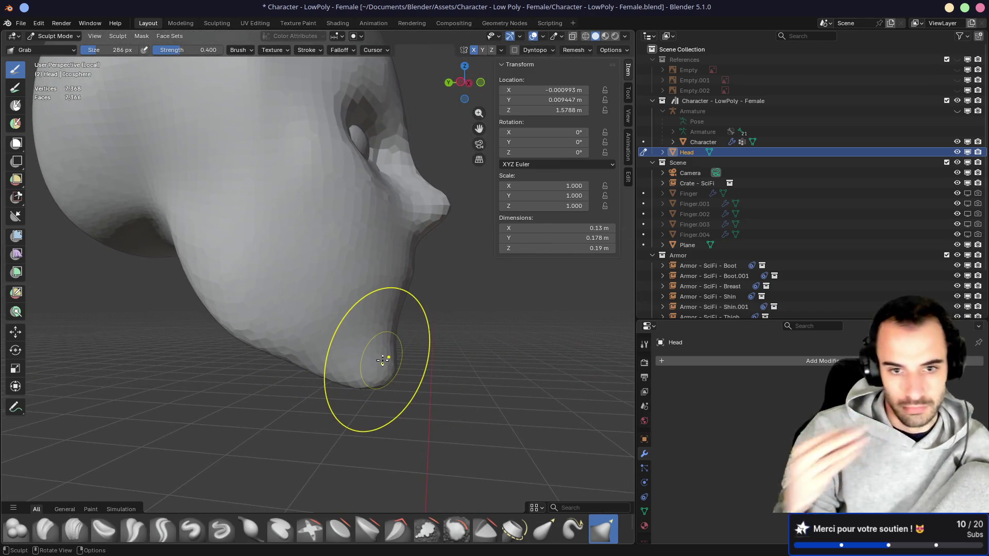
Step: Pull and tweak the nose tip with the Grab brush from the left profile
{"action": "mouse_move", "coordinate": [380, 347]}
{"action": "middle_mouse_down"}
{"action": "mouse_move", "coordinate": [391, 278]}
{"action": "mouse_move", "coordinate": [230, 278]}
{"action": "middle_mouse_up"}
{"action": "mouse_move", "coordinate": [223, 279]}
{"action": "left_mouse_down"}
{"action": "mouse_move", "coordinate": [218, 272]}
{"action": "mouse_move", "coordinate": [220, 280]}
{"action": "left_mouse_up"}
{"action": "mouse_move", "coordinate": [220, 280]}
{"action": "middle_mouse_down"}
{"action": "mouse_move", "coordinate": [426, 278]}
{"action": "mouse_move", "coordinate": [396, 297]}
{"action": "mouse_move", "coordinate": [322, 304]}
{"action": "mouse_move", "coordinate": [187, 278]}
{"action": "mouse_move", "coordinate": [221, 287]}
{"action": "mouse_move", "coordinate": [232, 264]}
{"action": "middle_mouse_up"}
{"action": "left_click_drag", "start_coordinate": [233, 265], "coordinate": [234, 266]}
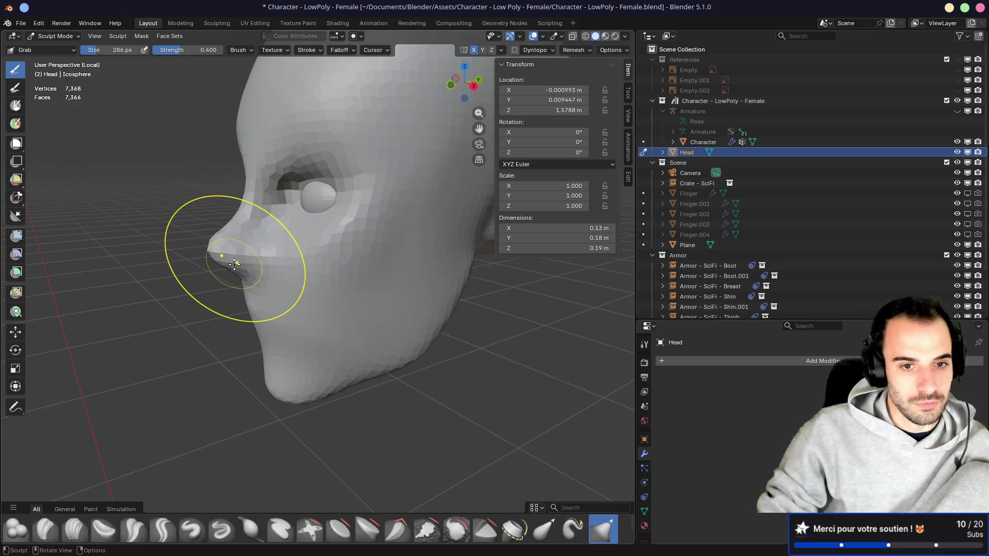
Step: Check the reshaped nose from front three-quarter and side views
{"action": "mouse_move", "coordinate": [202, 289]}
{"action": "middle_mouse_down"}
{"action": "mouse_move", "coordinate": [374, 273]}
{"action": "mouse_move", "coordinate": [277, 279]}
{"action": "middle_mouse_up"}
{"action": "mouse_move", "coordinate": [391, 302]}
{"action": "middle_mouse_down"}
{"action": "mouse_move", "coordinate": [346, 249]}
{"action": "mouse_move", "coordinate": [259, 252]}
{"action": "mouse_move", "coordinate": [315, 261]}
{"action": "mouse_move", "coordinate": [276, 292]}
{"action": "mouse_move", "coordinate": [285, 263]}
{"action": "mouse_move", "coordinate": [327, 232]}
{"action": "mouse_move", "coordinate": [435, 230]}
{"action": "mouse_move", "coordinate": [327, 238]}
{"action": "mouse_move", "coordinate": [331, 199]}
{"action": "mouse_move", "coordinate": [309, 221]}
{"action": "middle_mouse_up"}
{"action": "middle_click_drag", "start_coordinate": [345, 251], "coordinate": [301, 210]}
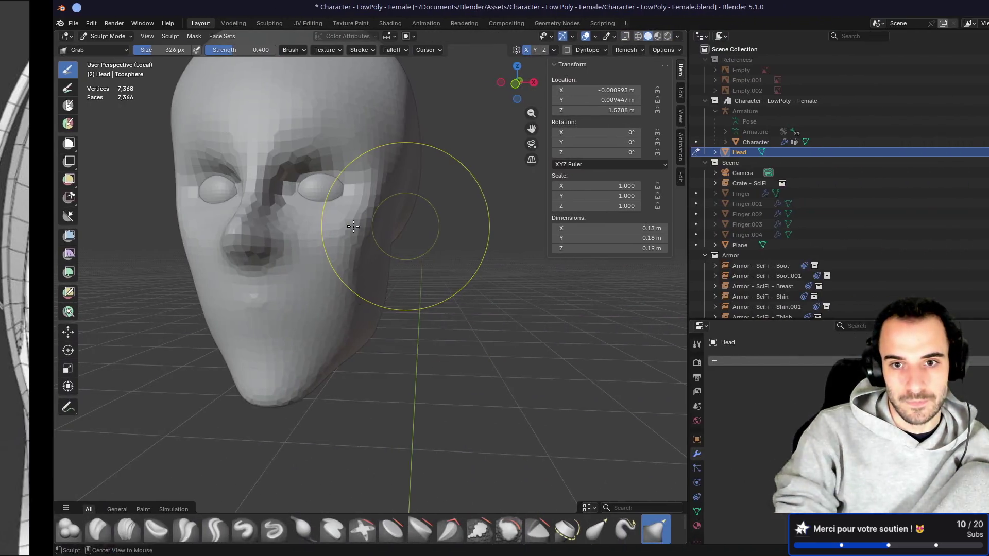
Step: Look over the head from side and three-quarter views, then return to Blender and start pulling its side
{"action": "mouse_move", "coordinate": [419, 243]}
{"action": "middle_mouse_down"}
{"action": "mouse_move", "coordinate": [362, 223]}
{"action": "mouse_move", "coordinate": [276, 240]}
{"action": "middle_mouse_up"}
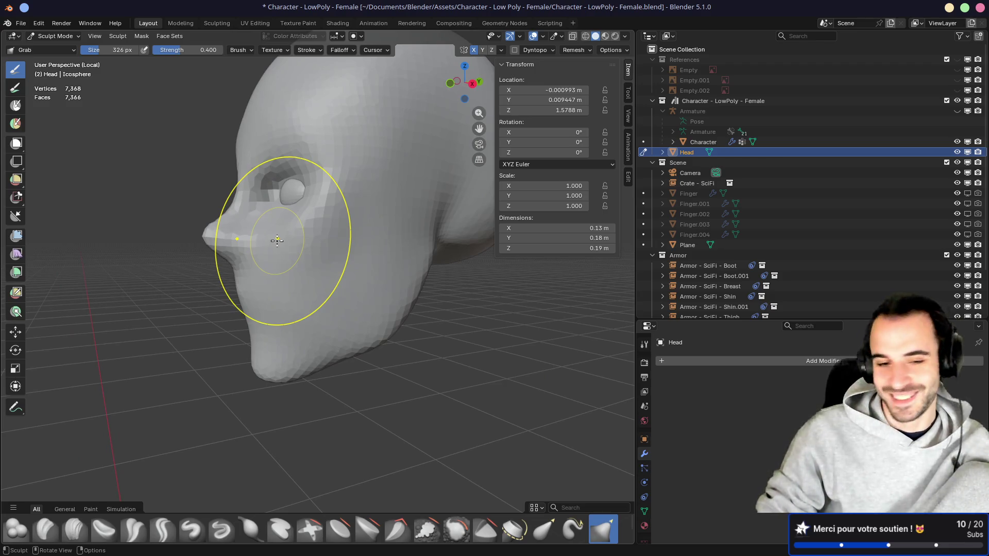
{"action": "middle_click_drag", "start_coordinate": [309, 294], "coordinate": [283, 314]}
{"action": "mouse_move", "coordinate": [342, 329]}
{"action": "middle_mouse_down"}
{"action": "mouse_move", "coordinate": [261, 316]}
{"action": "mouse_move", "coordinate": [455, 323]}
{"action": "mouse_move", "coordinate": [417, 326]}
{"action": "middle_mouse_up"}
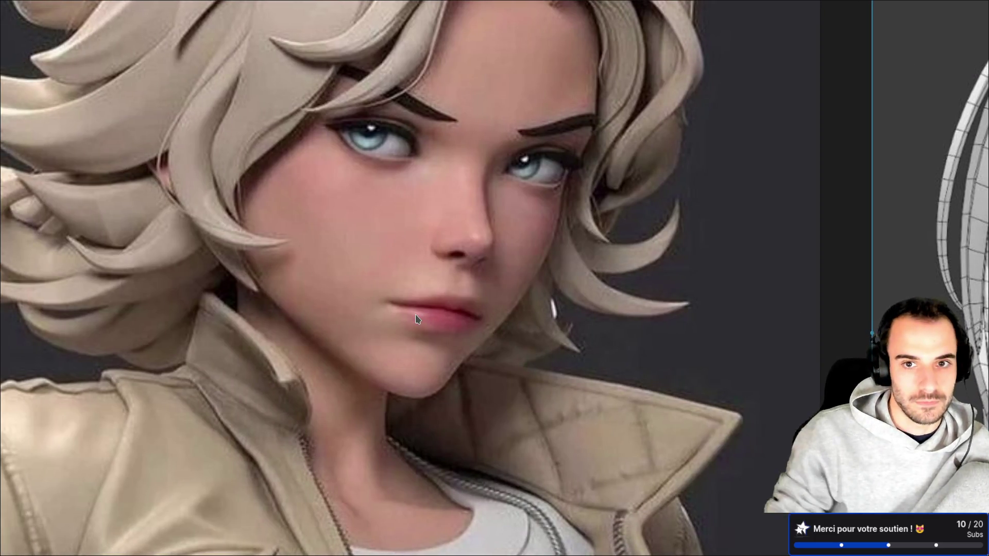
{"action": "scroll", "coordinate": [379, 292], "scroll_direction": "down", "scroll_amount": 5}
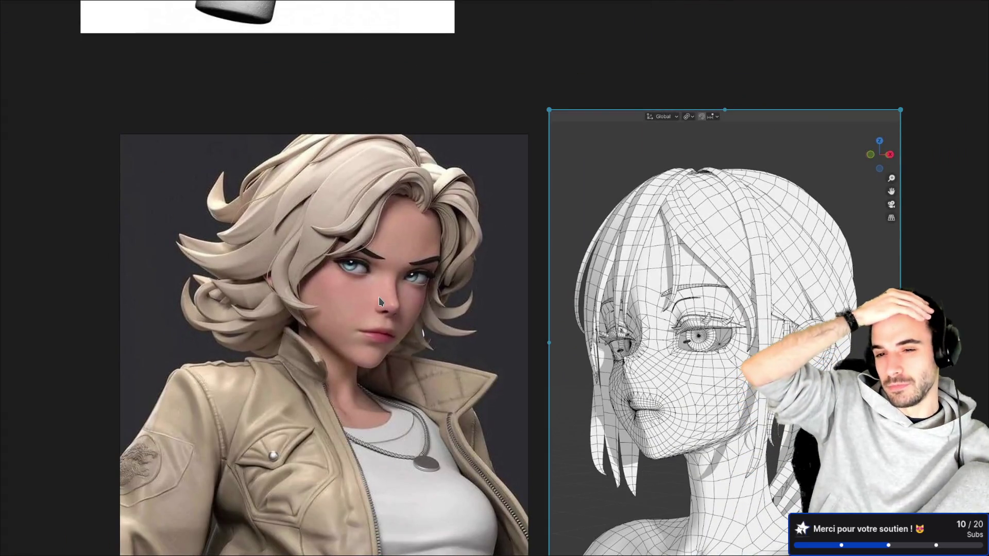
{"action": "key", "text": "ctrl+alt+Right"}
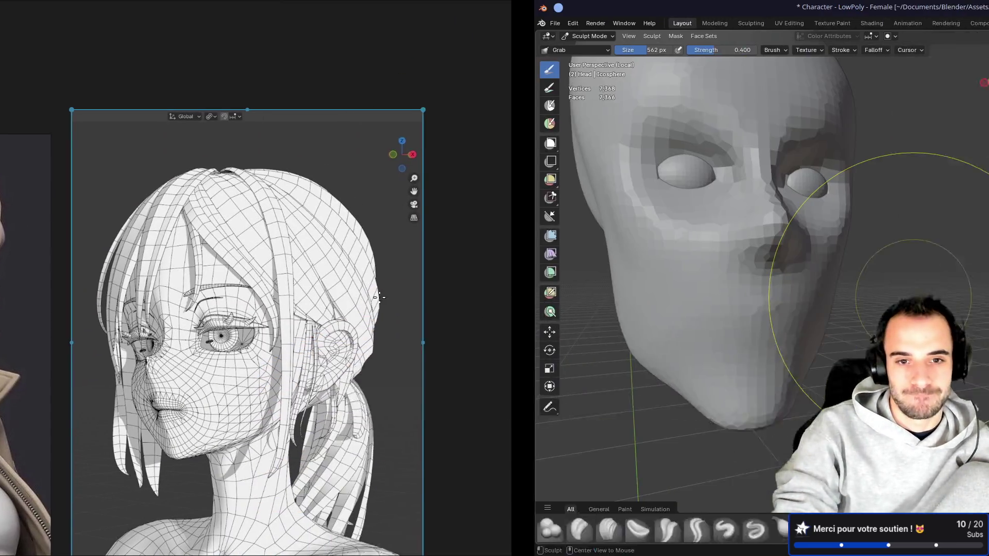
{"action": "mouse_move", "coordinate": [360, 259]}
{"action": "left_mouse_down"}
{"action": "mouse_move", "coordinate": [296, 274]}
{"action": "mouse_move", "coordinate": [322, 261]}
{"action": "left_mouse_up"}
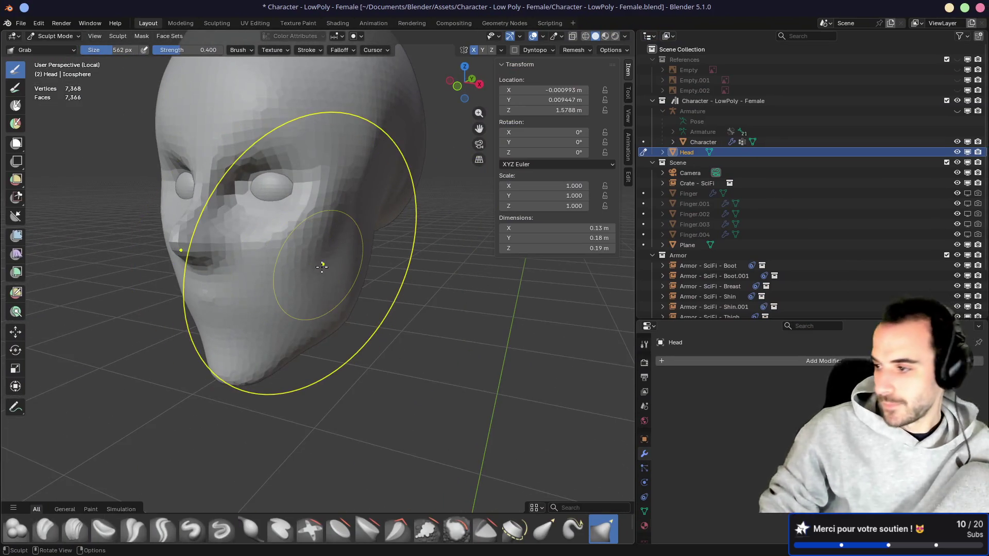
Step: Finish pulling the side of the head, check the left profile, then switch to PureRef
{"action": "mouse_move", "coordinate": [331, 287]}
{"action": "middle_mouse_down"}
{"action": "mouse_move", "coordinate": [342, 238]}
{"action": "mouse_move", "coordinate": [308, 240]}
{"action": "mouse_move", "coordinate": [353, 287]}
{"action": "mouse_move", "coordinate": [366, 251]}
{"action": "mouse_move", "coordinate": [355, 282]}
{"action": "mouse_move", "coordinate": [400, 286]}
{"action": "mouse_move", "coordinate": [364, 304]}
{"action": "mouse_move", "coordinate": [319, 295]}
{"action": "mouse_move", "coordinate": [327, 289]}
{"action": "mouse_move", "coordinate": [253, 287]}
{"action": "mouse_move", "coordinate": [284, 279]}
{"action": "mouse_move", "coordinate": [265, 278]}
{"action": "mouse_move", "coordinate": [258, 286]}
{"action": "mouse_move", "coordinate": [381, 279]}
{"action": "middle_mouse_up"}
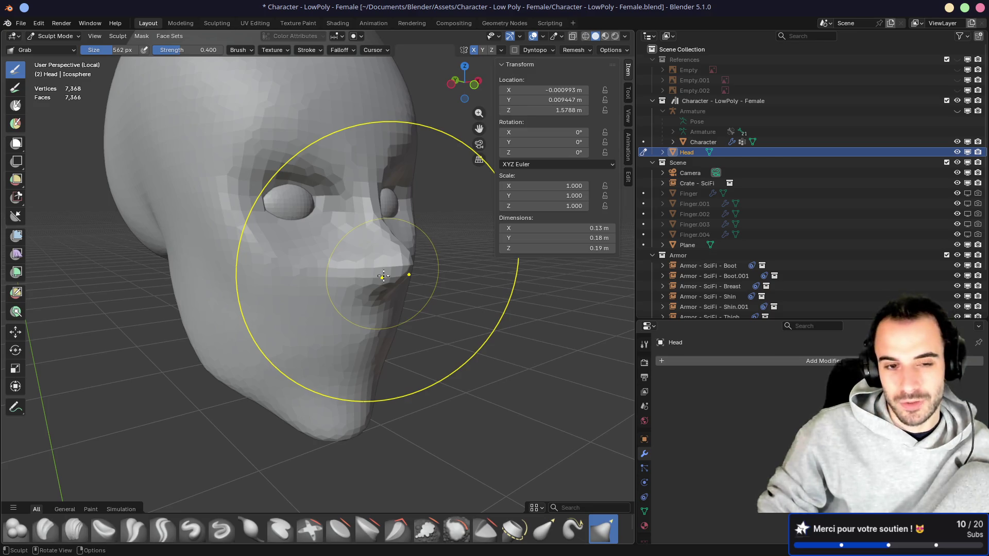
{"action": "middle_click_drag", "start_coordinate": [383, 276], "coordinate": [250, 258]}
{"action": "scroll", "coordinate": [340, 268], "scroll_direction": "down", "scroll_amount": 2}
{"action": "key", "text": "alt+Tab"}
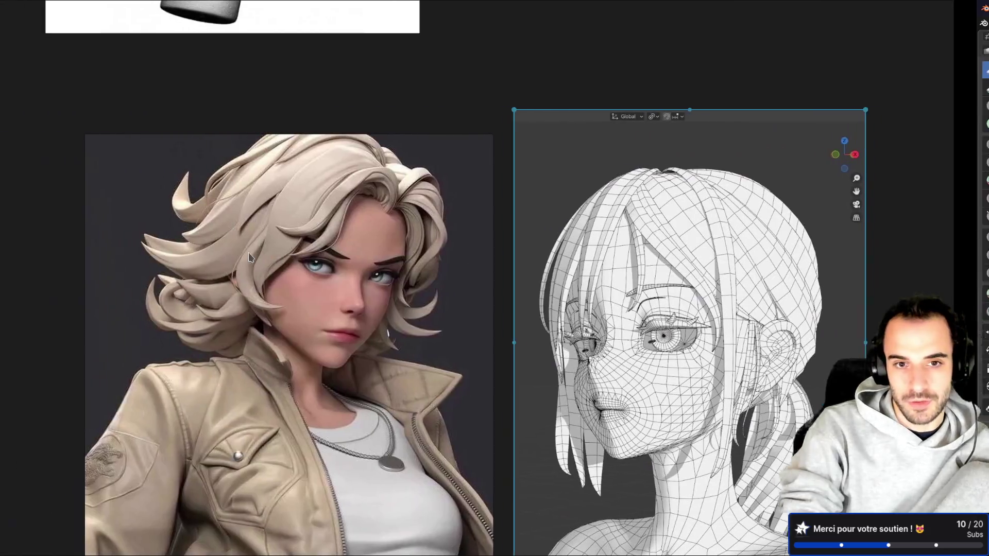
Step: Zoom into the reference character's face in PureRef, then switch back to Blender
{"action": "scroll", "coordinate": [335, 318], "scroll_direction": "up", "scroll_amount": 5}
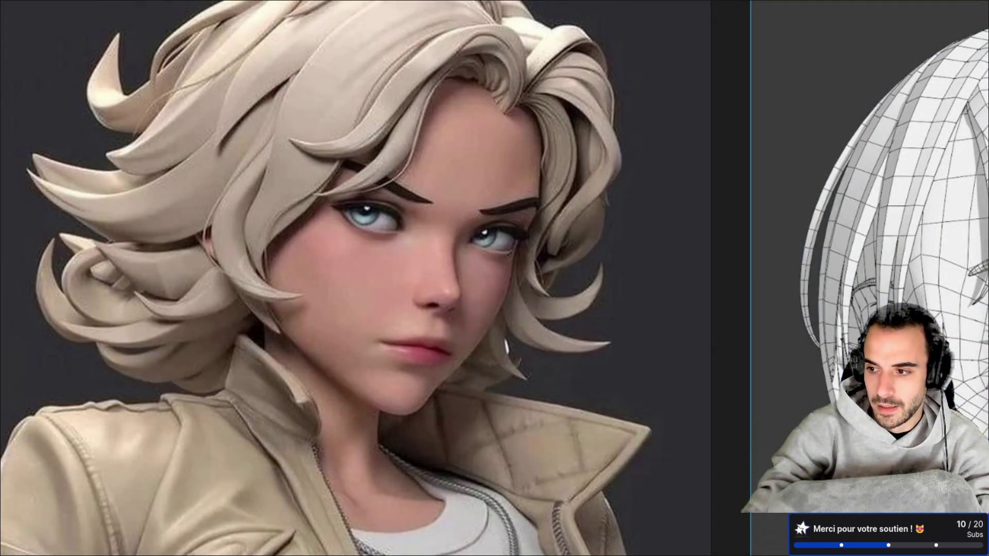
{"action": "key", "text": "alt+Tab"}
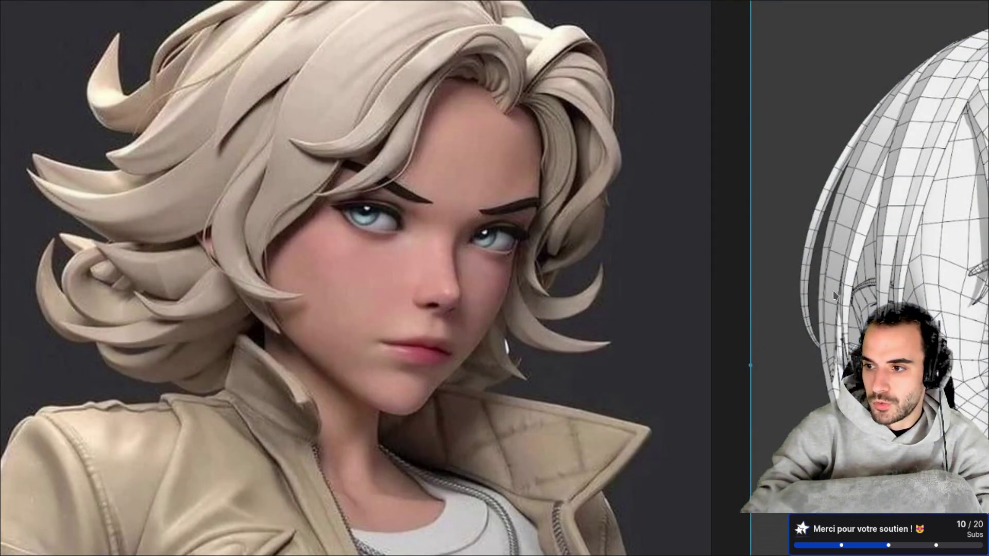
{"action": "key", "text": "alt+Tab"}
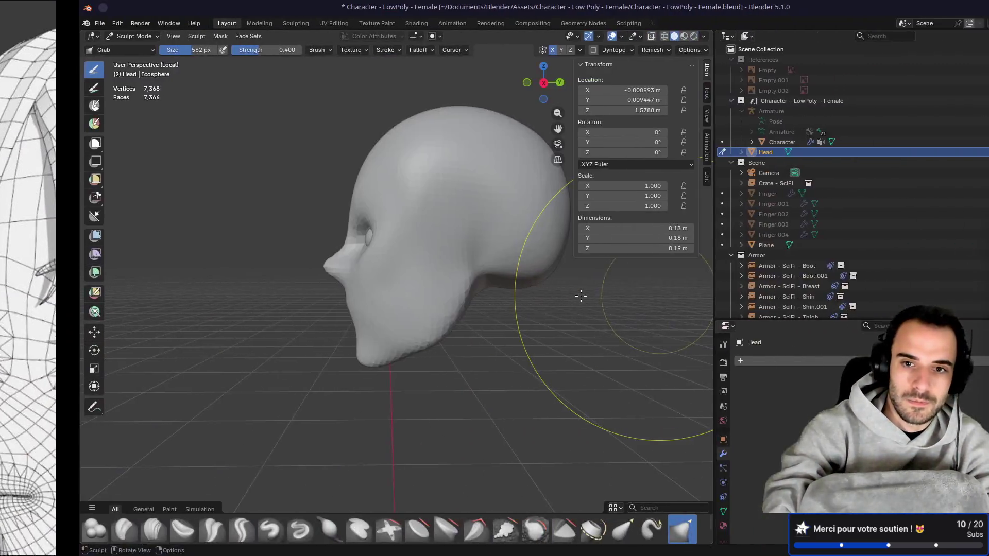
Step: Grab-sculpt the head into a broader, more frontal shape and save the file
{"action": "mouse_move", "coordinate": [580, 296]}
{"action": "middle_mouse_down"}
{"action": "mouse_move", "coordinate": [397, 194]}
{"action": "mouse_move", "coordinate": [384, 205]}
{"action": "middle_mouse_up"}
{"action": "mouse_move", "coordinate": [384, 205]}
{"action": "left_mouse_down"}
{"action": "mouse_move", "coordinate": [331, 270]}
{"action": "mouse_move", "coordinate": [368, 292]}
{"action": "mouse_move", "coordinate": [395, 262]}
{"action": "left_mouse_up"}
{"action": "mouse_move", "coordinate": [395, 263]}
{"action": "middle_mouse_down"}
{"action": "mouse_move", "coordinate": [334, 258]}
{"action": "mouse_move", "coordinate": [384, 254]}
{"action": "mouse_move", "coordinate": [386, 264]}
{"action": "mouse_move", "coordinate": [371, 265]}
{"action": "mouse_move", "coordinate": [434, 254]}
{"action": "mouse_move", "coordinate": [340, 255]}
{"action": "mouse_move", "coordinate": [435, 245]}
{"action": "mouse_move", "coordinate": [421, 269]}
{"action": "mouse_move", "coordinate": [478, 250]}
{"action": "mouse_move", "coordinate": [473, 261]}
{"action": "mouse_move", "coordinate": [368, 243]}
{"action": "mouse_move", "coordinate": [331, 251]}
{"action": "mouse_move", "coordinate": [352, 201]}
{"action": "mouse_move", "coordinate": [327, 221]}
{"action": "mouse_move", "coordinate": [384, 260]}
{"action": "middle_mouse_up"}
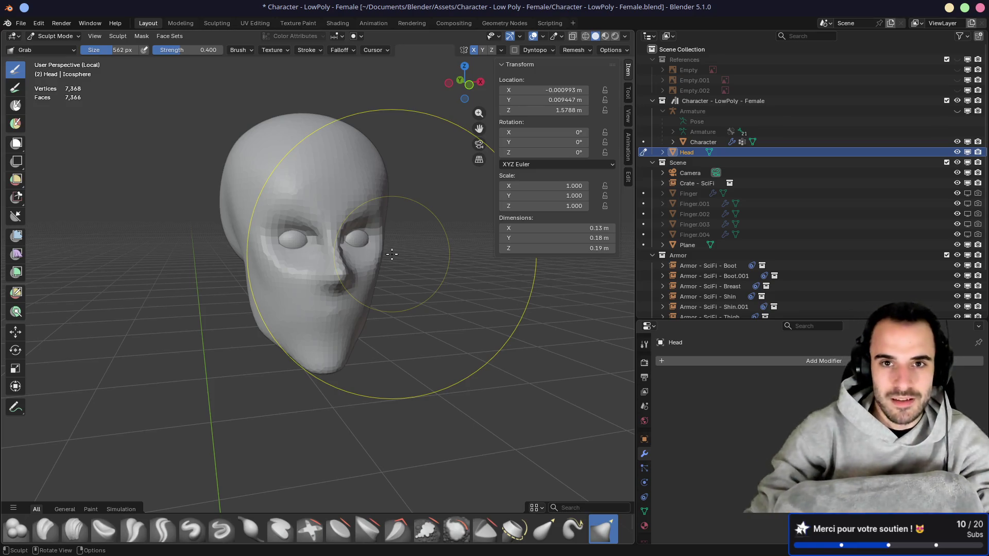
{"action": "key", "text": "ctrl+s"}
Step: Hide the Head mesh in the outliner so only the eyes remain
{"action": "left_click_drag", "start_coordinate": [755, 321], "coordinate": [755, 363]}
{"action": "middle_click_drag", "start_coordinate": [463, 309], "coordinate": [471, 293]}
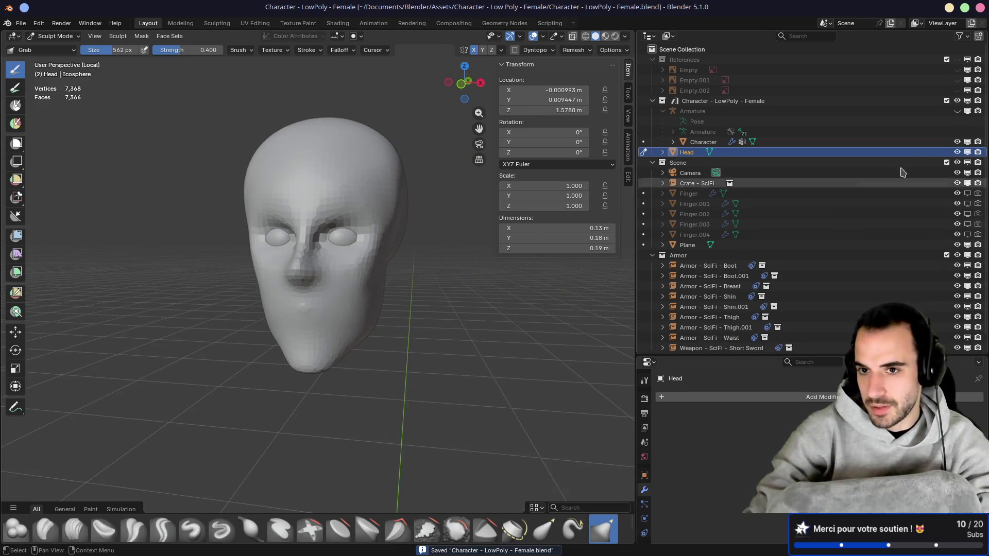
{"action": "left_click", "coordinate": [957, 152]}
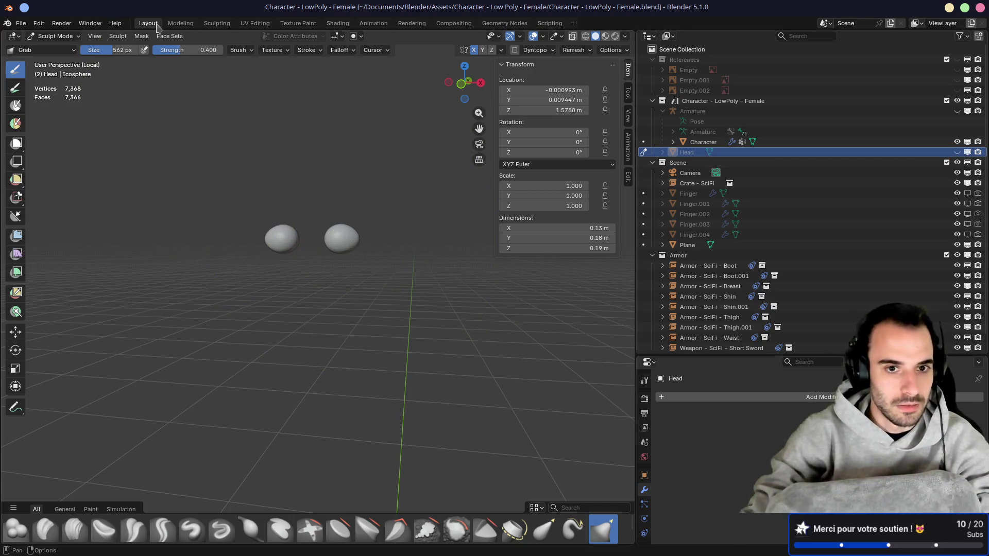
Step: Move the eye sphere into the Character - LowPoly - Female collection, hide it, and exit local view
{"action": "key", "text": "ctrl+Tab"}
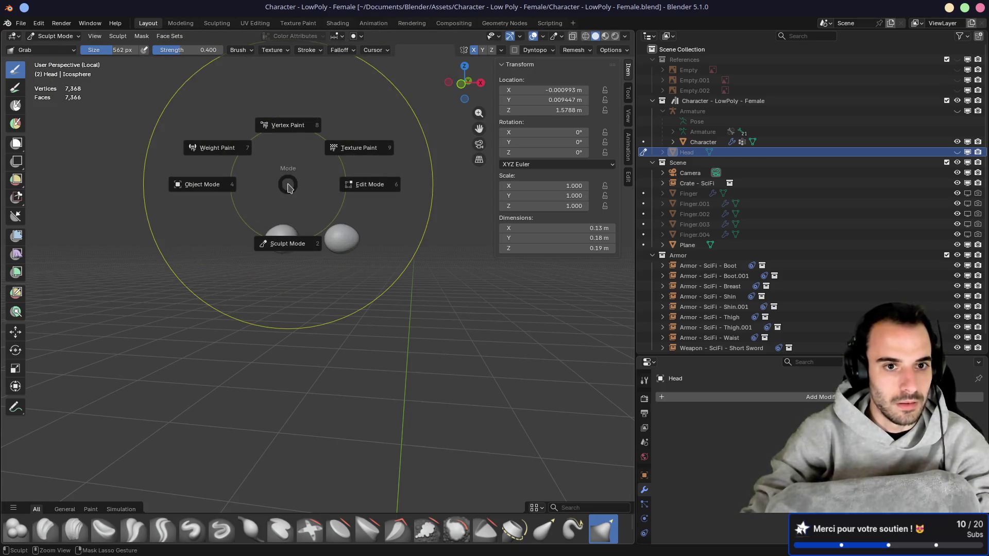
{"action": "left_click", "coordinate": [235, 184]}
{"action": "left_click", "coordinate": [334, 240]}
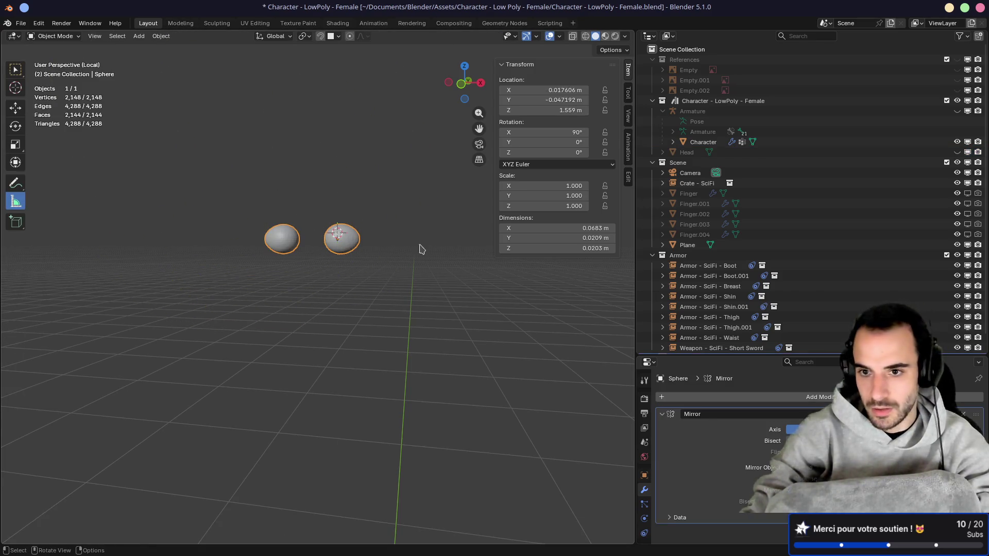
{"action": "scroll", "coordinate": [812, 280], "scroll_direction": "down", "scroll_amount": 1}
{"action": "left_click_drag", "start_coordinate": [678, 344], "coordinate": [686, 102]}
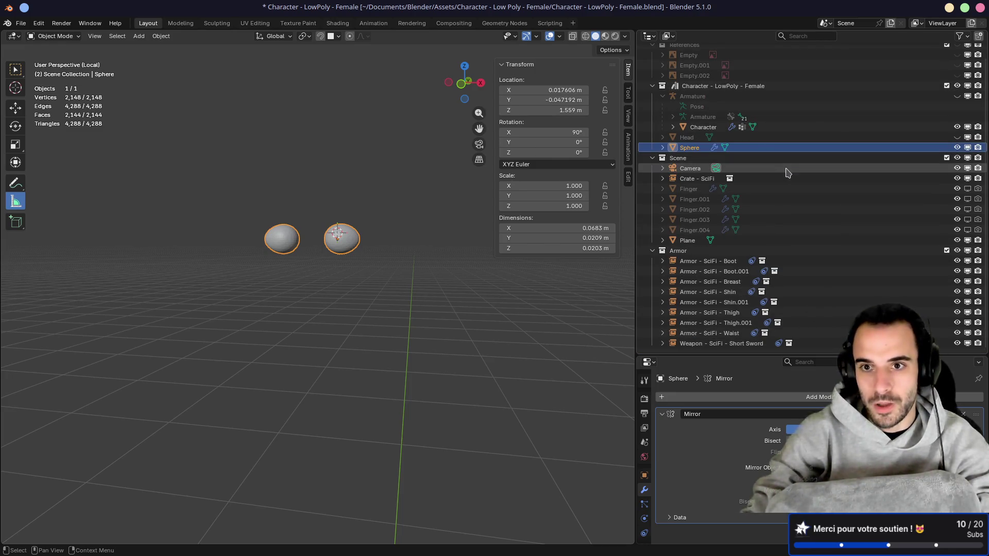
{"action": "key", "text": "h"}
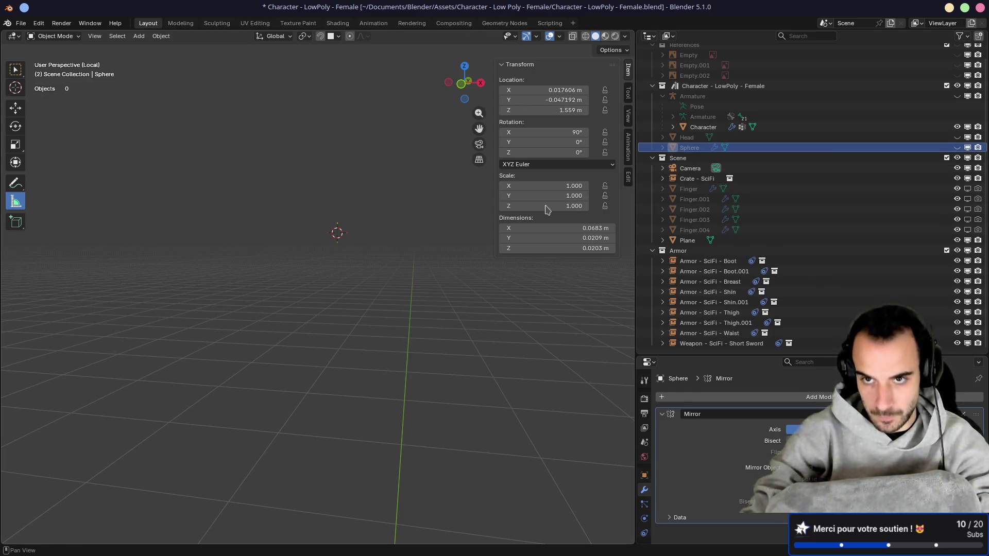
{"action": "key", "text": "KP_Divide"}
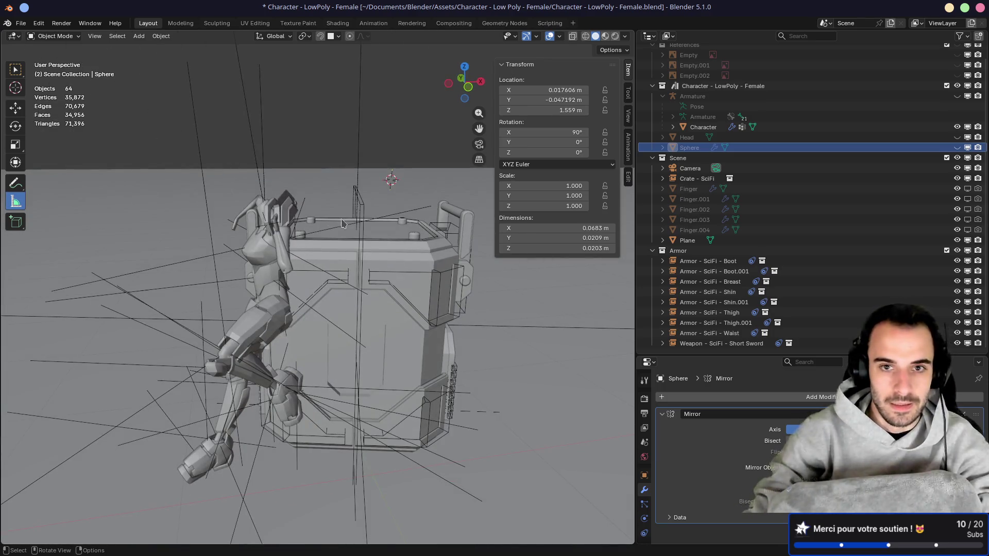
Step: Switch to material preview and orbit closer around the crate and character
{"action": "left_click", "coordinate": [605, 36]}
{"action": "middle_click_drag", "start_coordinate": [250, 240], "coordinate": [392, 226]}
{"action": "left_click_drag", "start_coordinate": [636, 109], "coordinate": [875, 109]}
{"action": "mouse_move", "coordinate": [695, 268]}
{"action": "middle_mouse_down"}
{"action": "mouse_move", "coordinate": [651, 254]}
{"action": "mouse_move", "coordinate": [587, 165]}
{"action": "mouse_move", "coordinate": [613, 186]}
{"action": "middle_mouse_up"}
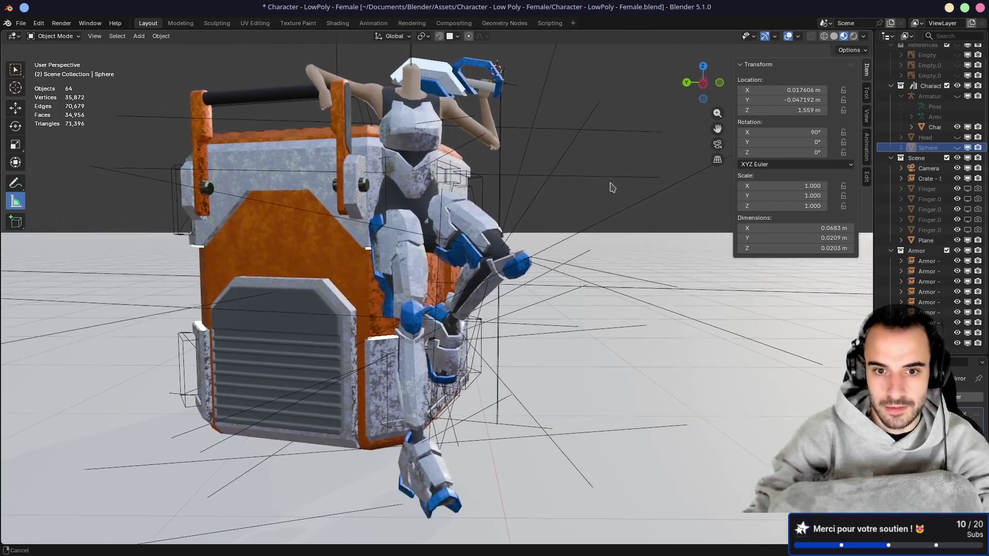
{"action": "scroll", "coordinate": [613, 187], "scroll_direction": "down", "scroll_amount": 2}
{"action": "middle_click_drag", "start_coordinate": [424, 227], "coordinate": [515, 206]}
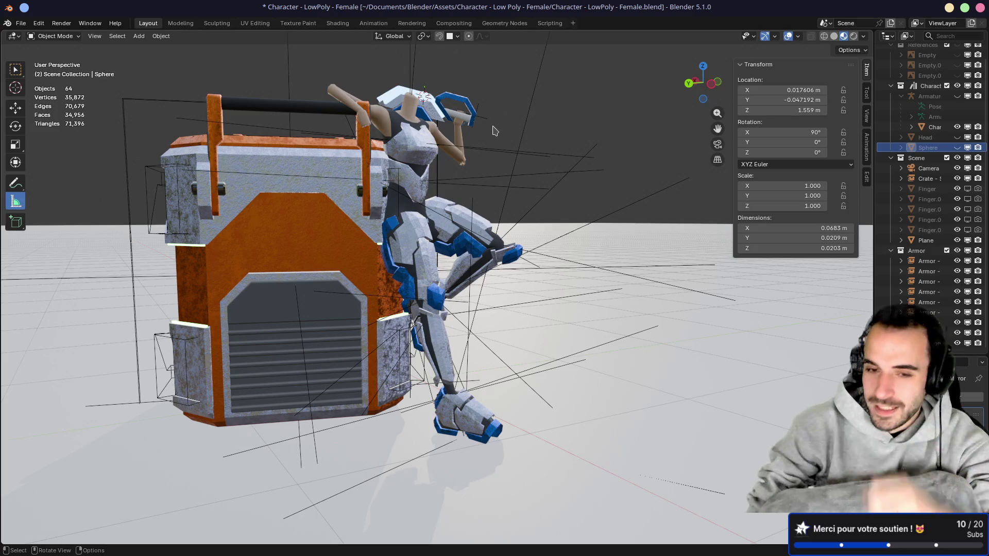
Step: Frame the crate scene from the front and widen the outliner and properties area
{"action": "mouse_move", "coordinate": [620, 196]}
{"action": "middle_mouse_down"}
{"action": "mouse_move", "coordinate": [468, 219]}
{"action": "mouse_move", "coordinate": [534, 209]}
{"action": "mouse_move", "coordinate": [481, 206]}
{"action": "middle_mouse_up"}
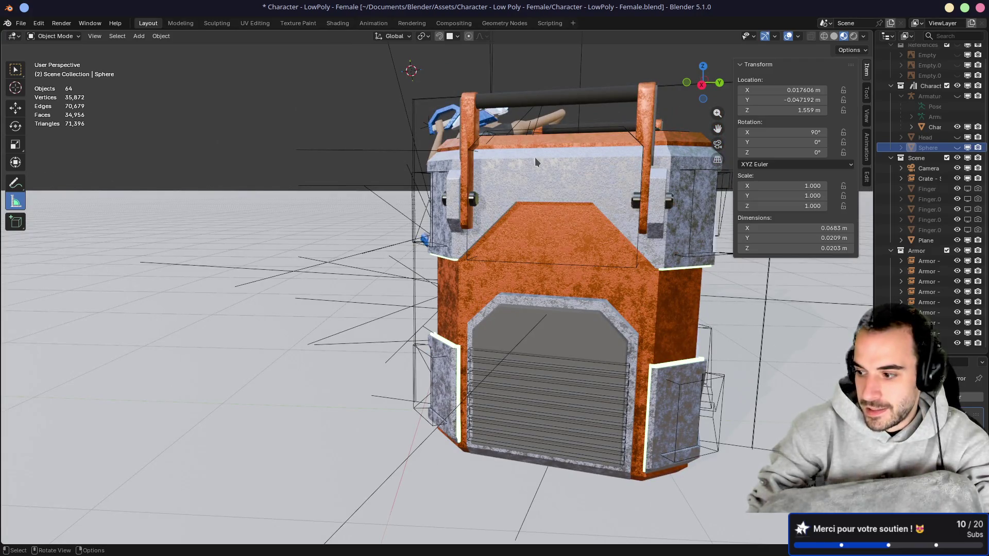
{"action": "mouse_move", "coordinate": [338, 225]}
{"action": "middle_mouse_down"}
{"action": "mouse_move", "coordinate": [532, 230]}
{"action": "mouse_move", "coordinate": [460, 227]}
{"action": "mouse_move", "coordinate": [490, 211]}
{"action": "mouse_move", "coordinate": [453, 221]}
{"action": "middle_mouse_up"}
{"action": "scroll", "coordinate": [376, 249], "scroll_direction": "up", "scroll_amount": 8}
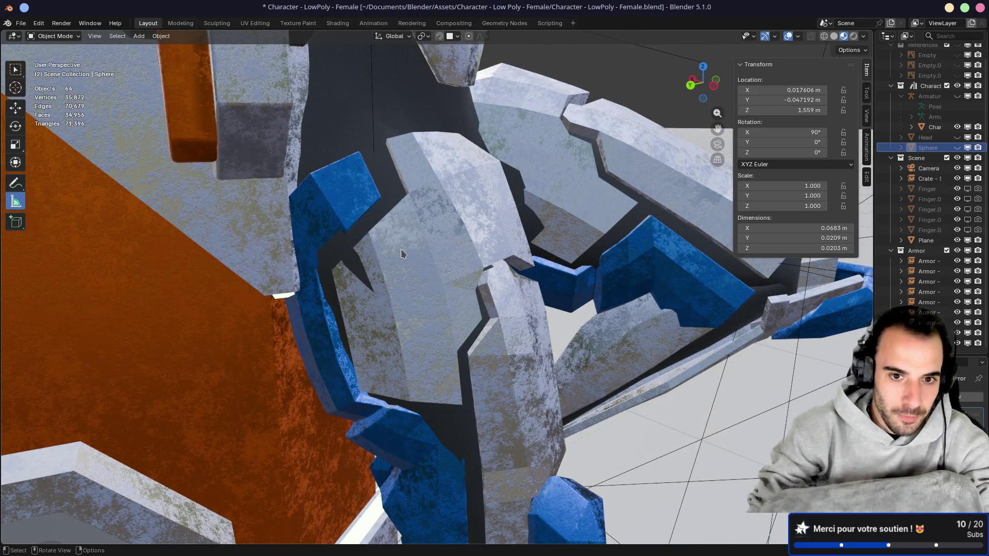
{"action": "scroll", "coordinate": [401, 249], "scroll_direction": "down", "scroll_amount": 10}
{"action": "mouse_move", "coordinate": [558, 115]}
{"action": "middle_mouse_down"}
{"action": "mouse_move", "coordinate": [545, 165]}
{"action": "mouse_move", "coordinate": [591, 216]}
{"action": "middle_mouse_up"}
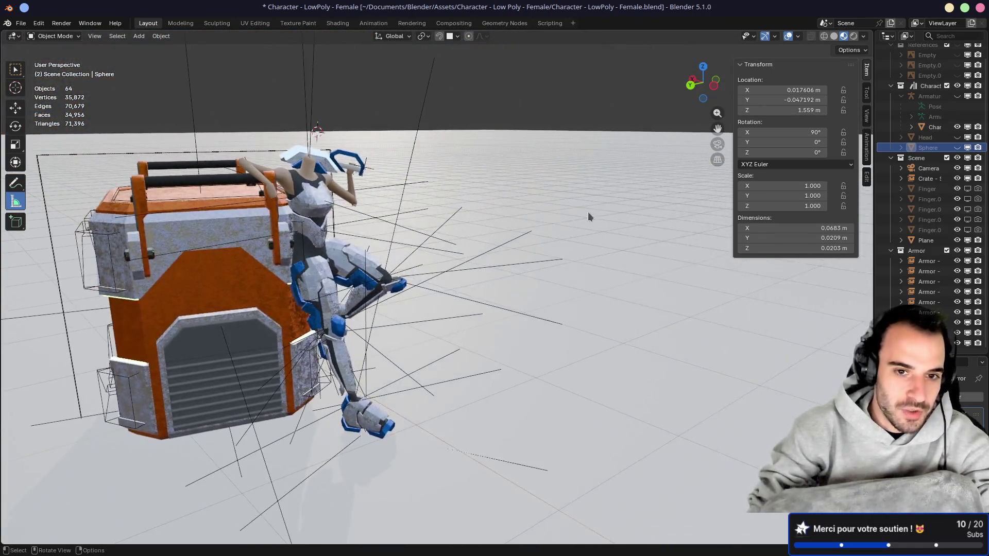
{"action": "scroll", "coordinate": [515, 206], "scroll_direction": "down", "scroll_amount": 3}
{"action": "mouse_move", "coordinate": [490, 203]}
{"action": "middle_mouse_down"}
{"action": "mouse_move", "coordinate": [423, 225]}
{"action": "mouse_move", "coordinate": [456, 177]}
{"action": "mouse_move", "coordinate": [464, 196]}
{"action": "middle_mouse_up"}
{"action": "left_click_drag", "start_coordinate": [874, 102], "coordinate": [623, 137]}
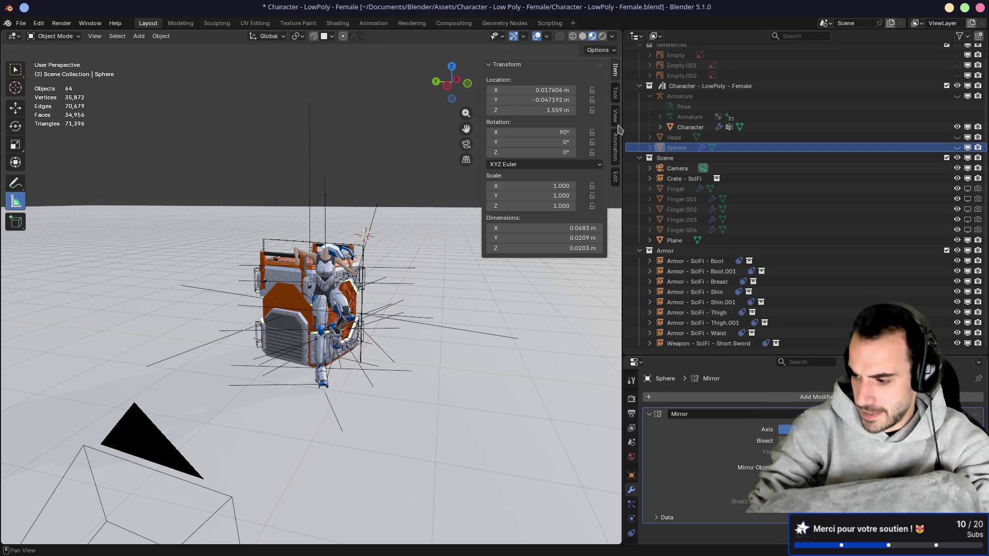
Step: Exclude the Scene and Armor collections, hide Character, and show Head and Sphere
{"action": "left_click", "coordinate": [947, 157]}
{"action": "left_click", "coordinate": [946, 168]}
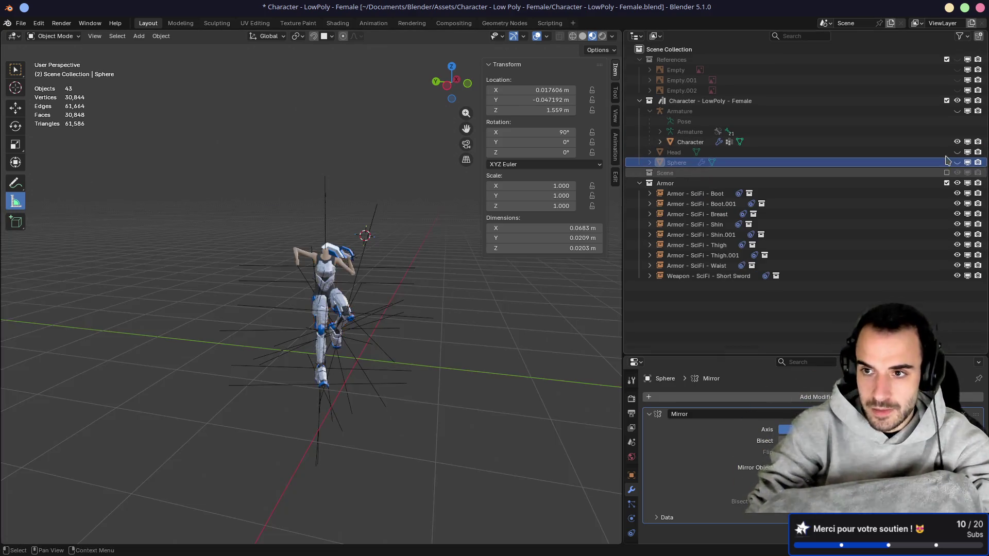
{"action": "scroll", "coordinate": [959, 154], "scroll_direction": "up", "scroll_amount": 1}
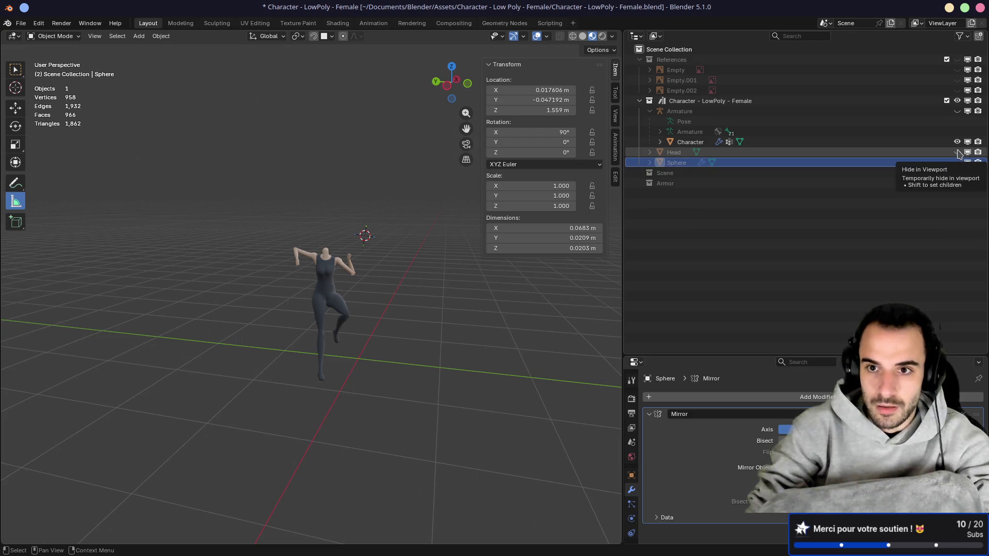
{"action": "left_click", "coordinate": [957, 142]}
{"action": "left_click_drag", "start_coordinate": [958, 163], "coordinate": [957, 153]}
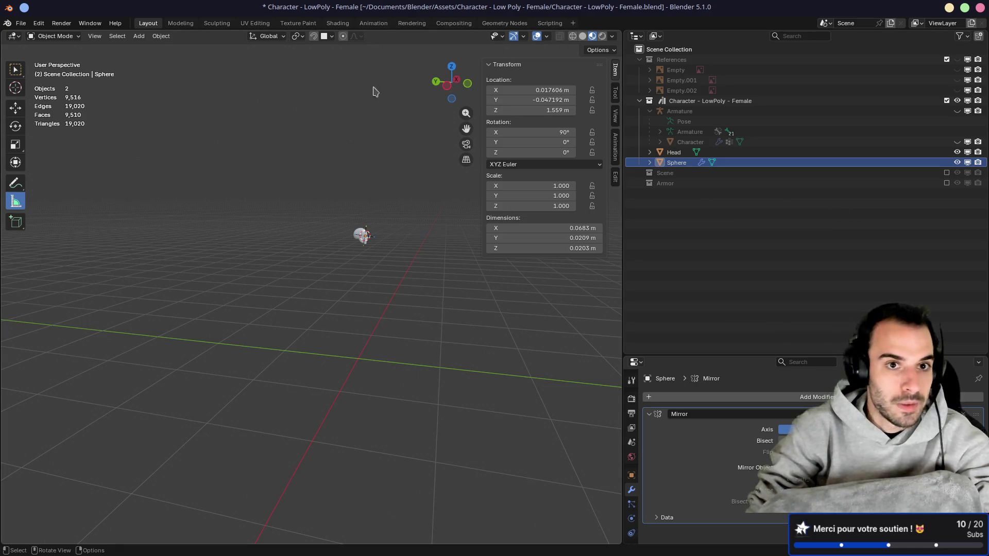
Step: Switch to the Sculpting workspace and leave local view on the head
{"action": "left_click", "coordinate": [217, 23]}
{"action": "key", "text": "KP_Divide"}
{"action": "mouse_move", "coordinate": [437, 194]}
{"action": "middle_mouse_down"}
{"action": "mouse_move", "coordinate": [426, 248]}
{"action": "mouse_move", "coordinate": [409, 228]}
{"action": "middle_mouse_up"}
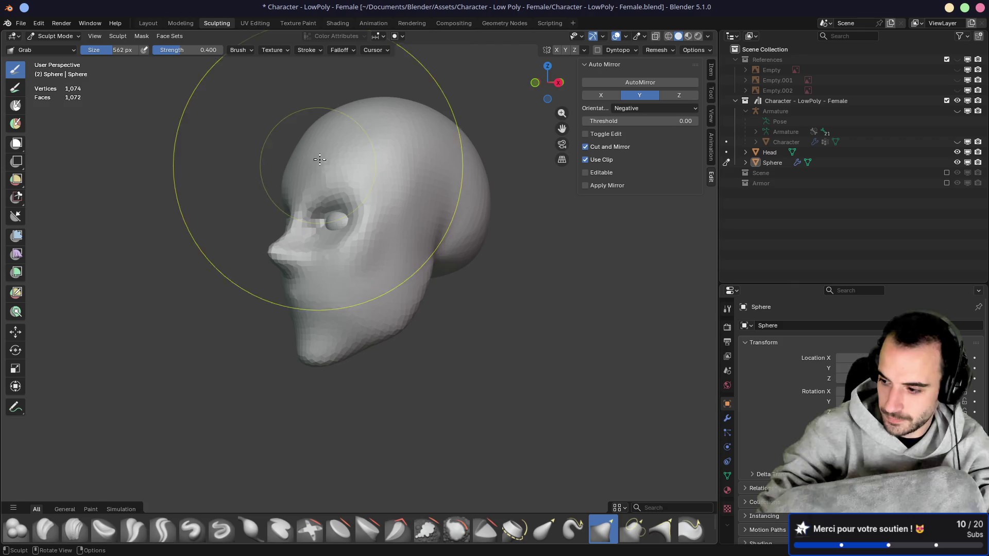
Step: Orbit around the head, then transfer sculpt mode from the Sphere to the Head mesh
{"action": "mouse_move", "coordinate": [391, 195]}
{"action": "middle_mouse_down"}
{"action": "mouse_move", "coordinate": [358, 215]}
{"action": "mouse_move", "coordinate": [404, 199]}
{"action": "mouse_move", "coordinate": [371, 206]}
{"action": "mouse_move", "coordinate": [342, 189]}
{"action": "mouse_move", "coordinate": [360, 212]}
{"action": "mouse_move", "coordinate": [316, 192]}
{"action": "mouse_move", "coordinate": [419, 225]}
{"action": "mouse_move", "coordinate": [422, 203]}
{"action": "middle_mouse_up"}
{"action": "scroll", "coordinate": [407, 211], "scroll_direction": "up", "scroll_amount": 5}
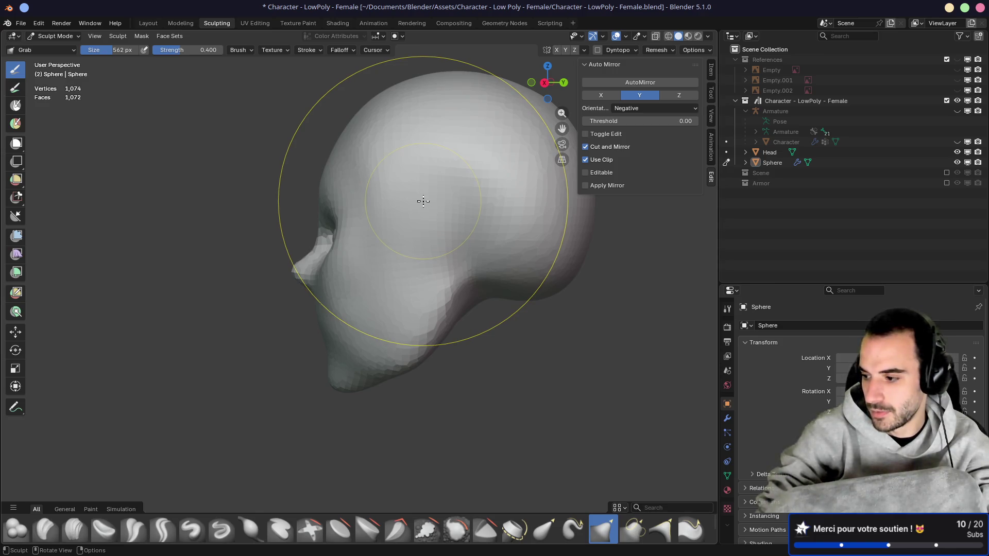
{"action": "mouse_move", "coordinate": [422, 201]}
{"action": "middle_mouse_down"}
{"action": "mouse_move", "coordinate": [432, 209]}
{"action": "mouse_move", "coordinate": [355, 242]}
{"action": "mouse_move", "coordinate": [334, 264]}
{"action": "middle_mouse_up"}
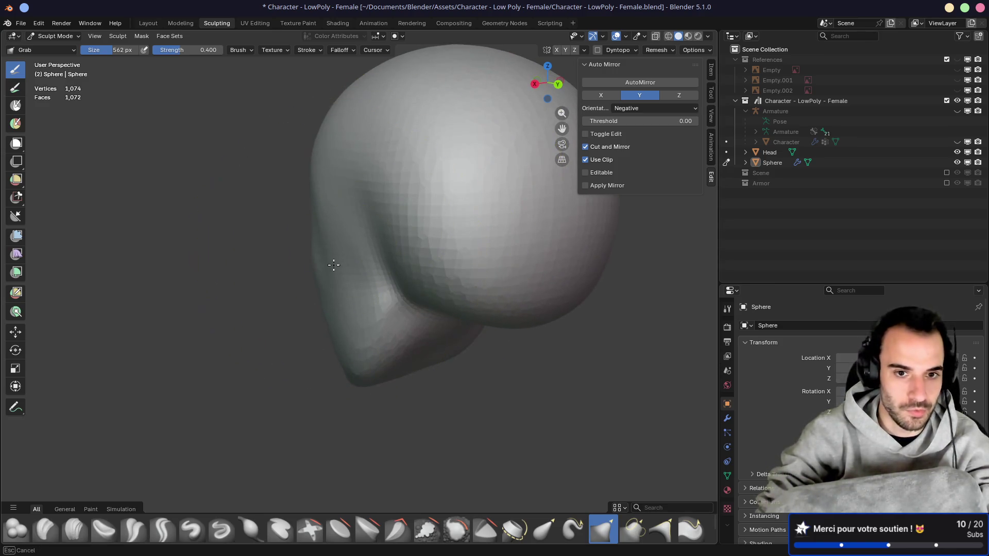
{"action": "key", "text": "alt+q"}
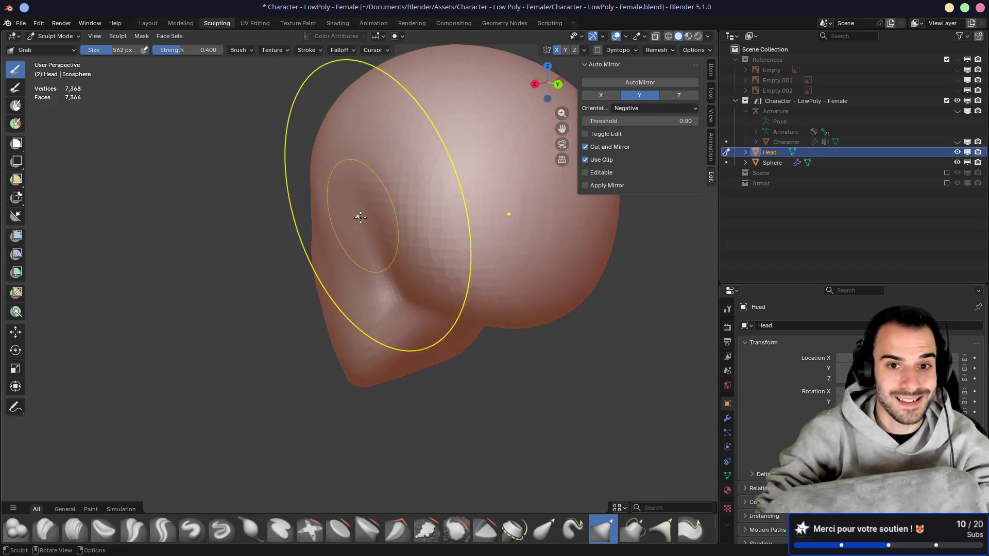
Step: Set the Grab brush to 350 px, save the file, and return to the Layout workspace
{"action": "mouse_move", "coordinate": [360, 242]}
{"action": "middle_mouse_down"}
{"action": "mouse_move", "coordinate": [349, 289]}
{"action": "mouse_move", "coordinate": [448, 283]}
{"action": "mouse_move", "coordinate": [423, 237]}
{"action": "mouse_move", "coordinate": [453, 278]}
{"action": "mouse_move", "coordinate": [379, 280]}
{"action": "mouse_move", "coordinate": [381, 226]}
{"action": "mouse_move", "coordinate": [482, 200]}
{"action": "mouse_move", "coordinate": [453, 187]}
{"action": "mouse_move", "coordinate": [408, 221]}
{"action": "mouse_move", "coordinate": [338, 205]}
{"action": "mouse_move", "coordinate": [411, 214]}
{"action": "mouse_move", "coordinate": [415, 194]}
{"action": "mouse_move", "coordinate": [293, 256]}
{"action": "mouse_move", "coordinate": [360, 243]}
{"action": "mouse_move", "coordinate": [379, 309]}
{"action": "middle_mouse_up"}
{"action": "mouse_move", "coordinate": [468, 285]}
{"action": "middle_mouse_down"}
{"action": "mouse_move", "coordinate": [369, 286]}
{"action": "mouse_move", "coordinate": [366, 304]}
{"action": "mouse_move", "coordinate": [364, 294]}
{"action": "mouse_move", "coordinate": [505, 311]}
{"action": "mouse_move", "coordinate": [393, 267]}
{"action": "mouse_move", "coordinate": [420, 293]}
{"action": "middle_mouse_up"}
{"action": "left_click", "coordinate": [382, 298]}
{"action": "key", "text": "ctrl+s"}
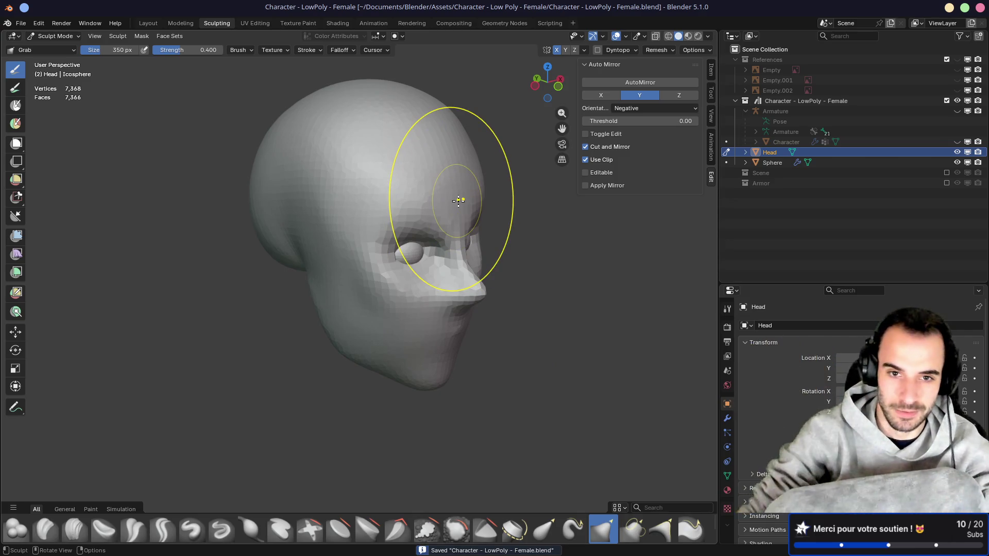
{"action": "left_click", "coordinate": [148, 23]}
Step: Apply Shade Smooth to the head and to the eye spheres
{"action": "middle_click", "coordinate": [362, 234], "text": "alt"}
{"action": "scroll", "coordinate": [319, 269], "scroll_direction": "up", "scroll_amount": 6}
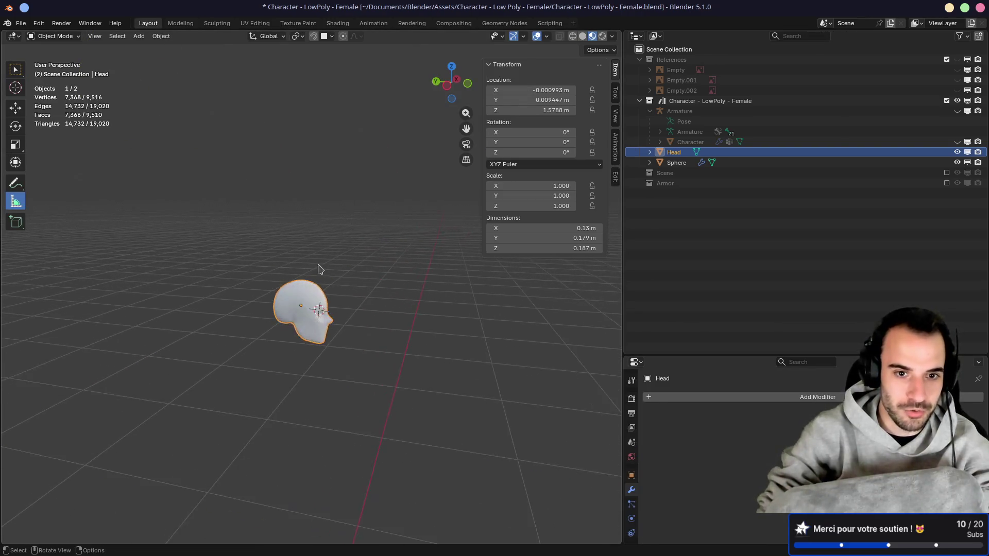
{"action": "mouse_move", "coordinate": [375, 283]}
{"action": "middle_mouse_down"}
{"action": "mouse_move", "coordinate": [287, 264]}
{"action": "mouse_move", "coordinate": [326, 172]}
{"action": "mouse_move", "coordinate": [279, 238]}
{"action": "mouse_move", "coordinate": [398, 269]}
{"action": "mouse_move", "coordinate": [161, 254]}
{"action": "mouse_move", "coordinate": [236, 276]}
{"action": "mouse_move", "coordinate": [290, 266]}
{"action": "mouse_move", "coordinate": [274, 267]}
{"action": "middle_mouse_up"}
{"action": "right_click", "coordinate": [279, 236]}
{"action": "left_click", "coordinate": [242, 199]}
{"action": "left_click", "coordinate": [271, 268]}
{"action": "right_click", "coordinate": [271, 268]}
{"action": "left_click", "coordinate": [270, 271]}
{"action": "mouse_move", "coordinate": [305, 319]}
{"action": "middle_mouse_down"}
{"action": "mouse_move", "coordinate": [163, 278]}
{"action": "mouse_move", "coordinate": [229, 293]}
{"action": "mouse_move", "coordinate": [256, 22]}
{"action": "middle_mouse_up"}
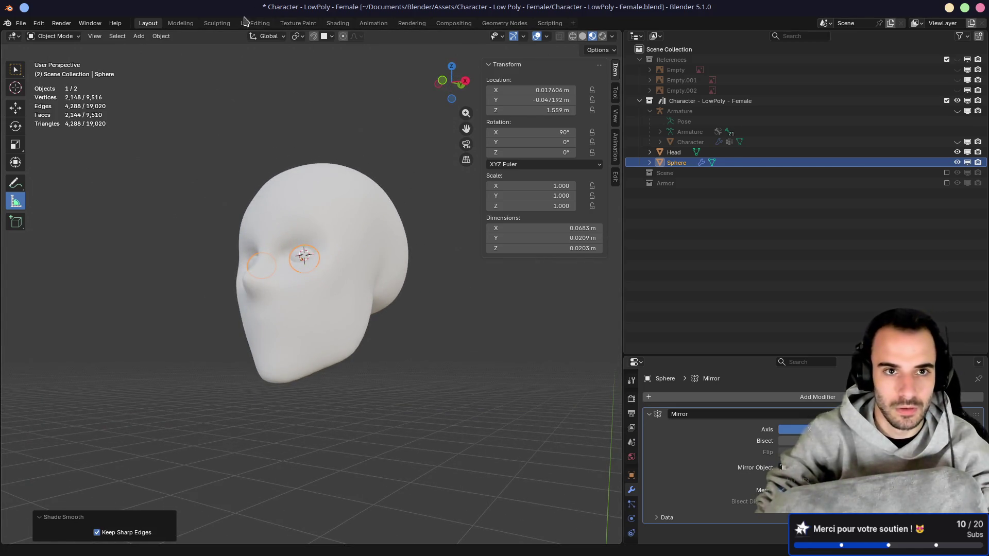
Step: Check the smooth shading in Sculpting with solid view, then return to Layout and save
{"action": "left_click", "coordinate": [213, 24]}
{"action": "mouse_move", "coordinate": [546, 170]}
{"action": "middle_mouse_down"}
{"action": "mouse_move", "coordinate": [383, 233]}
{"action": "mouse_move", "coordinate": [320, 234]}
{"action": "mouse_move", "coordinate": [558, 154]}
{"action": "middle_mouse_up"}
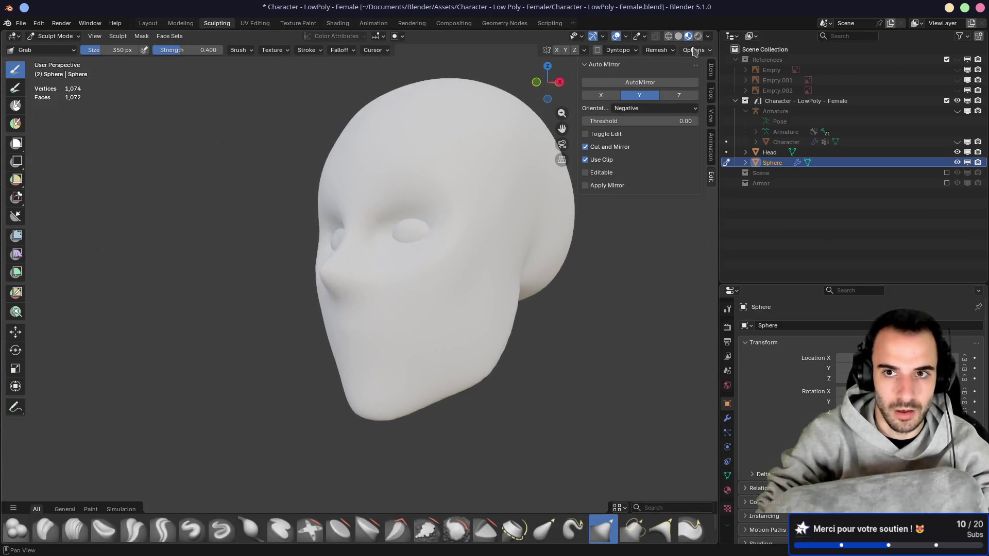
{"action": "left_click", "coordinate": [678, 36]}
{"action": "mouse_move", "coordinate": [339, 227]}
{"action": "middle_mouse_down"}
{"action": "mouse_move", "coordinate": [314, 224]}
{"action": "mouse_move", "coordinate": [391, 226]}
{"action": "mouse_move", "coordinate": [295, 223]}
{"action": "mouse_move", "coordinate": [455, 223]}
{"action": "mouse_move", "coordinate": [364, 233]}
{"action": "mouse_move", "coordinate": [267, 227]}
{"action": "mouse_move", "coordinate": [361, 289]}
{"action": "mouse_move", "coordinate": [463, 291]}
{"action": "mouse_move", "coordinate": [517, 280]}
{"action": "mouse_move", "coordinate": [505, 261]}
{"action": "mouse_move", "coordinate": [442, 254]}
{"action": "mouse_move", "coordinate": [401, 264]}
{"action": "mouse_move", "coordinate": [382, 355]}
{"action": "middle_mouse_up"}
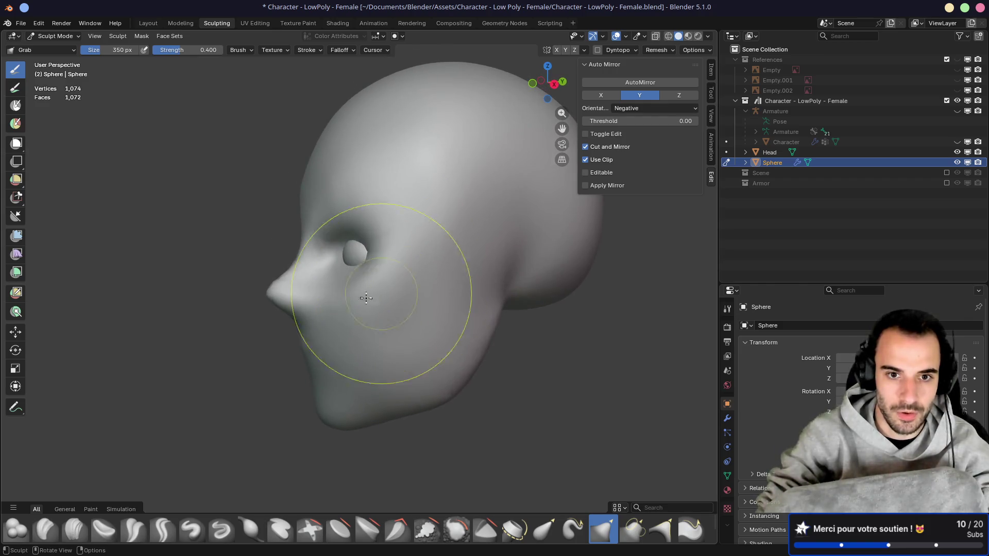
{"action": "mouse_move", "coordinate": [384, 312]}
{"action": "middle_mouse_down"}
{"action": "mouse_move", "coordinate": [411, 307]}
{"action": "mouse_move", "coordinate": [468, 250]}
{"action": "middle_mouse_up"}
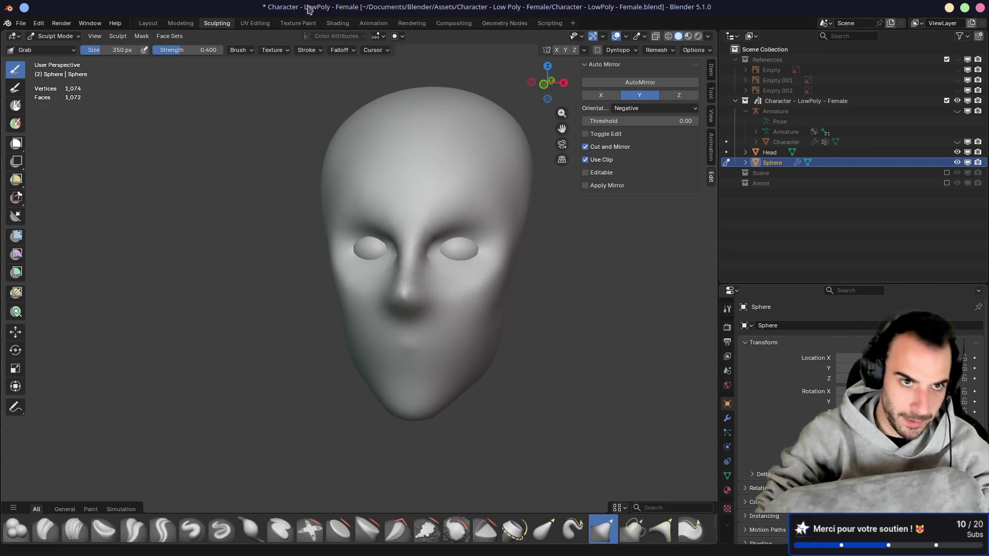
{"action": "left_click", "coordinate": [148, 23]}
{"action": "key", "text": "ctrl+s"}
{"action": "middle_click_drag", "start_coordinate": [247, 147], "coordinate": [365, 251]}
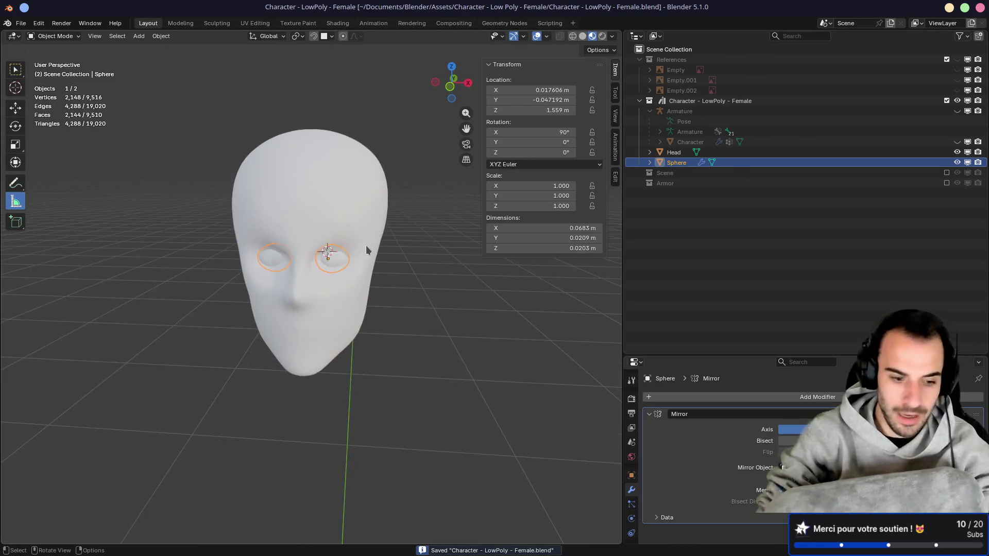
Step: In front orthographic view, place the 3D cursor left of the head and open Add > Curve
{"action": "key", "text": "KP_1"}
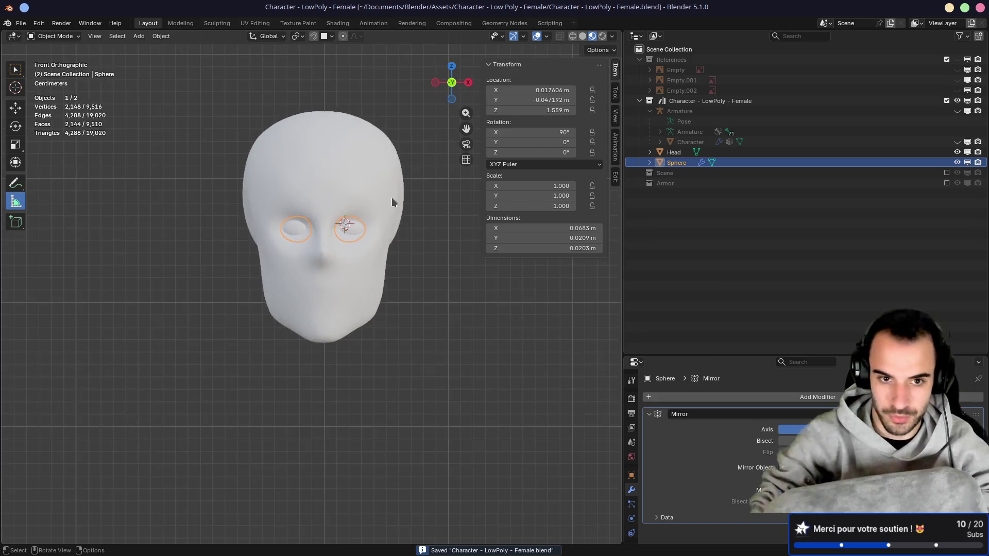
{"action": "key", "text": "Home"}
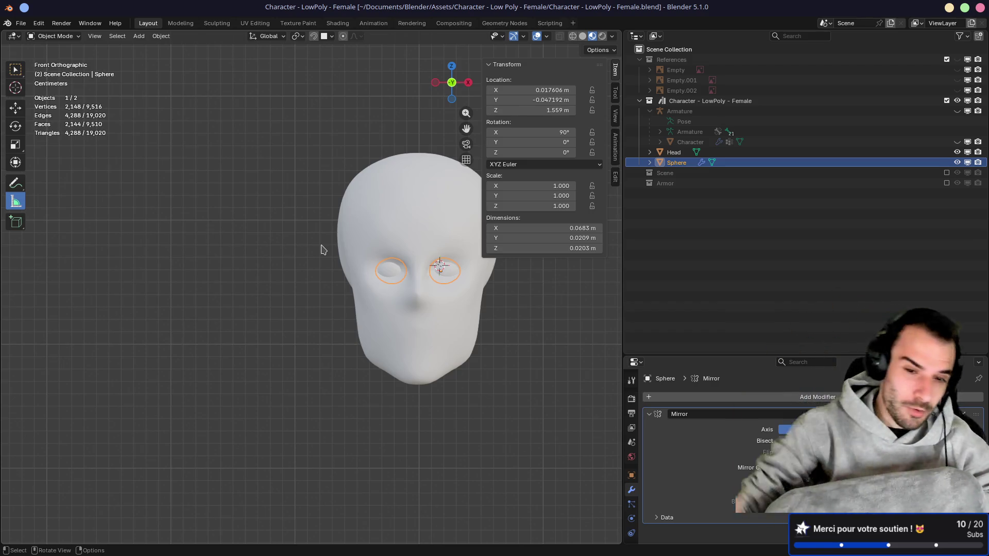
{"action": "mouse_move", "coordinate": [301, 236]}
{"action": "middle_mouse_down", "text": "shift"}
{"action": "mouse_move", "coordinate": [217, 221]}
{"action": "mouse_move", "coordinate": [267, 265]}
{"action": "mouse_move", "coordinate": [296, 311]}
{"action": "mouse_move", "coordinate": [308, 236]}
{"action": "middle_mouse_up", "text": "shift"}
{"action": "scroll", "coordinate": [308, 237], "scroll_direction": "down", "scroll_amount": 5}
{"action": "right_click", "coordinate": [293, 297], "text": "shift"}
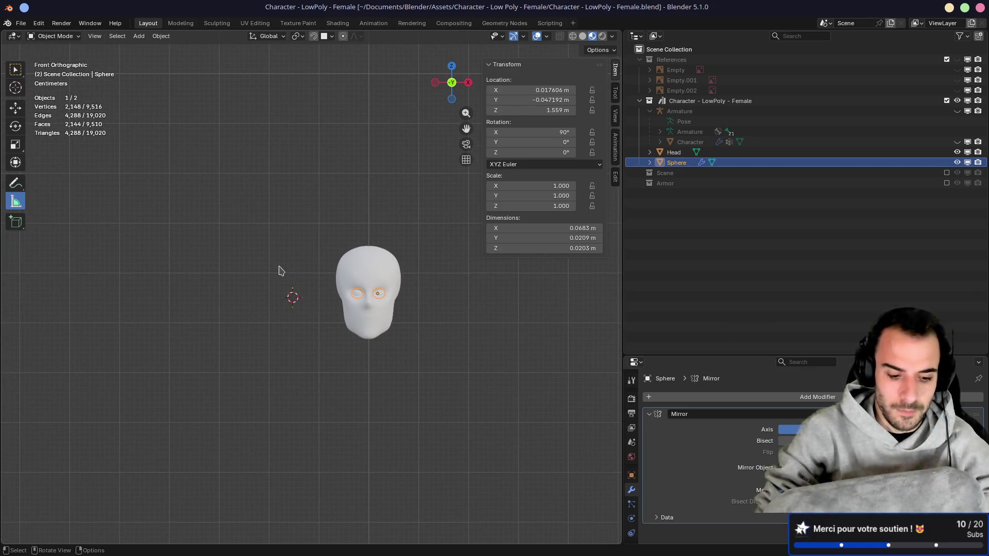
{"action": "key", "text": "shift+a"}
{"action": "mouse_move", "coordinate": [275, 276]}
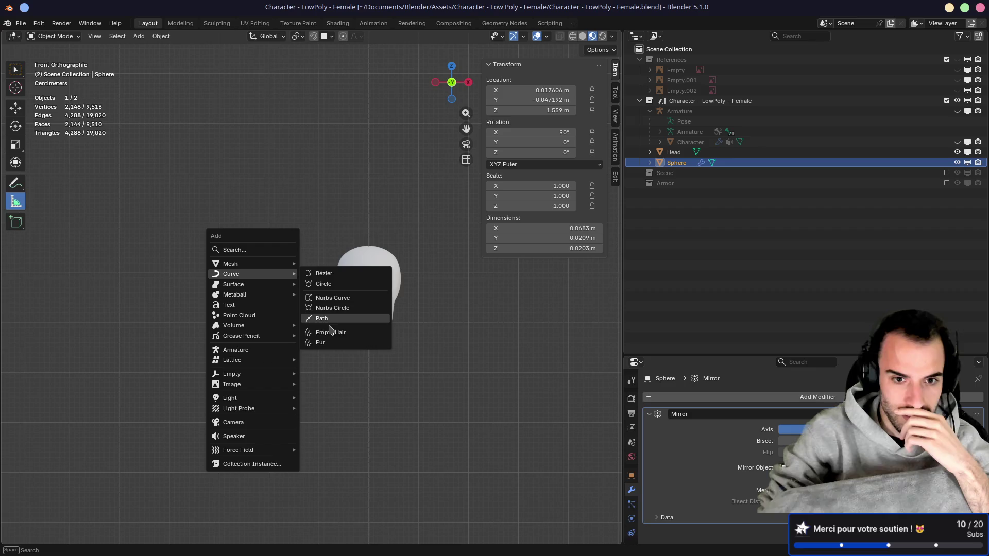
Step: Add a Bézier curve and raise its two control points to bend it
{"action": "left_click", "coordinate": [323, 274]}
{"action": "mouse_move", "coordinate": [326, 280]}
{"action": "middle_mouse_down"}
{"action": "mouse_move", "coordinate": [283, 338]}
{"action": "mouse_move", "coordinate": [289, 330]}
{"action": "middle_mouse_up"}
{"action": "key", "text": "Tab"}
{"action": "mouse_move", "coordinate": [151, 274]}
{"action": "left_mouse_down"}
{"action": "mouse_move", "coordinate": [163, 278]}
{"action": "mouse_move", "coordinate": [172, 247]}
{"action": "mouse_move", "coordinate": [157, 244]}
{"action": "left_mouse_up"}
{"action": "left_click_drag", "start_coordinate": [482, 313], "coordinate": [322, 238]}
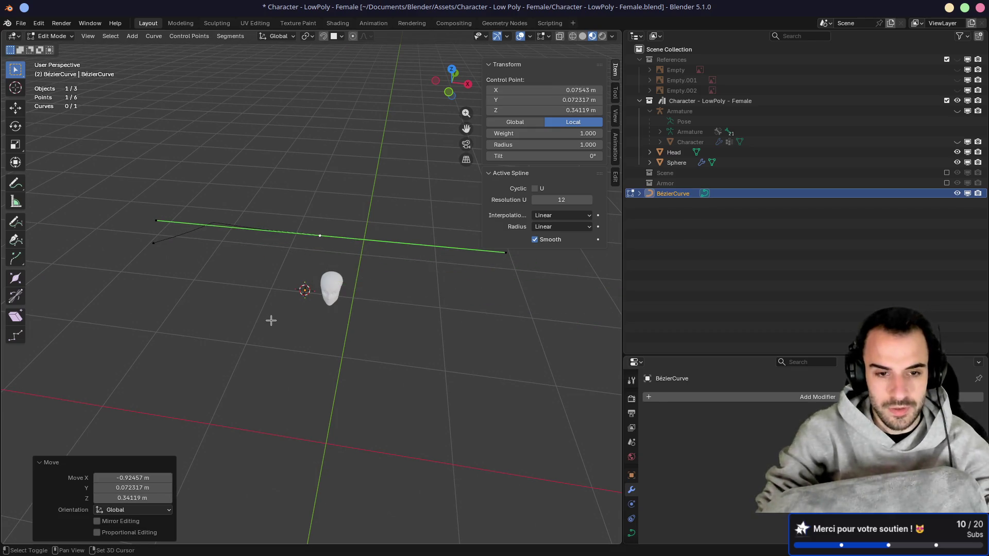
{"action": "key", "text": "v"}
{"action": "key", "text": "Escape"}
{"action": "key", "text": "Tab"}
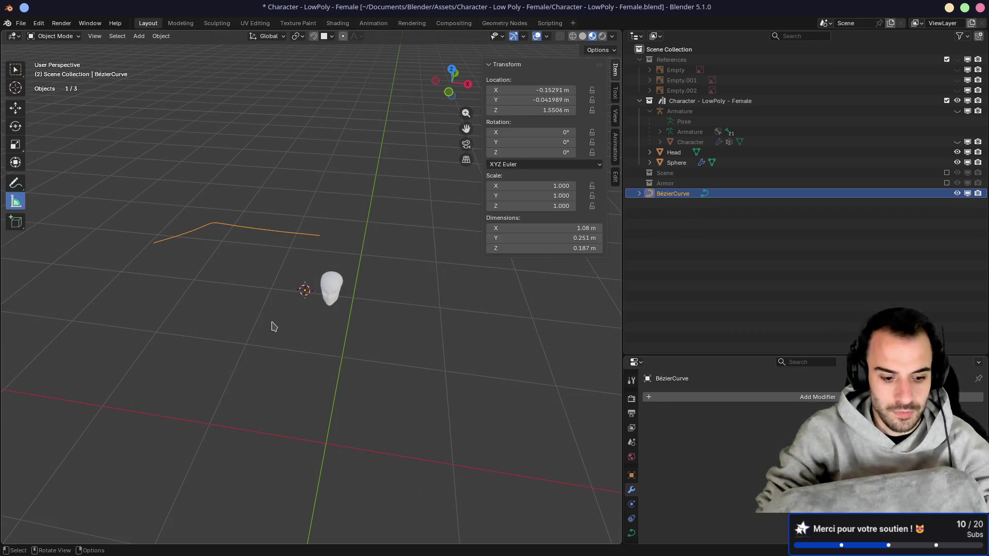
Step: Add a Bézier circle, scale it to 0.261, rotate it 90° on X, and move it left
{"action": "key", "text": "shift+a"}
{"action": "mouse_move", "coordinate": [273, 323]}
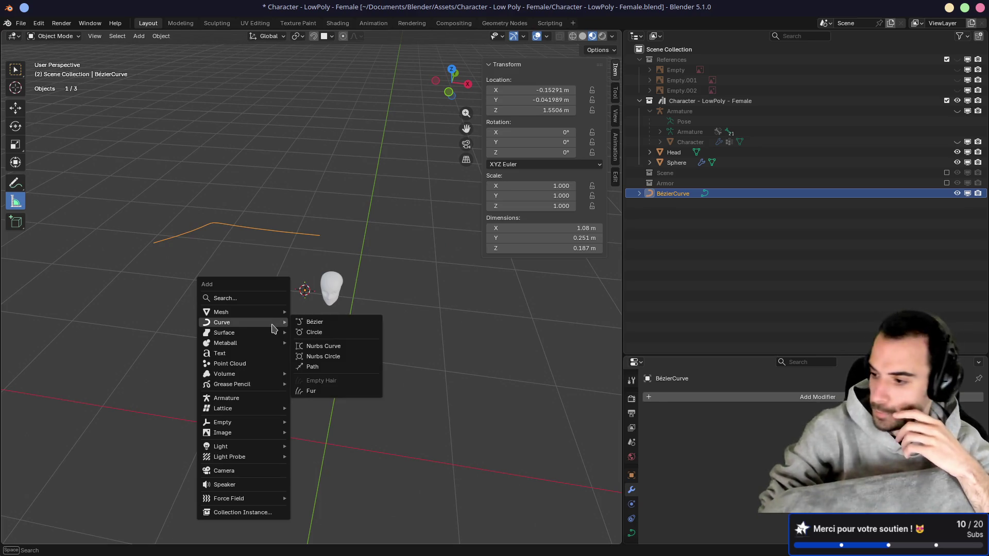
{"action": "left_click", "coordinate": [318, 332]}
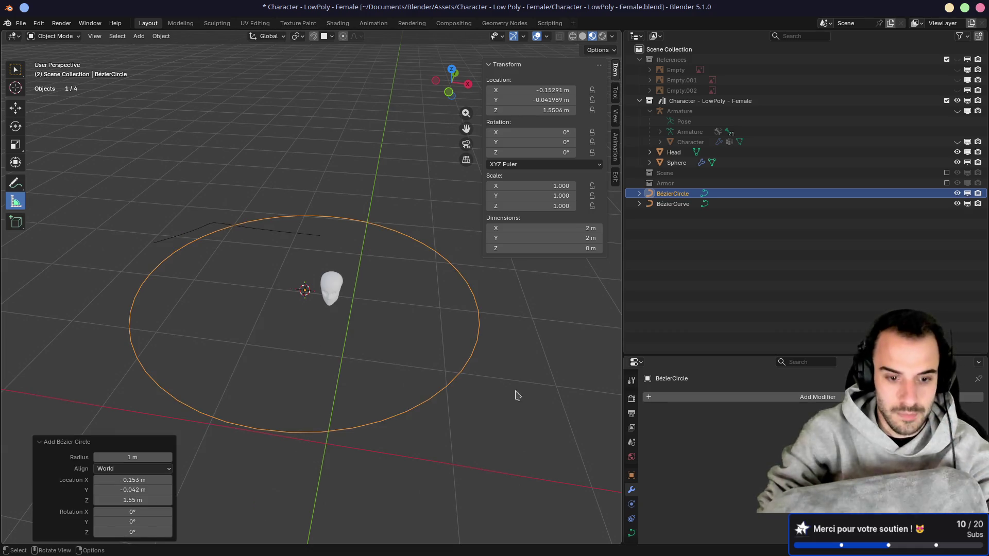
{"action": "key", "text": "s"}
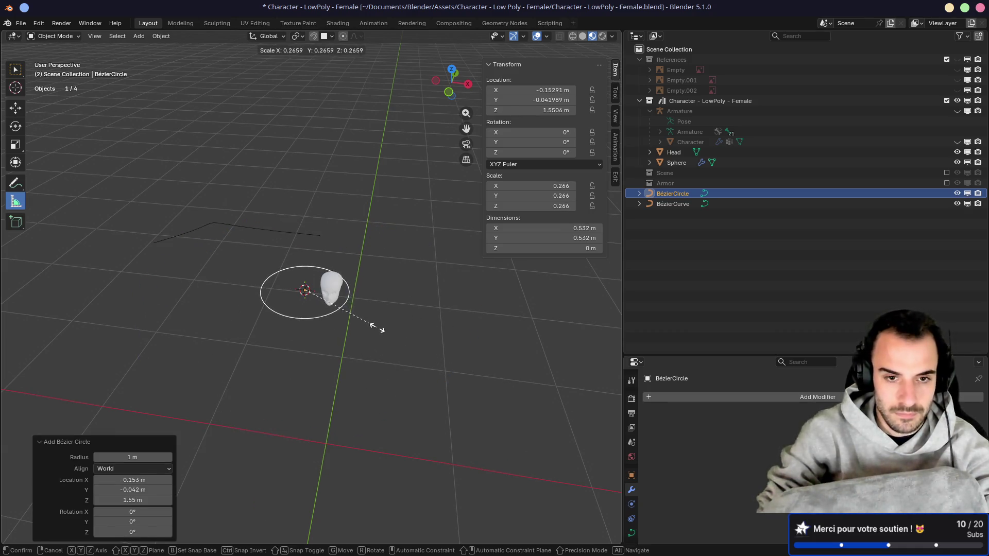
{"action": "left_click", "coordinate": [376, 329]}
{"action": "key", "text": "r"}
{"action": "type", "text": "x"}
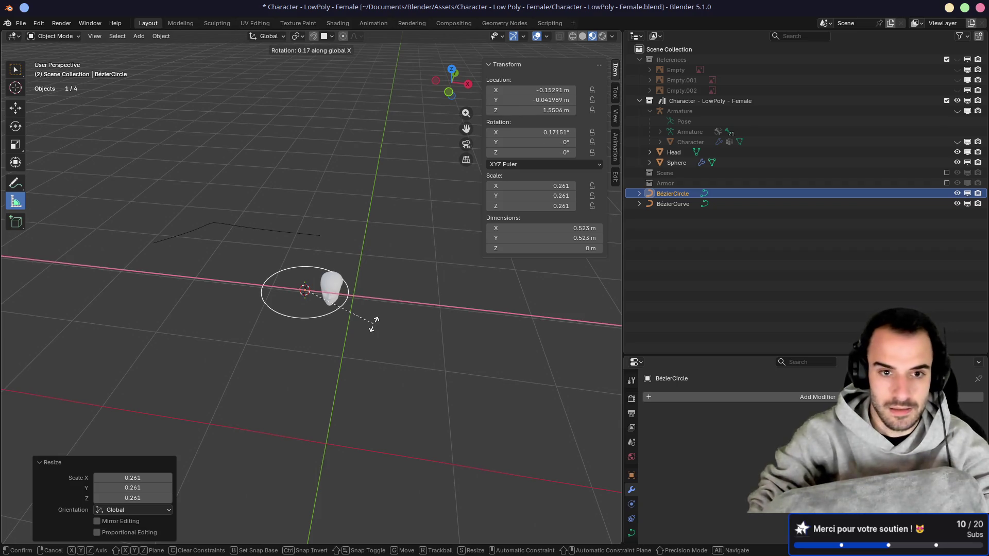
{"action": "type", "text": "90"}
{"action": "key", "text": "Return"}
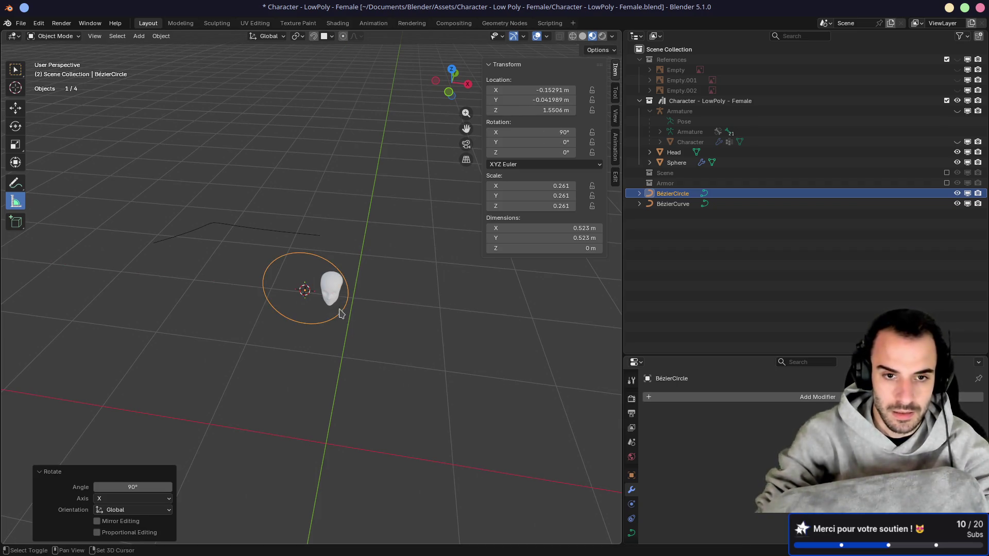
{"action": "mouse_move", "coordinate": [354, 278]}
{"action": "middle_mouse_down"}
{"action": "mouse_move", "coordinate": [342, 265]}
{"action": "mouse_move", "coordinate": [319, 287]}
{"action": "mouse_move", "coordinate": [281, 282]}
{"action": "middle_mouse_up"}
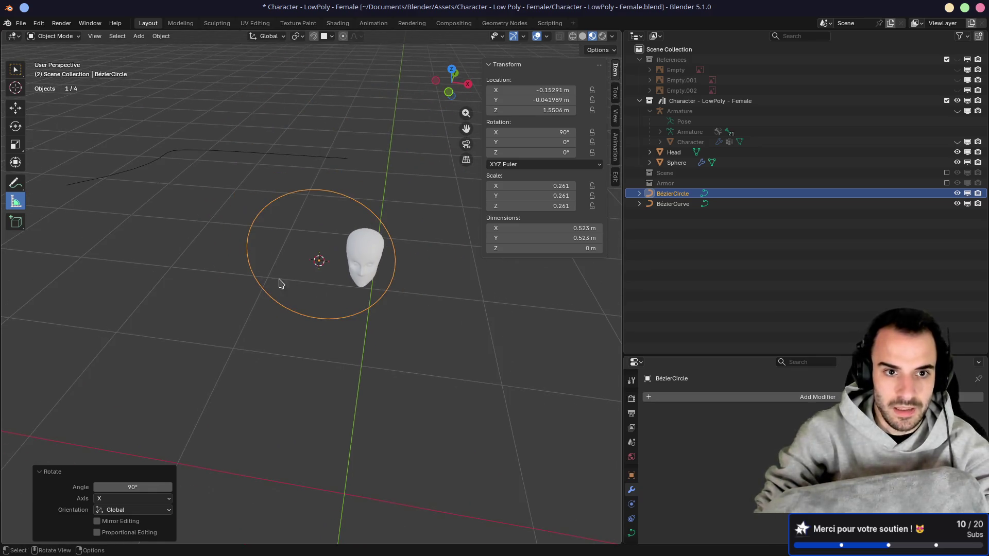
{"action": "key", "text": "g"}
{"action": "left_click", "coordinate": [347, 304]}
{"action": "middle_click_drag", "start_coordinate": [347, 304], "coordinate": [348, 267]}
Step: Select the Bézier curve and show its Curve data properties
{"action": "left_click", "coordinate": [137, 216]}
{"action": "middle_click_drag", "start_coordinate": [134, 231], "coordinate": [595, 320]}
{"action": "left_click_drag", "start_coordinate": [685, 356], "coordinate": [685, 172]}
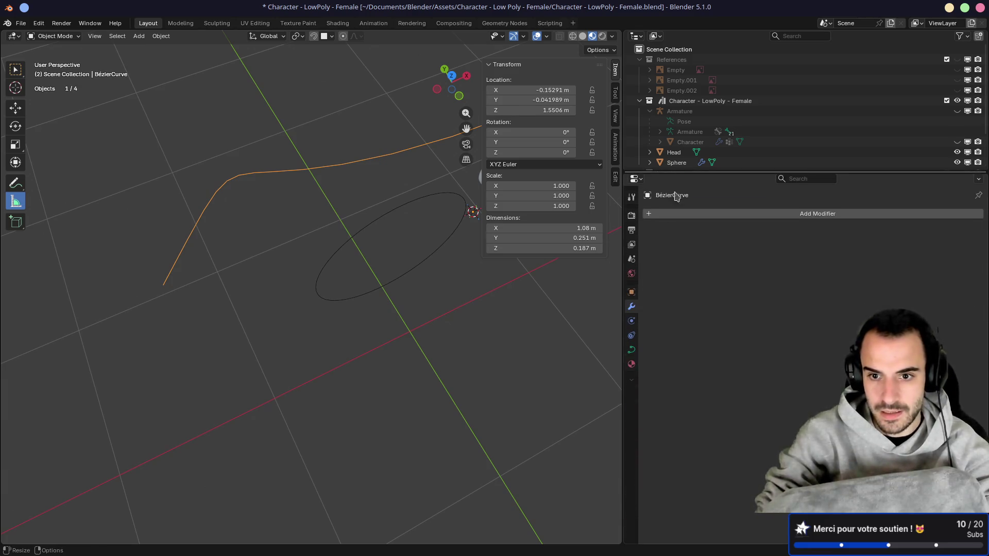
{"action": "left_click", "coordinate": [631, 350]}
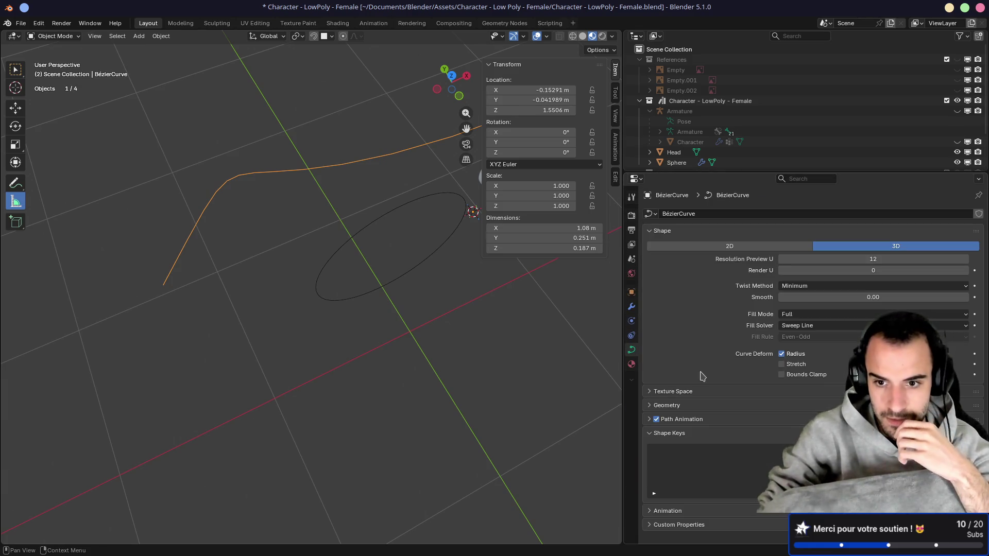
Step: Set the hair curve's Taper Object to BézierCircle in its Geometry properties
{"action": "left_click", "coordinate": [669, 405]}
{"action": "scroll", "coordinate": [712, 392], "scroll_direction": "down", "scroll_amount": 3}
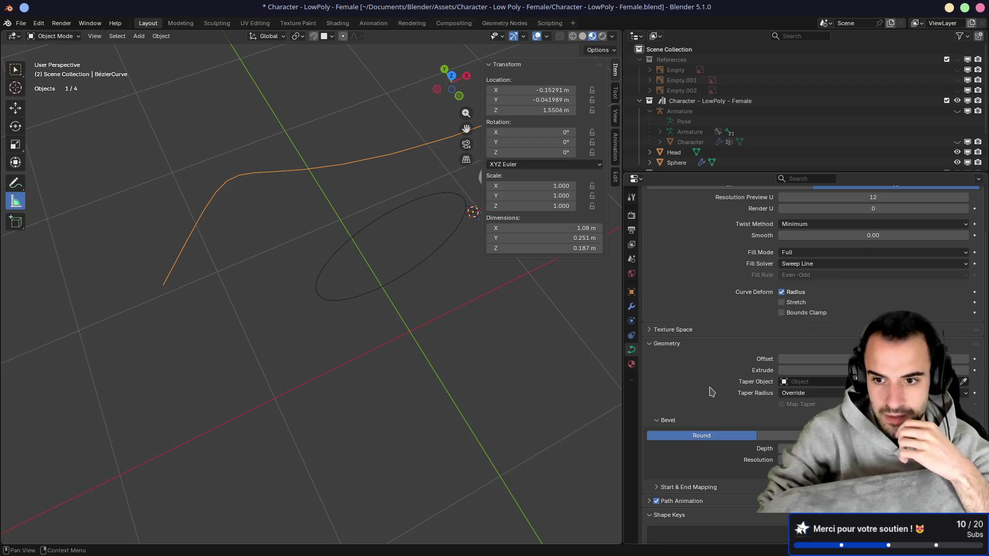
{"action": "mouse_move", "coordinate": [492, 347]}
{"action": "middle_mouse_down"}
{"action": "mouse_move", "coordinate": [431, 309]}
{"action": "mouse_move", "coordinate": [580, 311]}
{"action": "middle_mouse_up"}
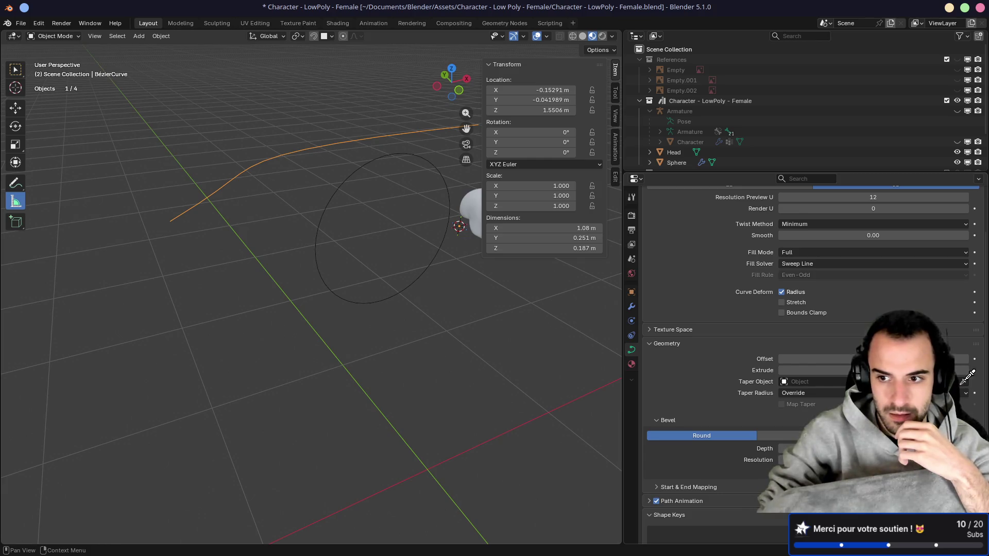
{"action": "left_click", "coordinate": [325, 211]}
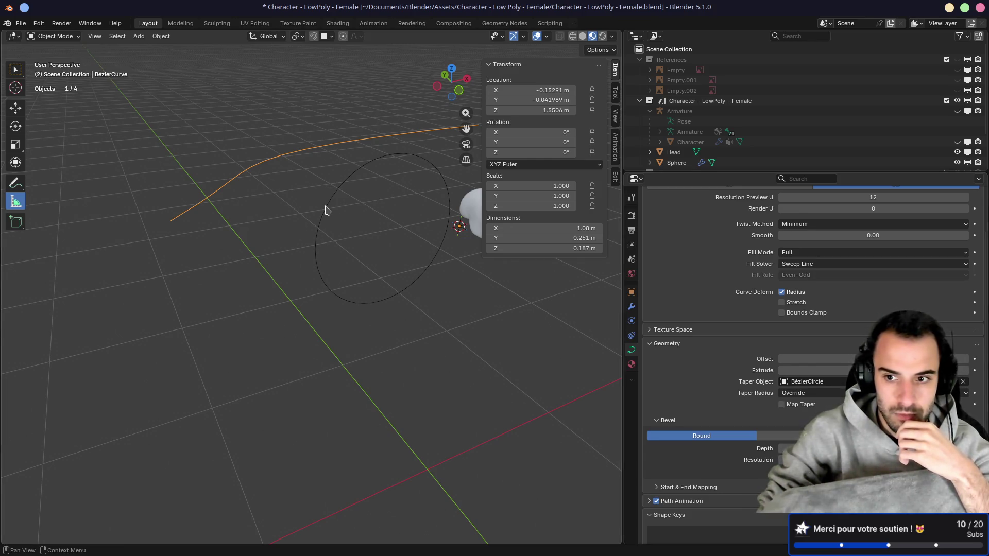
Step: Set the curve's geometry Offset and Extrude both to 0
{"action": "mouse_move", "coordinate": [798, 359]}
{"action": "left_mouse_down"}
{"action": "mouse_move", "coordinate": [862, 370]}
{"action": "mouse_move", "coordinate": [835, 359]}
{"action": "mouse_move", "coordinate": [855, 359]}
{"action": "left_mouse_up"}
{"action": "mouse_move", "coordinate": [423, 329]}
{"action": "middle_mouse_down"}
{"action": "mouse_move", "coordinate": [261, 346]}
{"action": "mouse_move", "coordinate": [289, 301]}
{"action": "mouse_move", "coordinate": [309, 303]}
{"action": "mouse_move", "coordinate": [237, 304]}
{"action": "mouse_move", "coordinate": [286, 292]}
{"action": "mouse_move", "coordinate": [239, 286]}
{"action": "mouse_move", "coordinate": [267, 267]}
{"action": "mouse_move", "coordinate": [299, 281]}
{"action": "middle_mouse_up"}
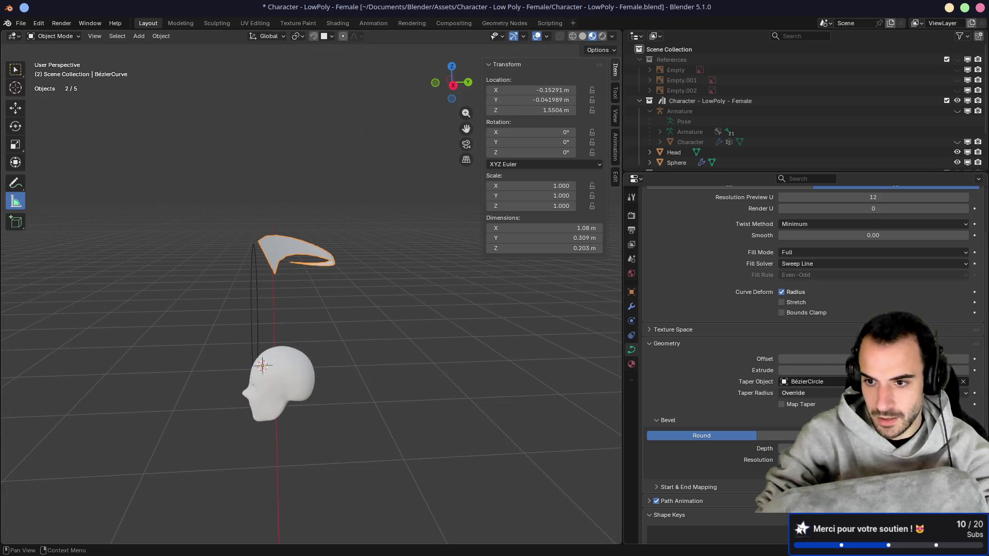
{"action": "left_click", "coordinate": [796, 359]}
{"action": "type", "text": "0"}
{"action": "key", "text": "Return"}
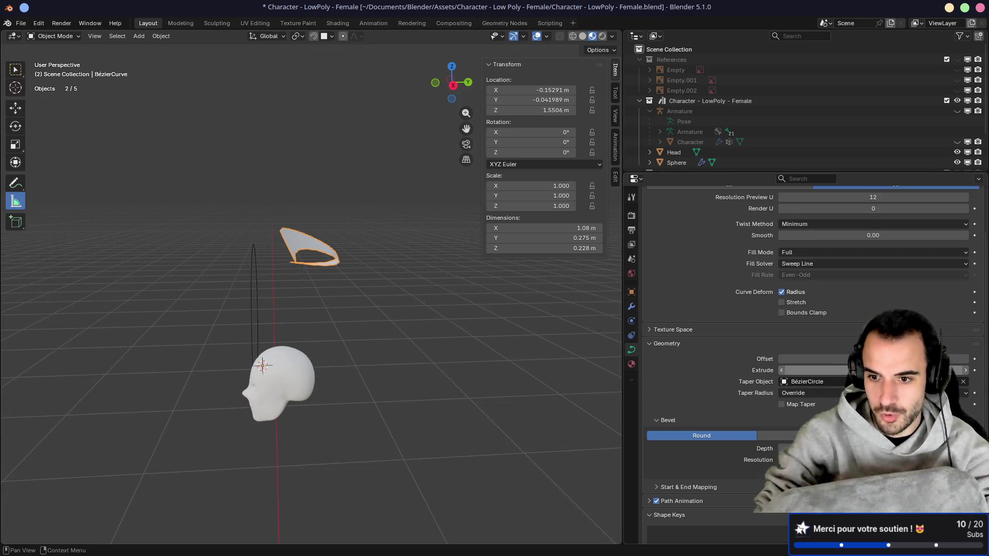
{"action": "left_click", "coordinate": [813, 371]}
{"action": "type", "text": "0.34"}
{"action": "key", "text": "Return"}
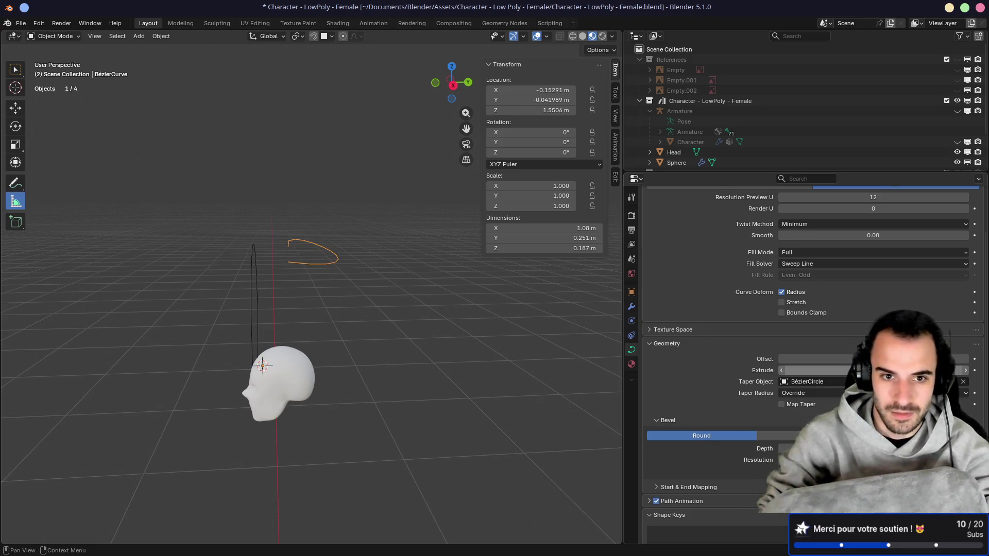
Step: Orbit, pan and zoom the viewport to frame the curve, circle and head
{"action": "middle_click_drag", "start_coordinate": [426, 369], "coordinate": [391, 370]}
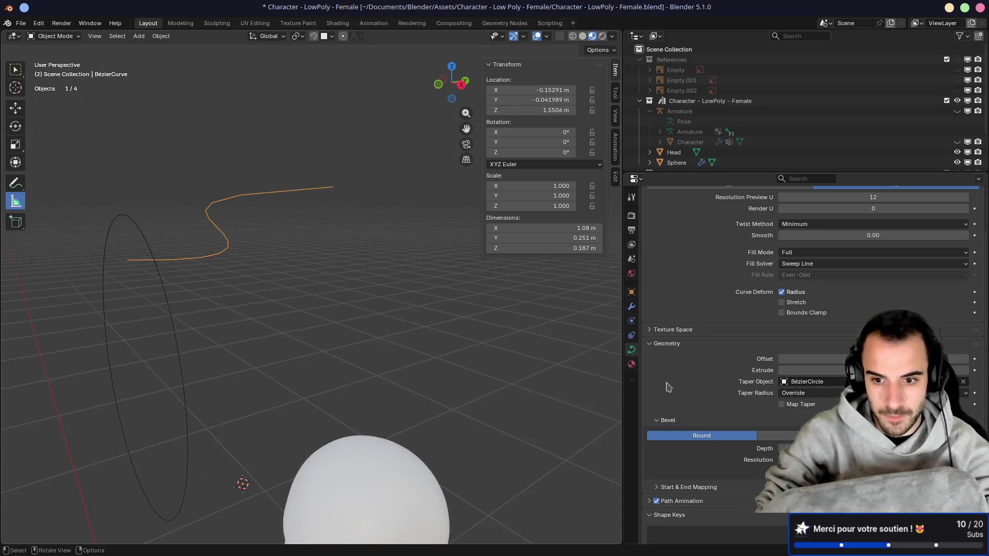
{"action": "scroll", "coordinate": [700, 426], "scroll_direction": "down", "scroll_amount": 3}
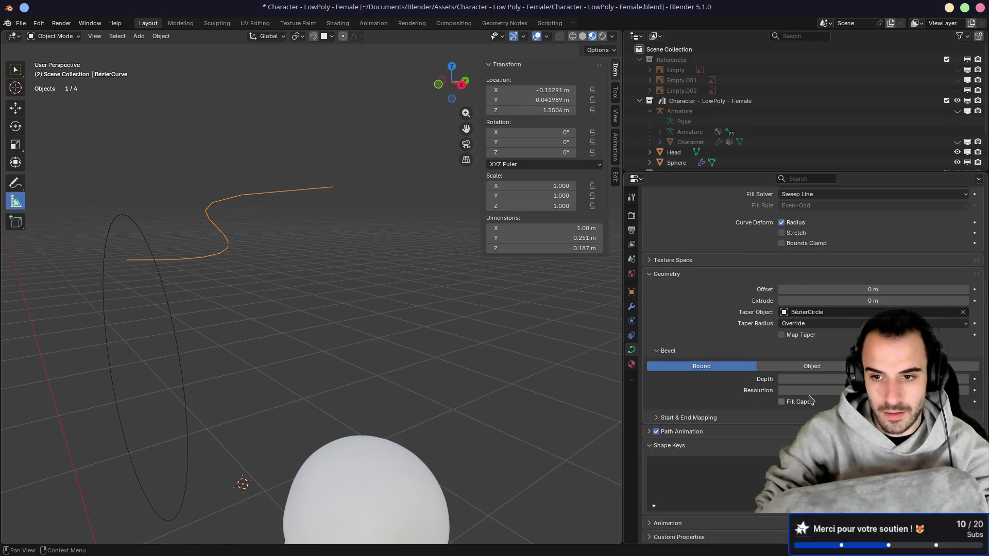
{"action": "middle_click_drag", "start_coordinate": [298, 332], "coordinate": [243, 328], "text": "shift"}
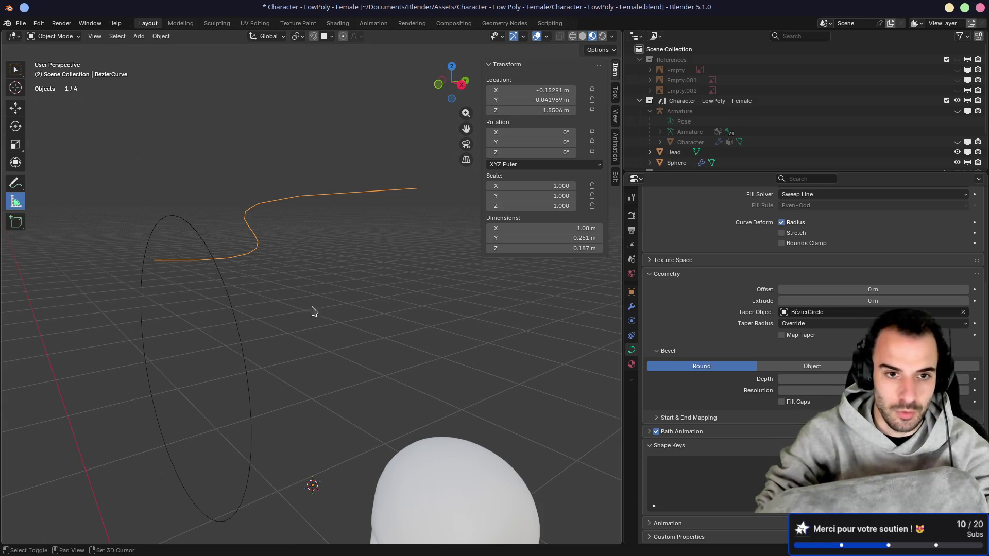
{"action": "scroll", "coordinate": [361, 317], "scroll_direction": "down", "scroll_amount": 4}
{"action": "middle_click_drag", "start_coordinate": [418, 318], "coordinate": [380, 317]}
{"action": "scroll", "coordinate": [390, 323], "scroll_direction": "up", "scroll_amount": 2}
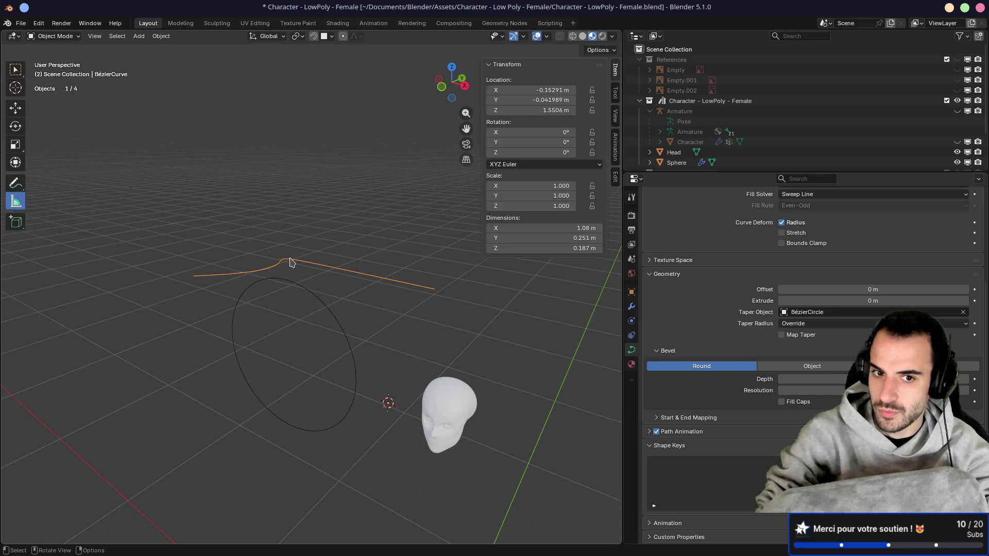
Step: In Edit Mode, set BézierCircle as Taper Object and extrude the curve to 0.29 m
{"action": "key", "text": "Tab"}
{"action": "key", "text": "Tab"}
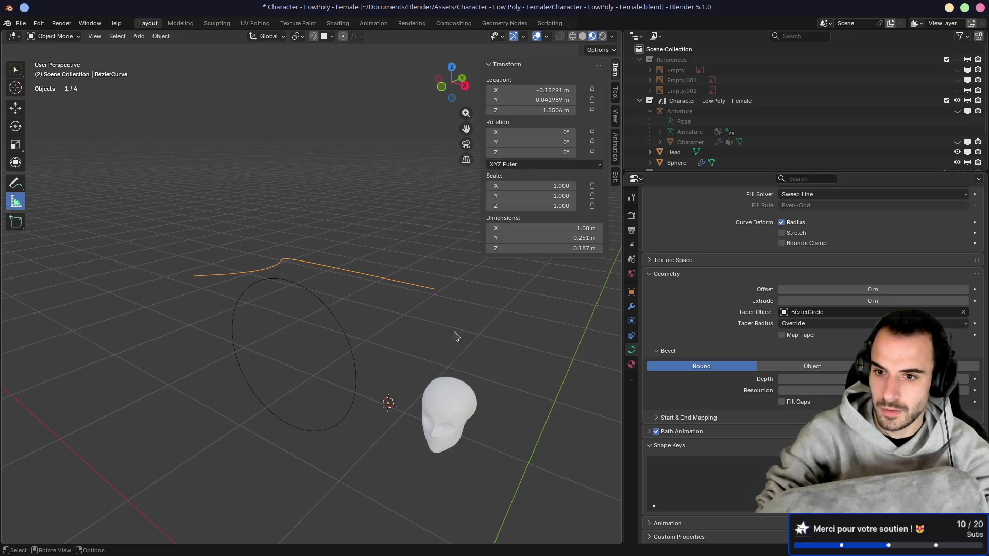
{"action": "left_click", "coordinate": [816, 324]}
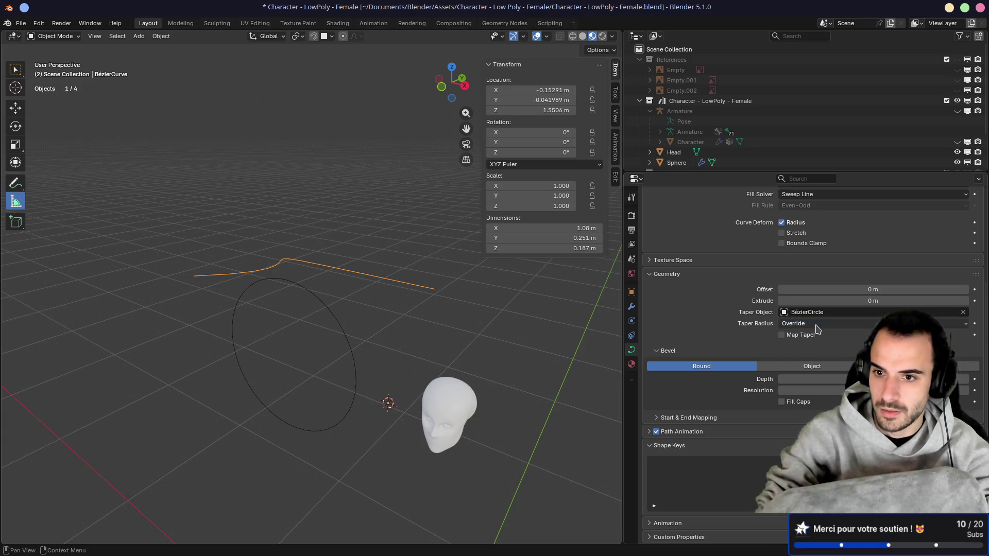
{"action": "left_click", "coordinate": [818, 312]}
{"action": "key", "text": "Return"}
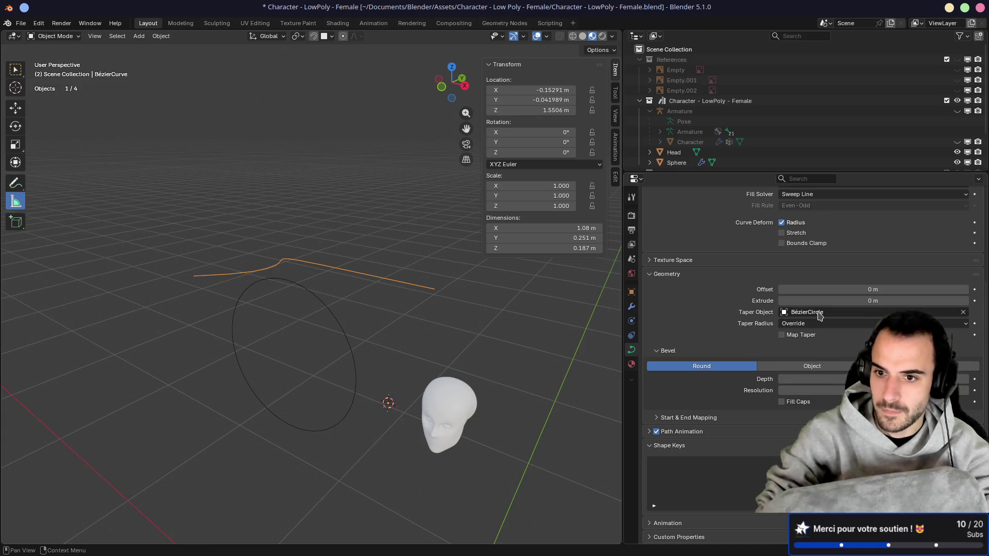
{"action": "mouse_move", "coordinate": [824, 301]}
{"action": "left_mouse_down"}
{"action": "mouse_move", "coordinate": [907, 301]}
{"action": "mouse_move", "coordinate": [855, 302]}
{"action": "mouse_move", "coordinate": [920, 320]}
{"action": "left_mouse_up"}
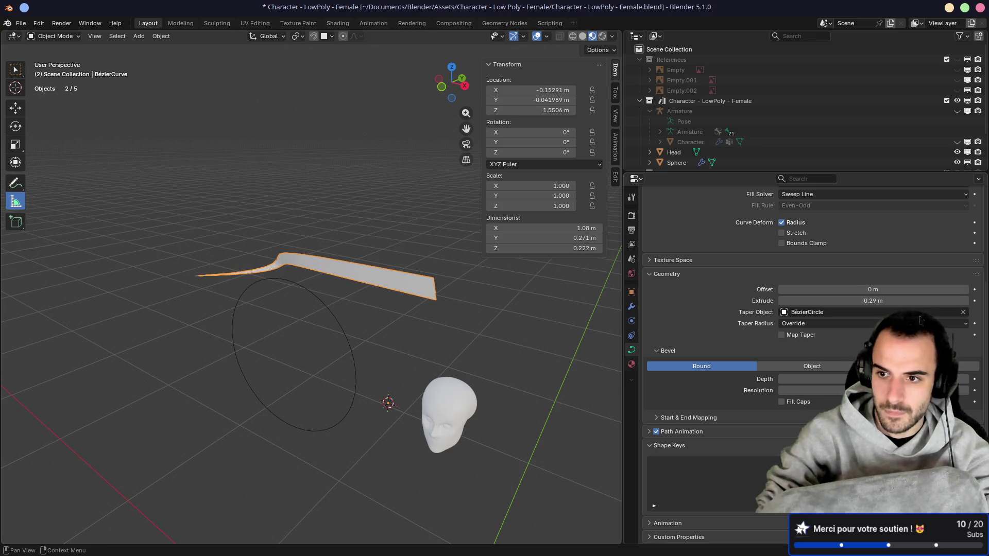
Step: Clear the Taper Object, reset Extrude to 0 m, and switch Bevel to Object with BézierCircle
{"action": "left_click", "coordinate": [963, 312]}
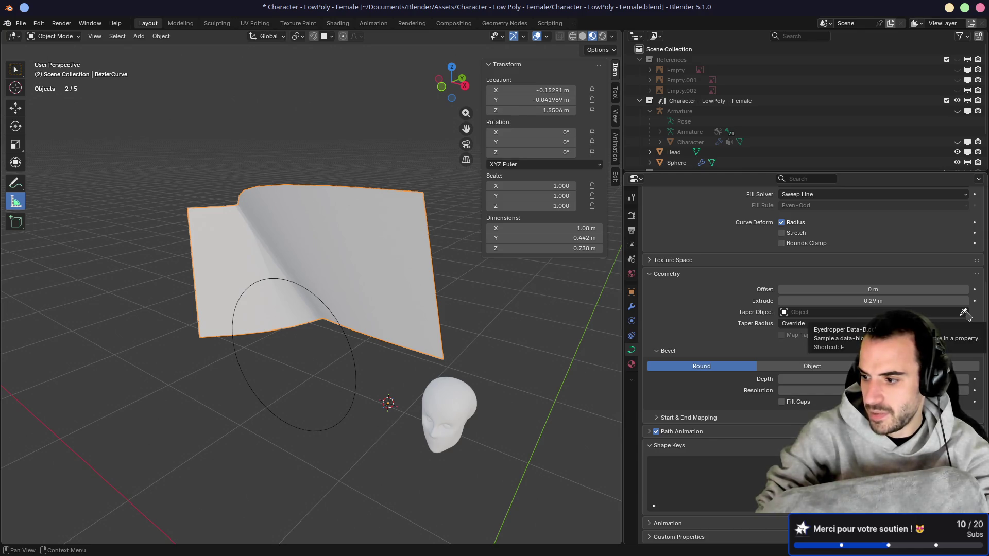
{"action": "left_click", "coordinate": [964, 312]}
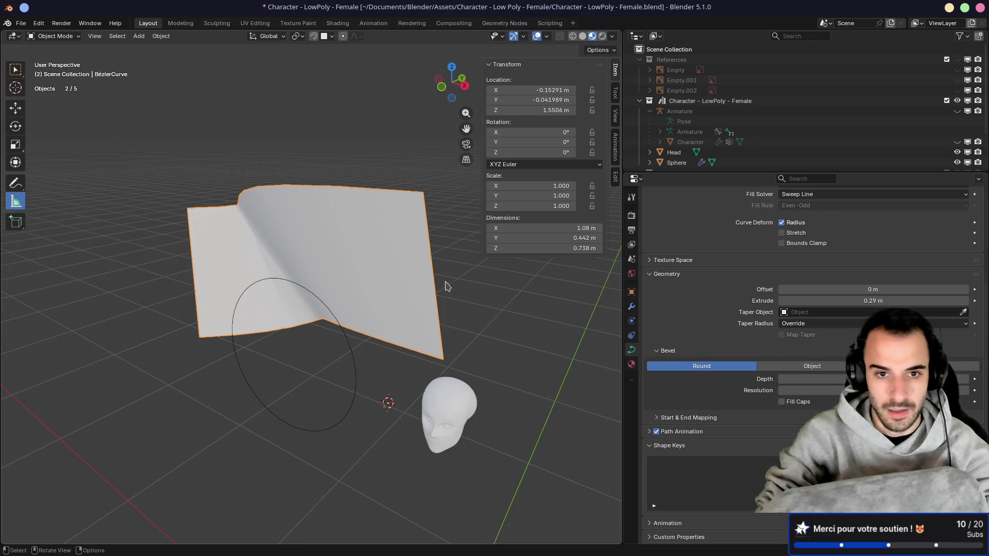
{"action": "left_click", "coordinate": [886, 300]}
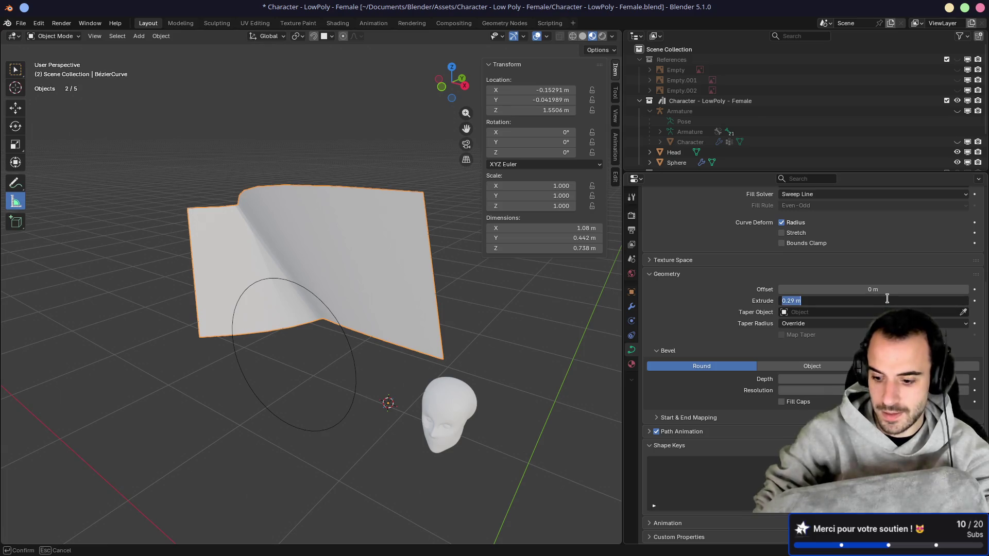
{"action": "type", "text": "0"}
{"action": "key", "text": "Return"}
{"action": "left_click", "coordinate": [775, 368]}
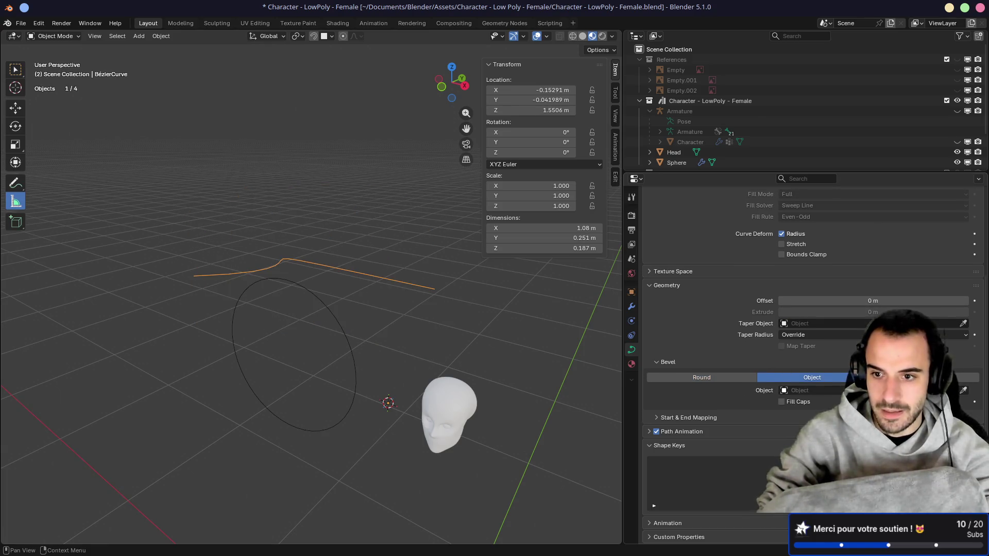
{"action": "left_click", "coordinate": [327, 299]}
Step: Select and move the Bézier circle, then scale it down to 0.029
{"action": "mouse_move", "coordinate": [331, 304]}
{"action": "middle_mouse_down"}
{"action": "mouse_move", "coordinate": [441, 329]}
{"action": "mouse_move", "coordinate": [436, 377]}
{"action": "middle_mouse_up"}
{"action": "left_click", "coordinate": [372, 401]}
{"action": "key", "text": "g"}
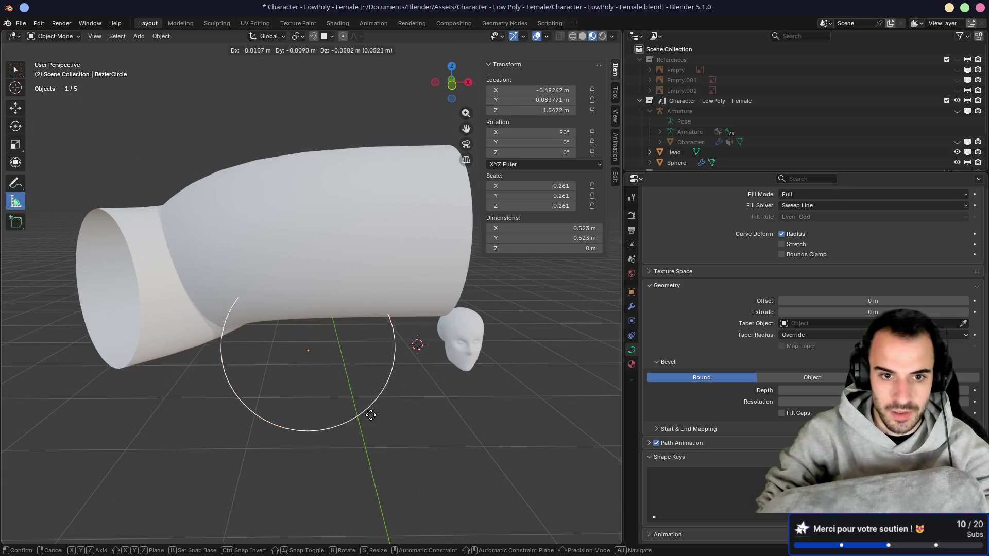
{"action": "left_click", "coordinate": [371, 425]}
{"action": "key", "text": "s"}
{"action": "left_click", "coordinate": [344, 386]}
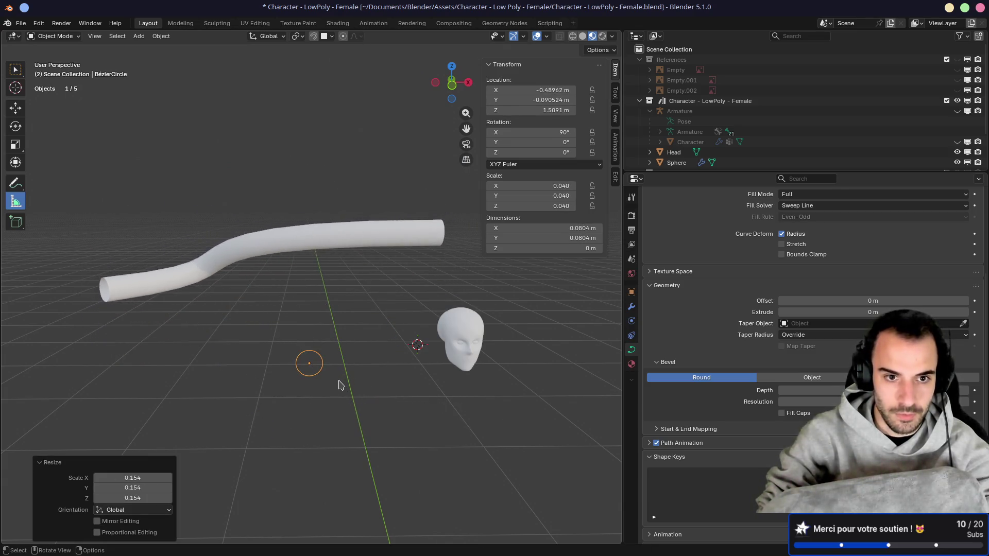
{"action": "middle_click_drag", "start_coordinate": [348, 389], "coordinate": [364, 395], "text": "shift"}
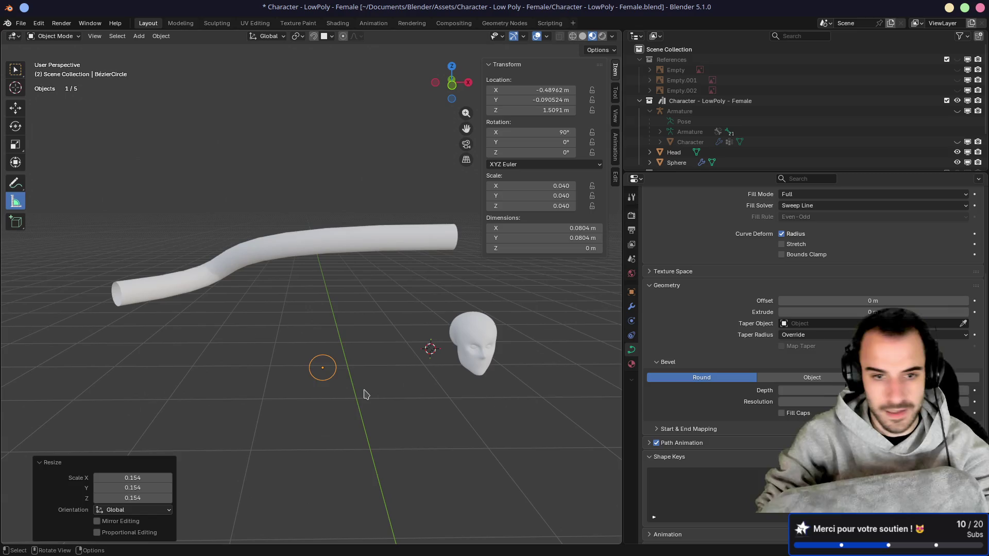
{"action": "key", "text": "s"}
Step: Raise the profile circle slightly, center it in front view, and enter its Edit Mode
{"action": "left_click", "coordinate": [369, 391]}
{"action": "key", "text": "g"}
{"action": "left_click", "coordinate": [364, 347]}
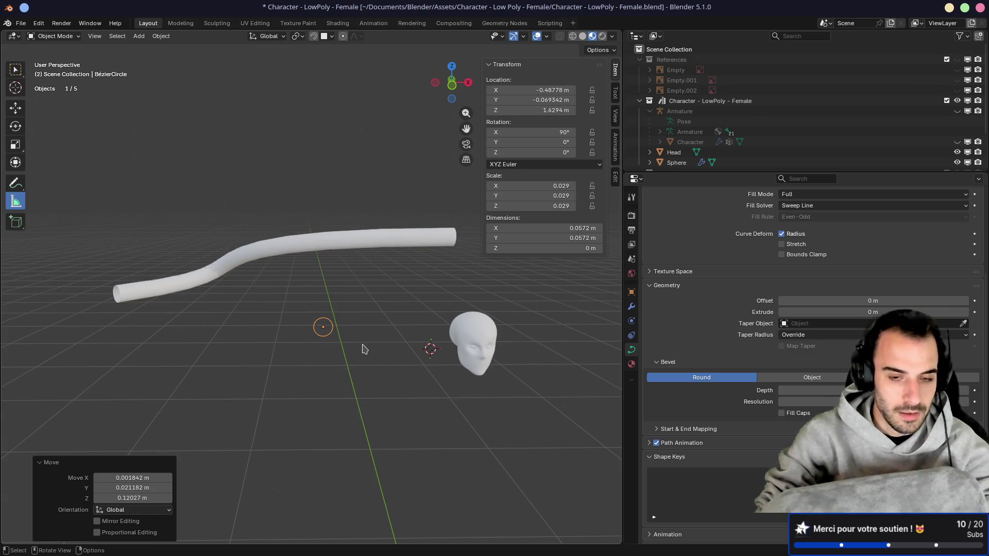
{"action": "scroll", "coordinate": [364, 346], "scroll_direction": "up", "scroll_amount": 3}
{"action": "middle_click_drag", "start_coordinate": [394, 367], "coordinate": [413, 303], "text": "shift"}
{"action": "key", "text": "KP_1"}
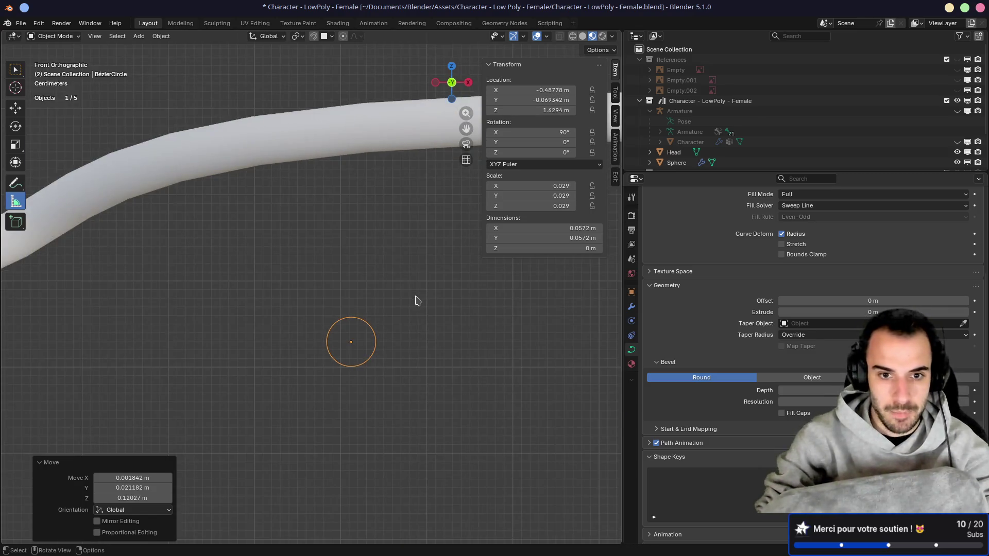
{"action": "scroll", "coordinate": [418, 335], "scroll_direction": "up", "scroll_amount": 4}
{"action": "middle_click_drag", "start_coordinate": [426, 346], "coordinate": [347, 247], "text": "shift"}
{"action": "scroll", "coordinate": [347, 267], "scroll_direction": "down", "scroll_amount": 4}
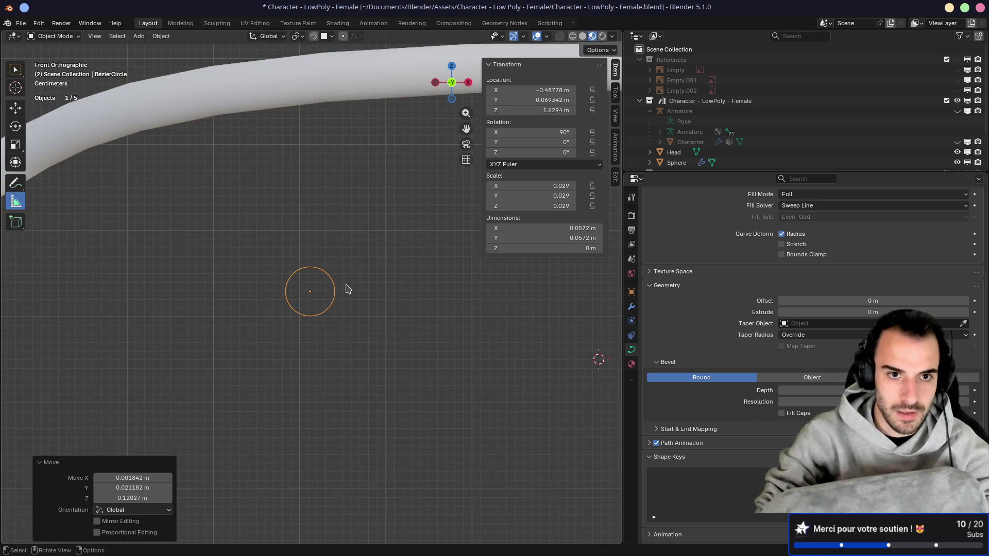
{"action": "scroll", "coordinate": [348, 286], "scroll_direction": "up", "scroll_amount": 2}
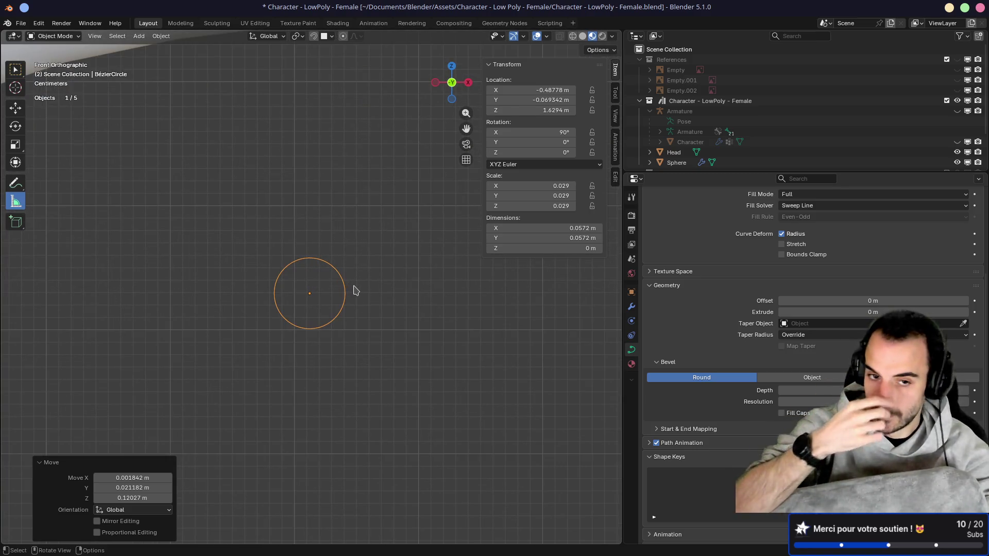
{"action": "key", "text": "Tab"}
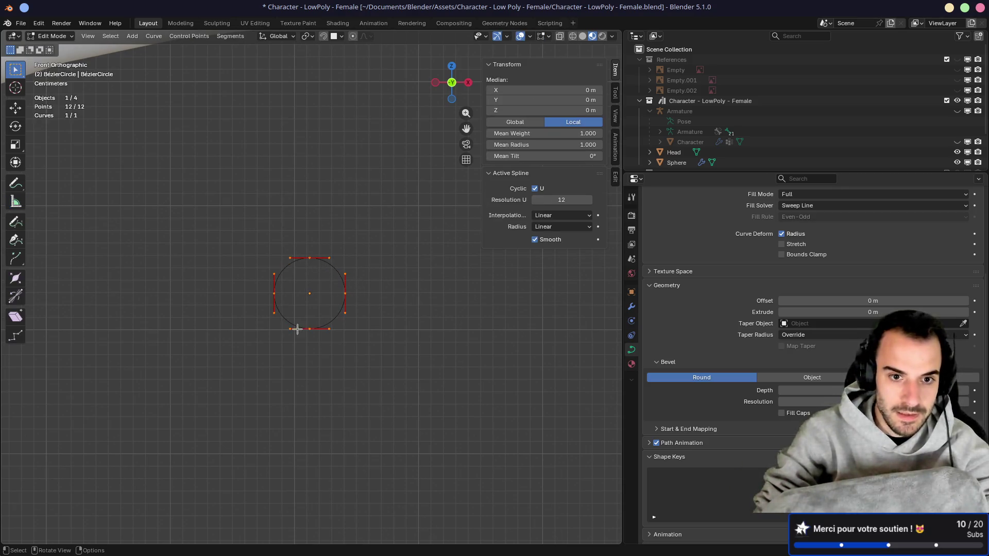
Step: Move the profile circle's bottom point upward
{"action": "left_click", "coordinate": [312, 330]}
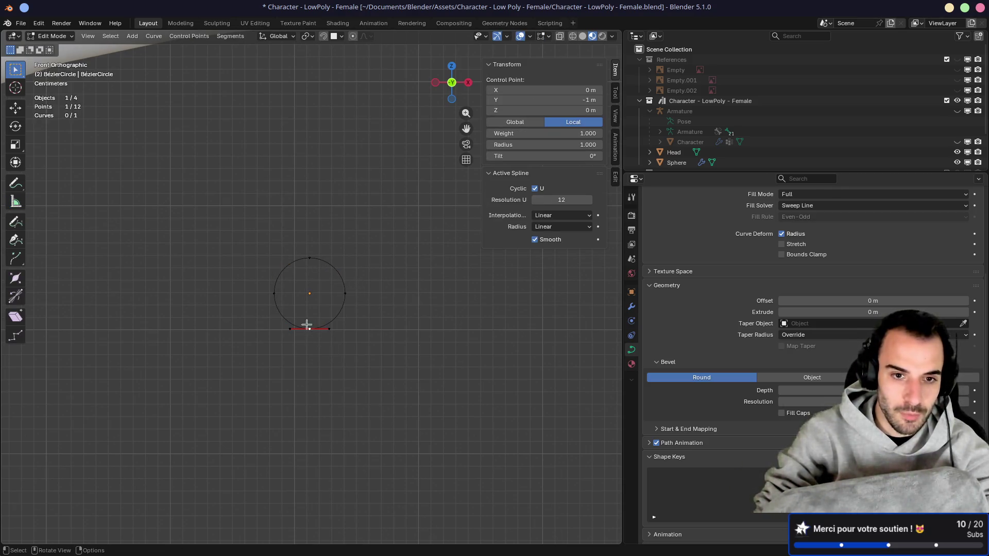
{"action": "key", "text": "g"}
{"action": "left_click", "coordinate": [311, 303]}
{"action": "left_click_drag", "start_coordinate": [276, 291], "coordinate": [274, 309]}
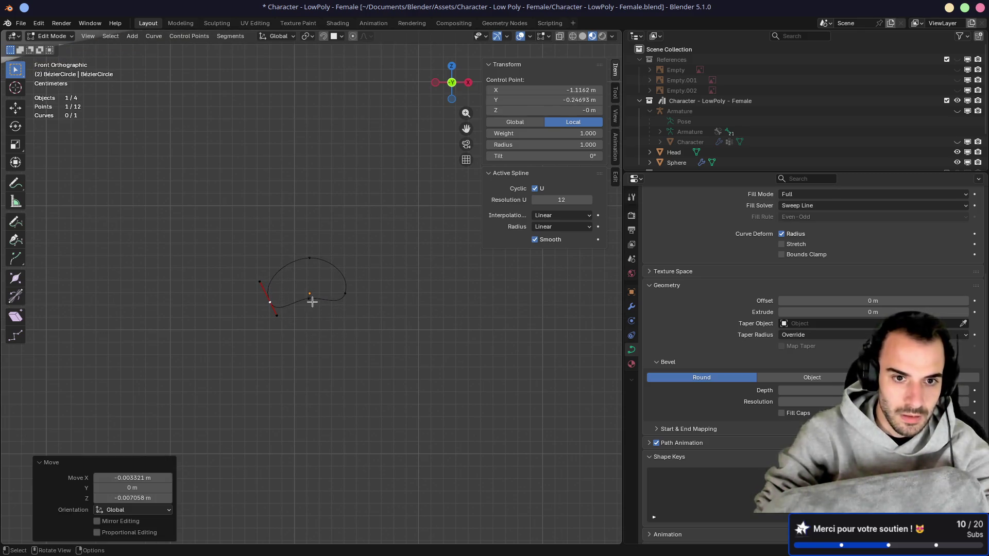
{"action": "key", "text": "ctrl+z"}
{"action": "key", "text": "ctrl+z"}
Step: Shorten the top point's handles to 0.246 scale to sharpen the tip
{"action": "left_click", "coordinate": [309, 258]}
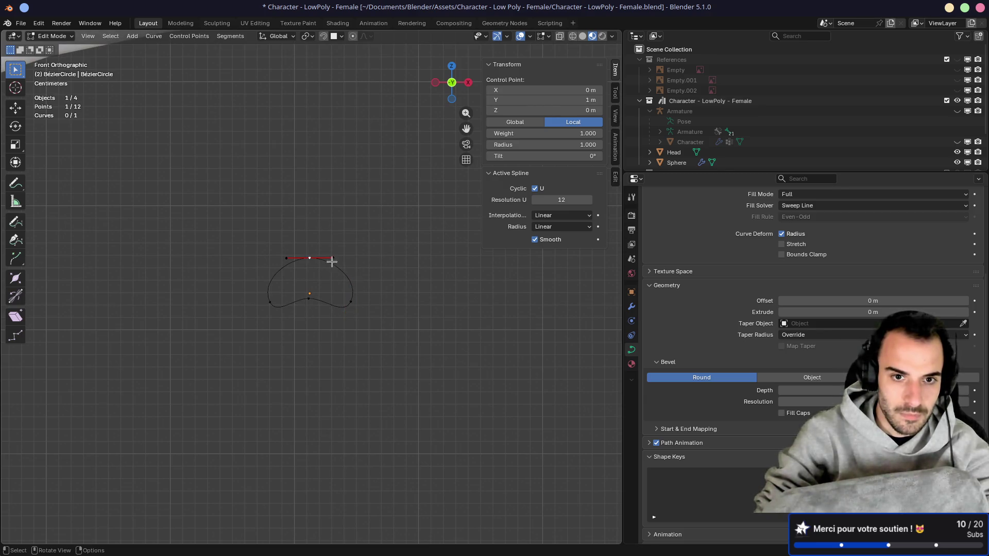
{"action": "left_click", "coordinate": [333, 257]}
{"action": "left_click", "coordinate": [286, 258]}
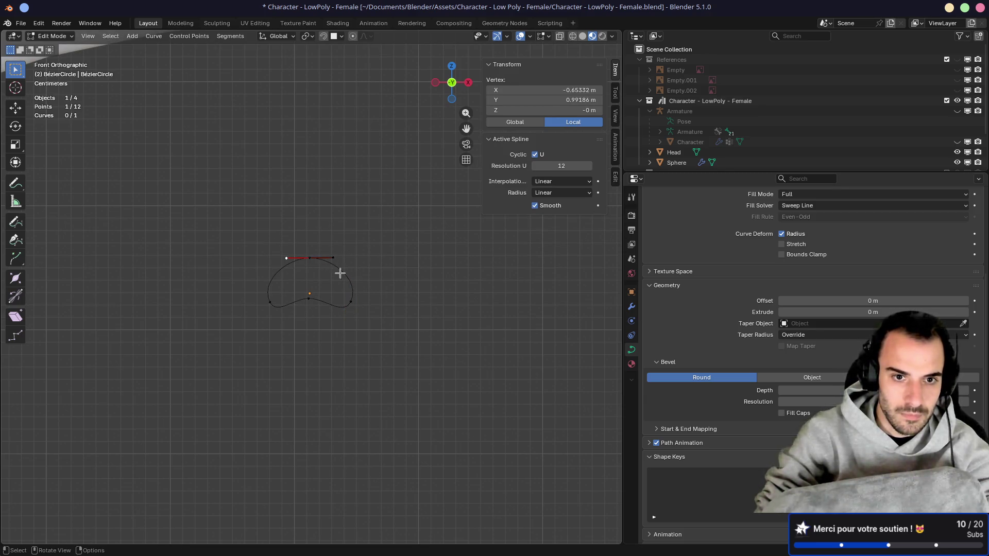
{"action": "left_click", "coordinate": [333, 257], "text": "shift"}
{"action": "key", "text": "s"}
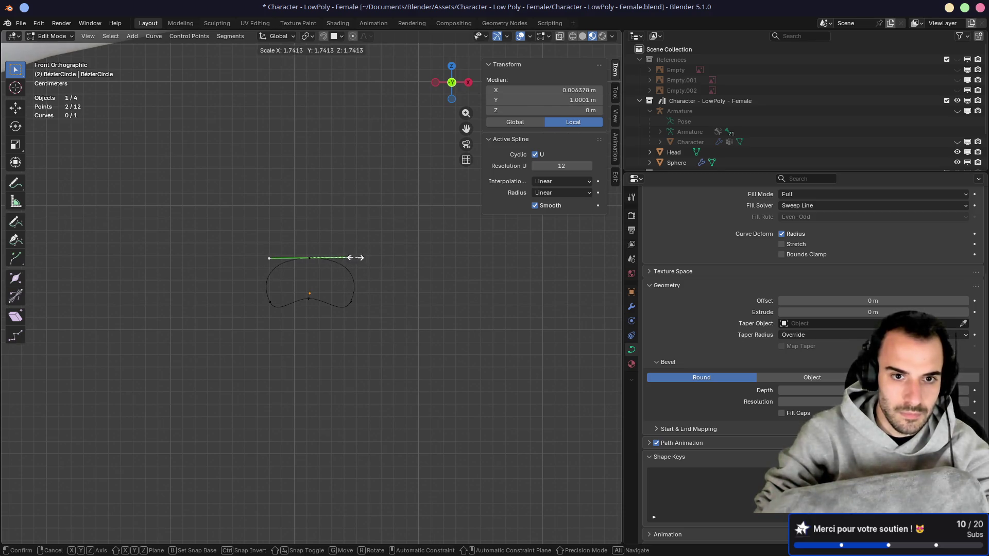
{"action": "left_click", "coordinate": [316, 256]}
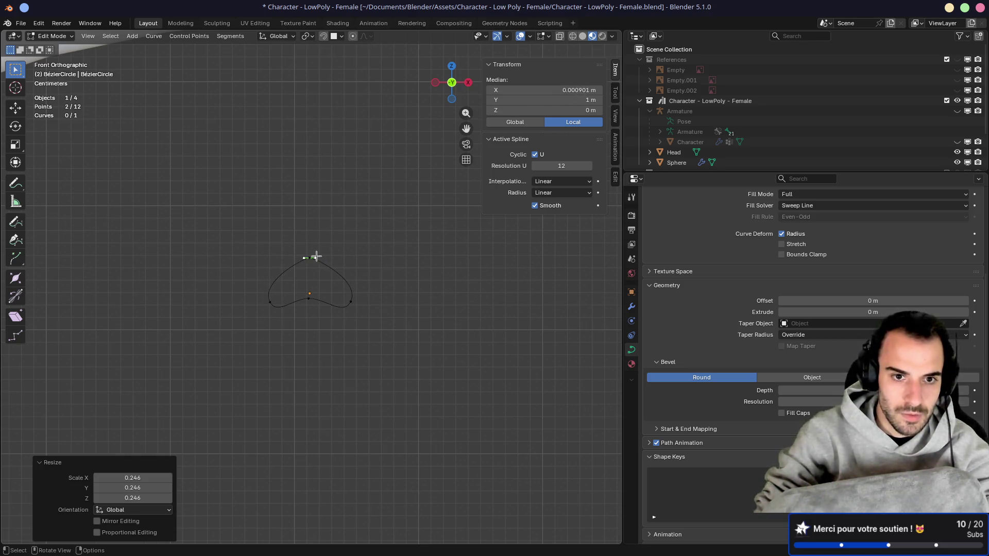
Step: Select the left and right points' handles and rescale them
{"action": "left_click", "coordinate": [271, 305]}
{"action": "left_click_drag", "start_coordinate": [247, 271], "coordinate": [277, 290]}
{"action": "left_click_drag", "start_coordinate": [263, 309], "coordinate": [286, 323], "text": "shift"}
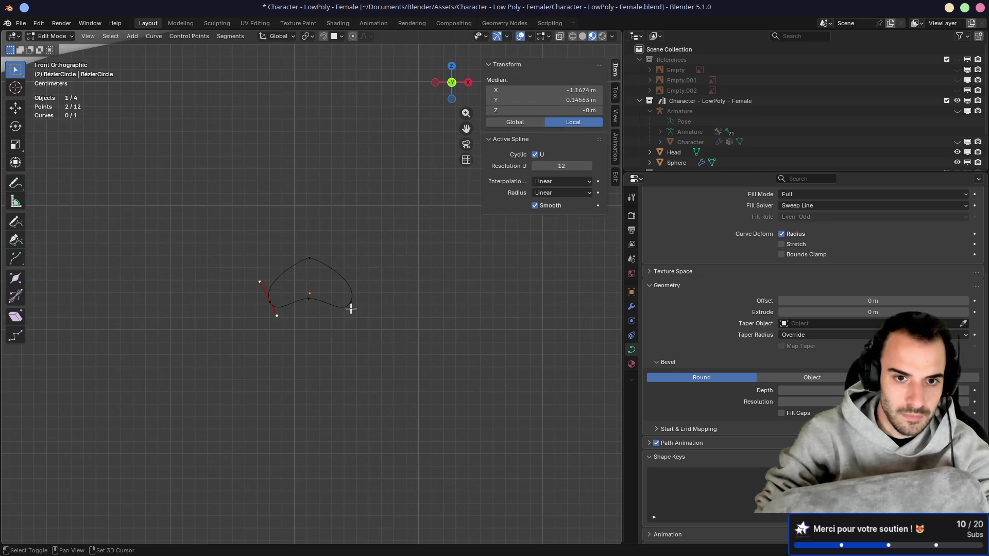
{"action": "left_click", "coordinate": [345, 315], "text": "shift"}
{"action": "left_click_drag", "start_coordinate": [350, 268], "coordinate": [381, 296], "text": "shift"}
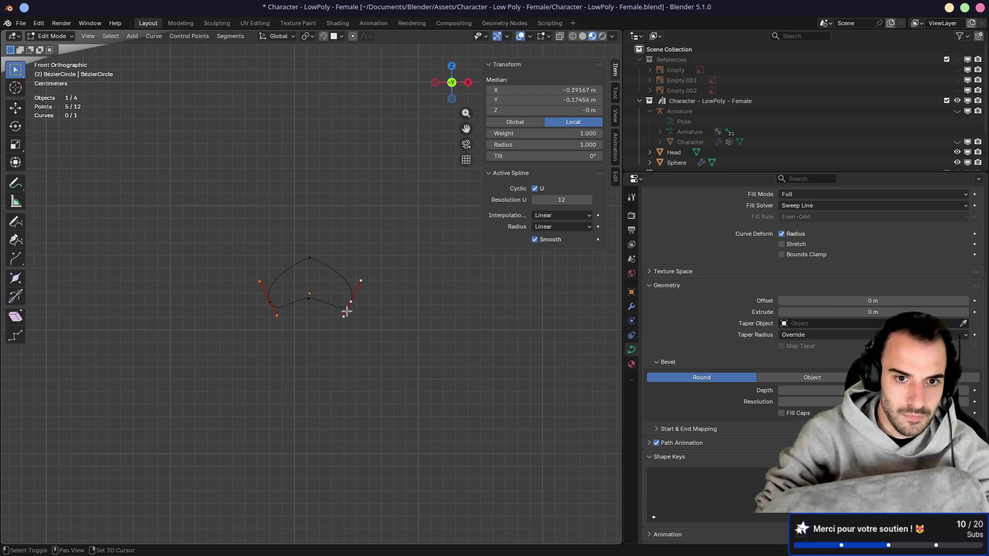
{"action": "key", "text": "s"}
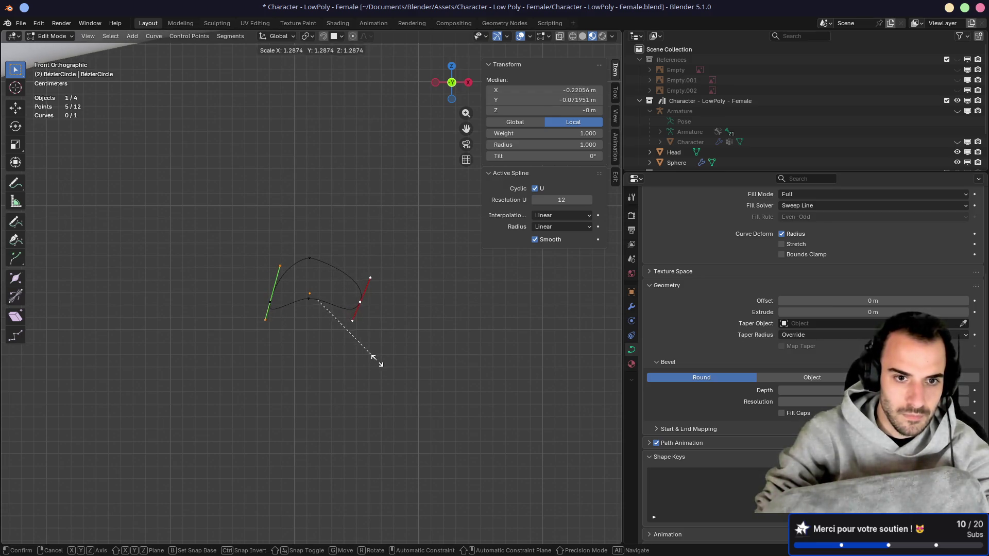
{"action": "left_click", "coordinate": [367, 347]}
Step: Shorten the left profile point's handles inward
{"action": "left_click", "coordinate": [285, 319]}
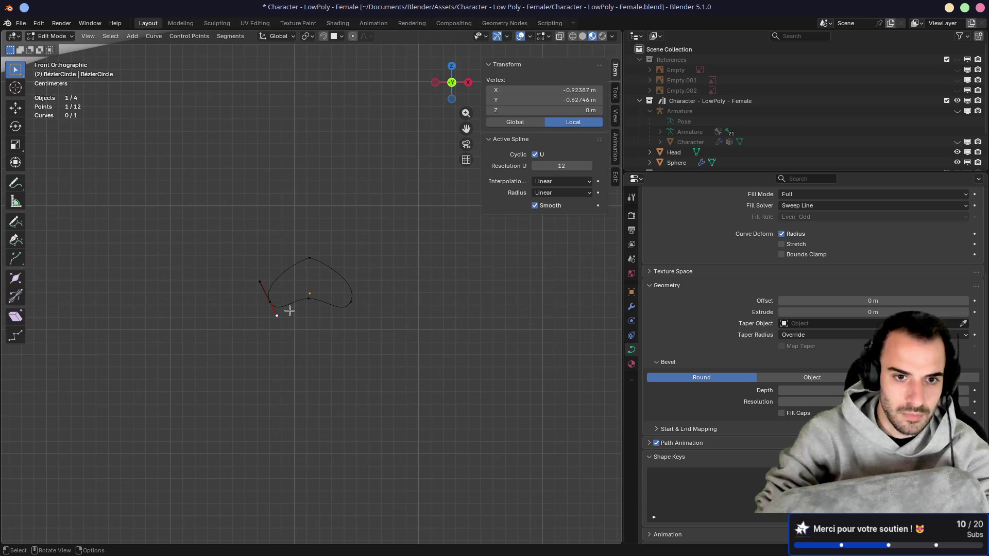
{"action": "left_click", "coordinate": [344, 316]}
{"action": "left_click", "coordinate": [361, 281], "text": "shift"}
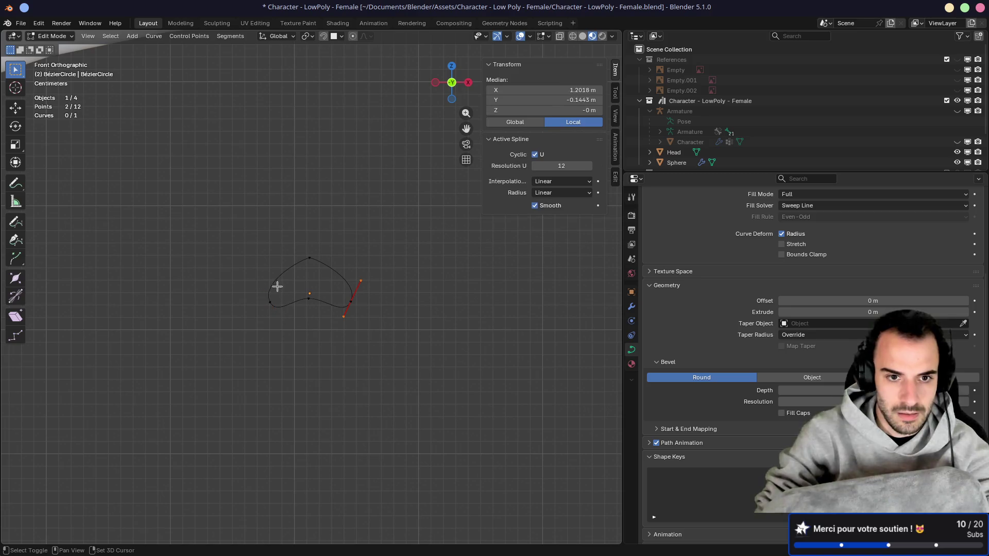
{"action": "left_click", "coordinate": [259, 282], "text": "shift"}
{"action": "left_click", "coordinate": [277, 316], "text": "shift"}
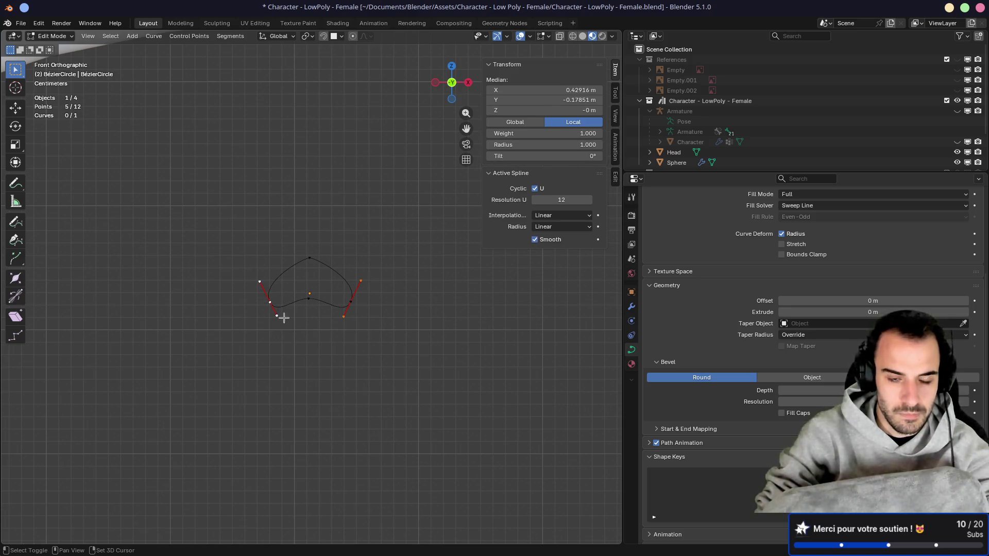
{"action": "key", "text": "s"}
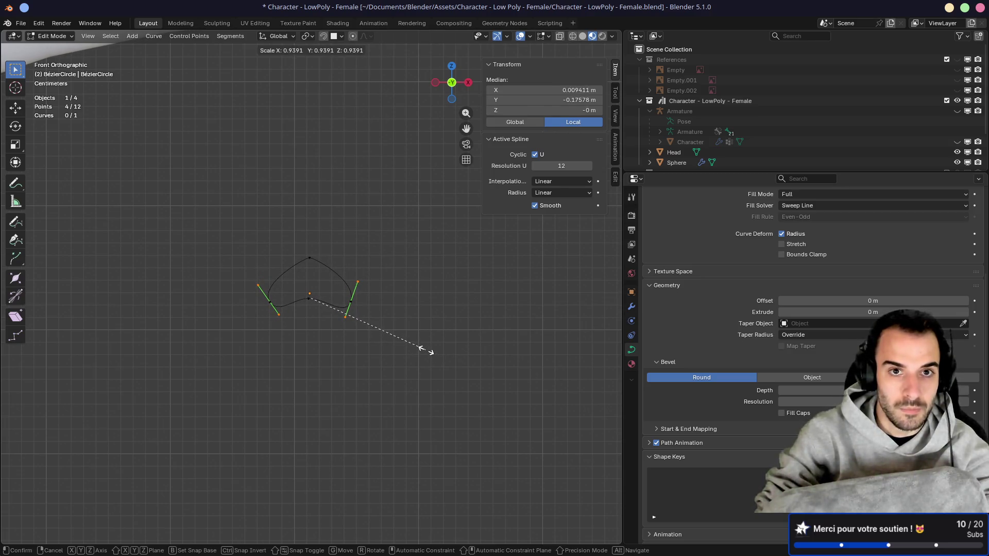
{"action": "left_click", "coordinate": [250, 292]}
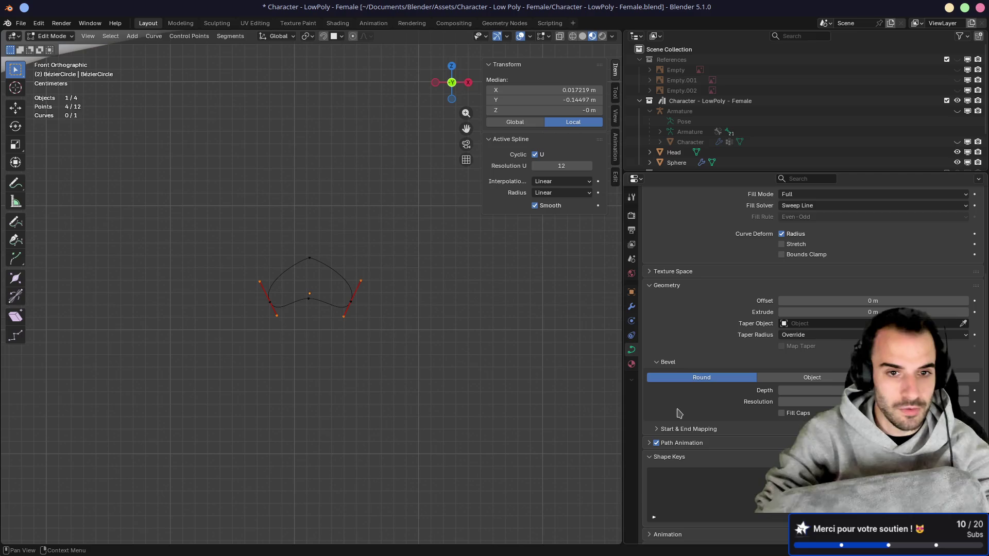
Step: Shrink the left handles further to about half length
{"action": "scroll", "coordinate": [338, 308], "scroll_direction": "up", "scroll_amount": 8}
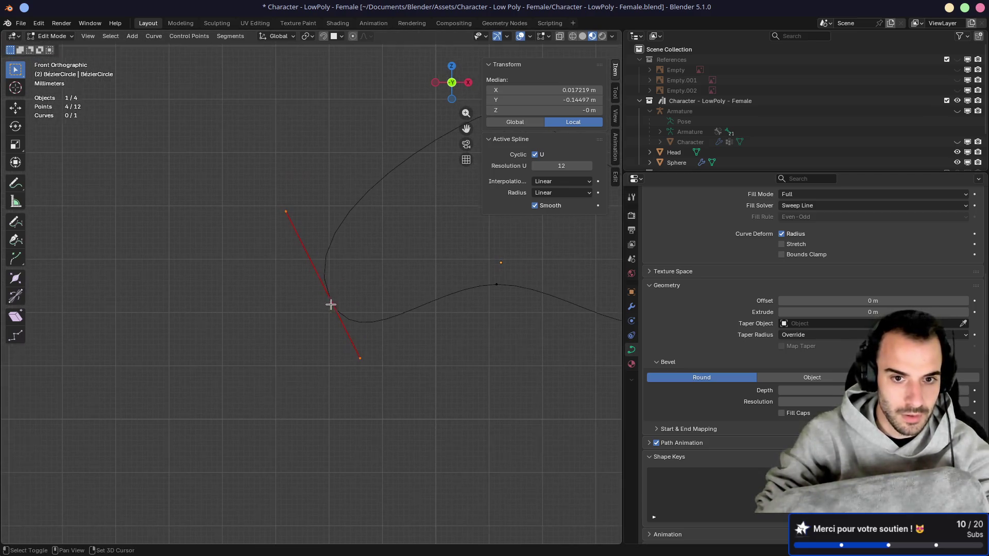
{"action": "scroll", "coordinate": [283, 339], "scroll_direction": "down", "scroll_amount": 3}
{"action": "left_click", "coordinate": [290, 334]}
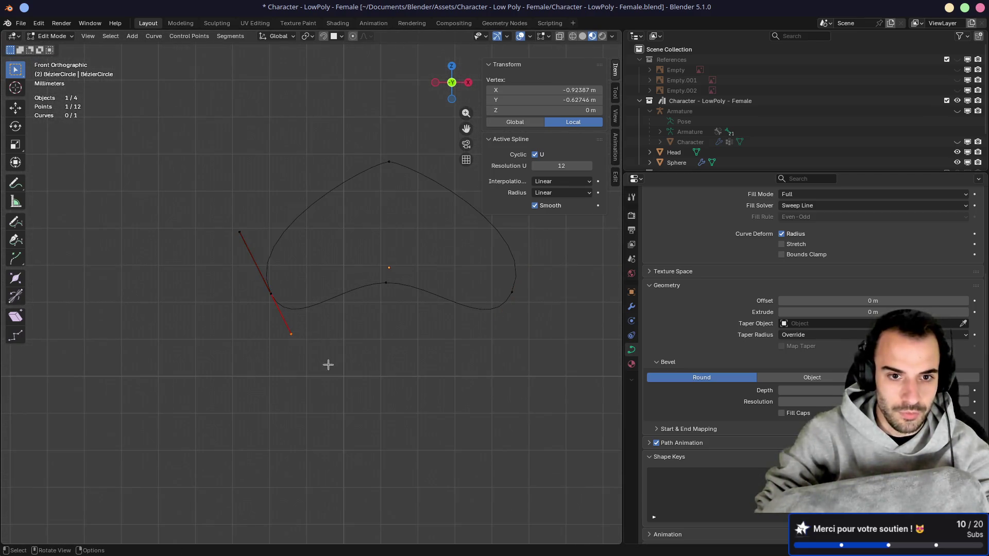
{"action": "left_click", "coordinate": [239, 232], "text": "shift"}
{"action": "key", "text": "s"}
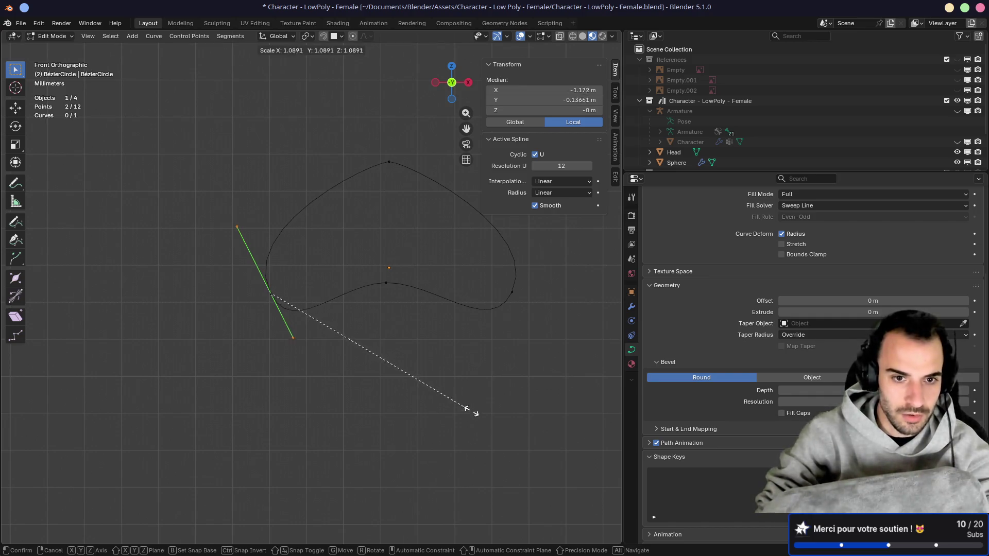
{"action": "left_click", "coordinate": [356, 340]}
Step: Shorten the right point's handles to about a third
{"action": "middle_click_drag", "start_coordinate": [457, 333], "coordinate": [288, 340], "text": "shift"}
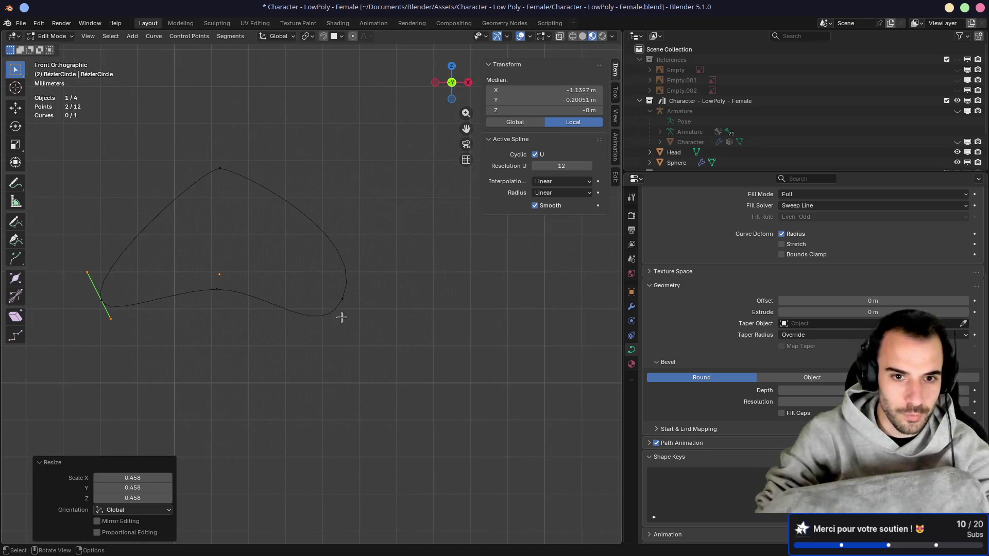
{"action": "left_click", "coordinate": [343, 298]}
{"action": "left_click", "coordinate": [321, 343]}
{"action": "left_click", "coordinate": [370, 237], "text": "shift"}
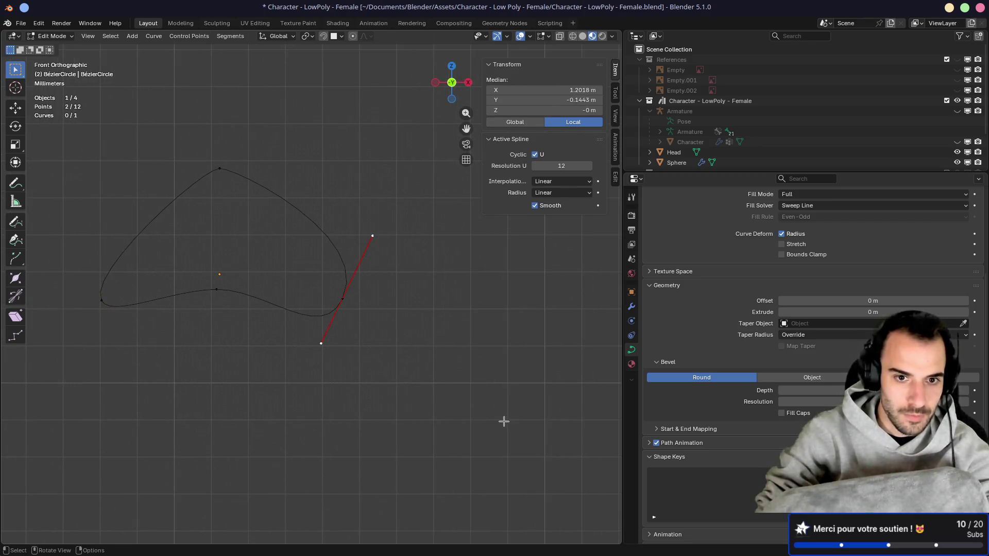
{"action": "key", "text": "s"}
{"action": "left_click", "coordinate": [384, 351]}
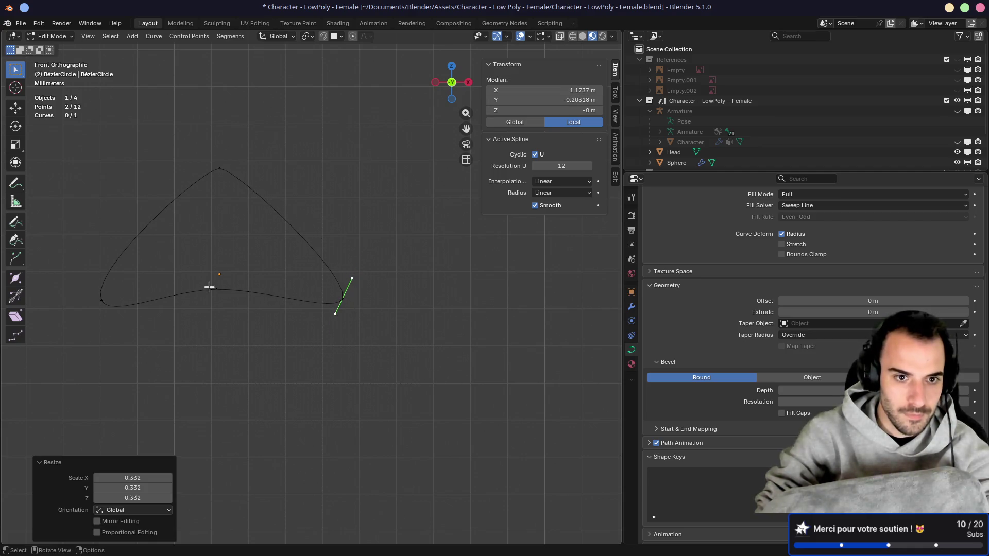
Step: Nudge the middle point up and lower the top point along Z to flatten the profile
{"action": "left_click", "coordinate": [216, 290]}
{"action": "key", "text": "g"}
{"action": "left_click", "coordinate": [239, 302]}
{"action": "scroll", "coordinate": [239, 301], "scroll_direction": "down", "scroll_amount": 4}
{"action": "mouse_move", "coordinate": [241, 296]}
{"action": "middle_mouse_down"}
{"action": "mouse_move", "coordinate": [261, 287]}
{"action": "mouse_move", "coordinate": [441, 351]}
{"action": "mouse_move", "coordinate": [468, 345]}
{"action": "mouse_move", "coordinate": [416, 281]}
{"action": "mouse_move", "coordinate": [322, 281]}
{"action": "mouse_move", "coordinate": [287, 296]}
{"action": "mouse_move", "coordinate": [433, 366]}
{"action": "mouse_move", "coordinate": [354, 285]}
{"action": "middle_mouse_up"}
{"action": "left_click", "coordinate": [302, 259]}
{"action": "key", "text": "g"}
{"action": "key", "text": "z"}
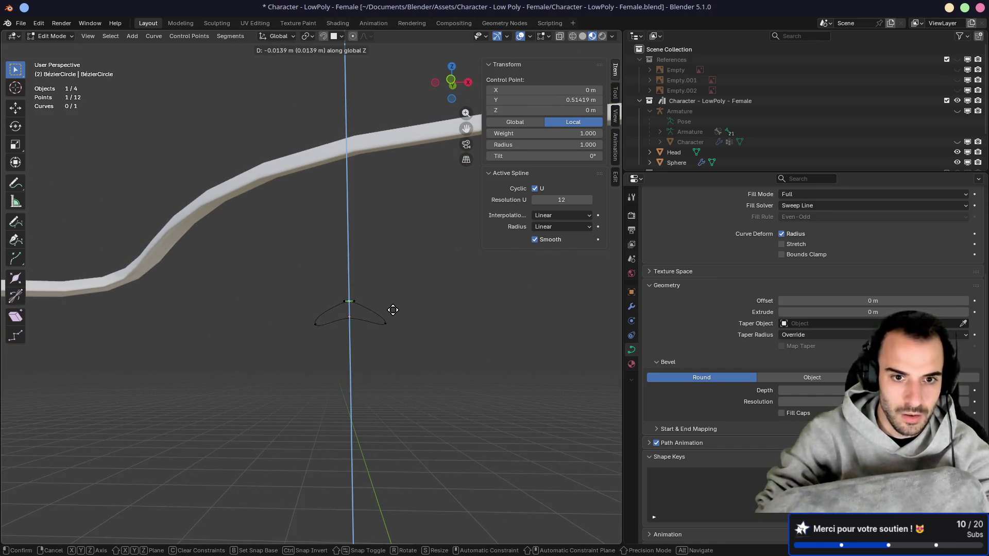
{"action": "left_click", "coordinate": [383, 310]}
{"action": "mouse_move", "coordinate": [281, 301]}
{"action": "middle_mouse_down"}
{"action": "mouse_move", "coordinate": [388, 336]}
{"action": "mouse_move", "coordinate": [439, 325]}
{"action": "mouse_move", "coordinate": [359, 312]}
{"action": "mouse_move", "coordinate": [335, 289]}
{"action": "mouse_move", "coordinate": [363, 266]}
{"action": "middle_mouse_up"}
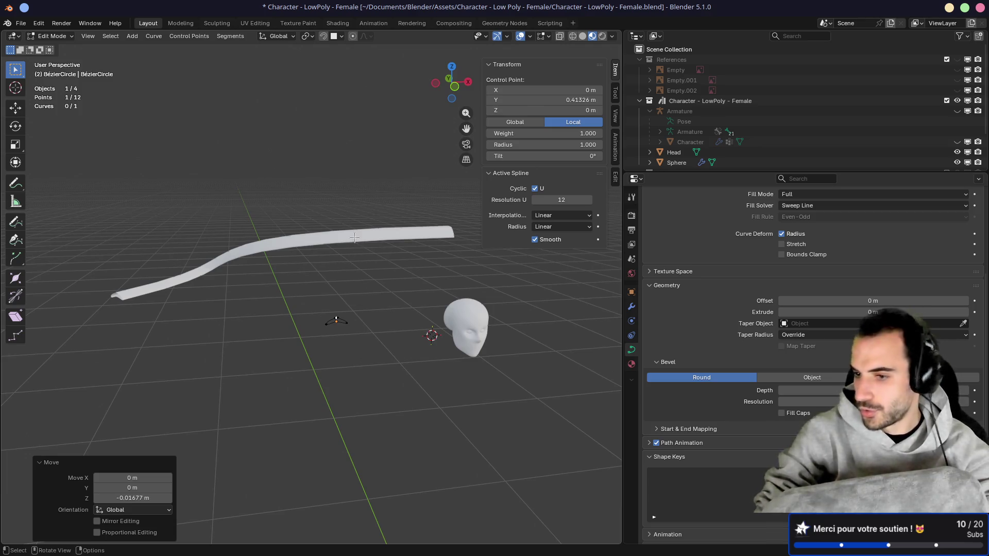
Step: Back in Object Mode, select the hair strand curve and clear its rotation
{"action": "key", "text": "Tab"}
{"action": "left_click", "coordinate": [311, 256]}
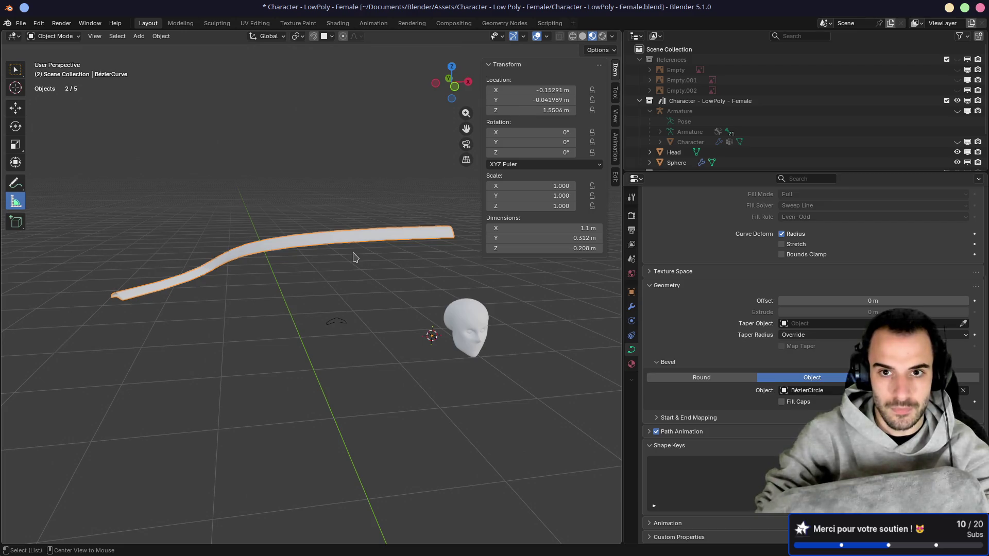
{"action": "key", "text": "alt+r"}
Step: In Edit Mode, reposition the strand's end point lower in front view
{"action": "key", "text": "Tab"}
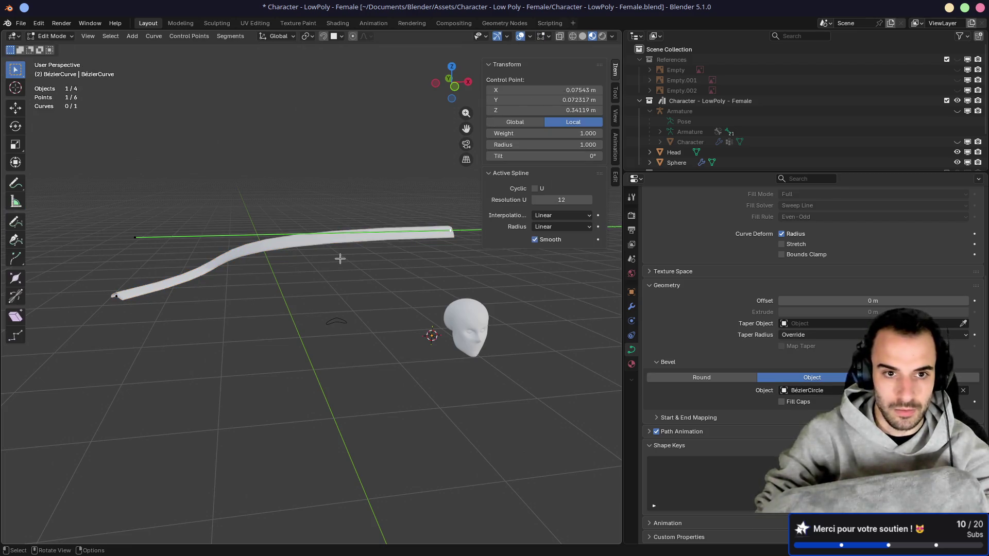
{"action": "mouse_move", "coordinate": [361, 255]}
{"action": "middle_mouse_down"}
{"action": "mouse_move", "coordinate": [327, 276]}
{"action": "mouse_move", "coordinate": [342, 272]}
{"action": "middle_mouse_up"}
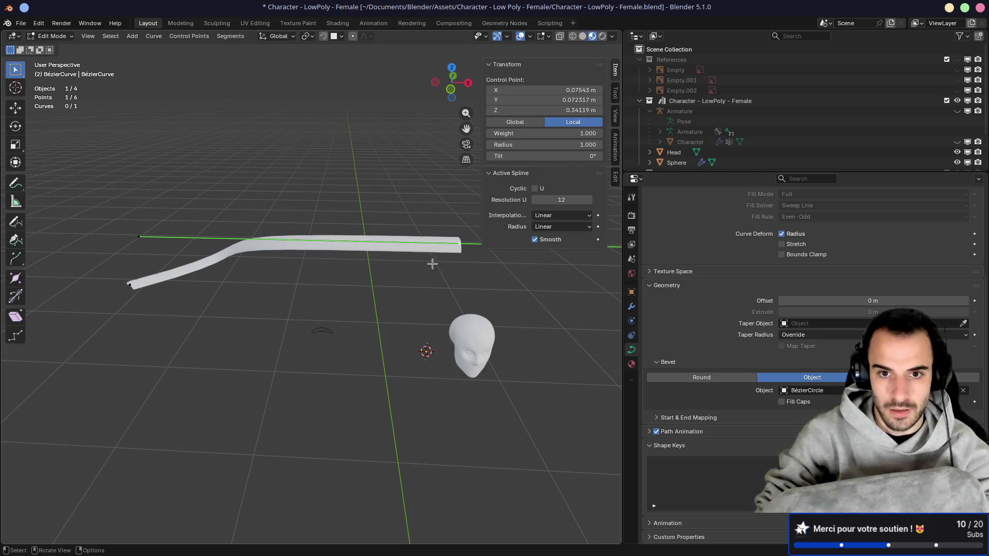
{"action": "left_click", "coordinate": [192, 392]}
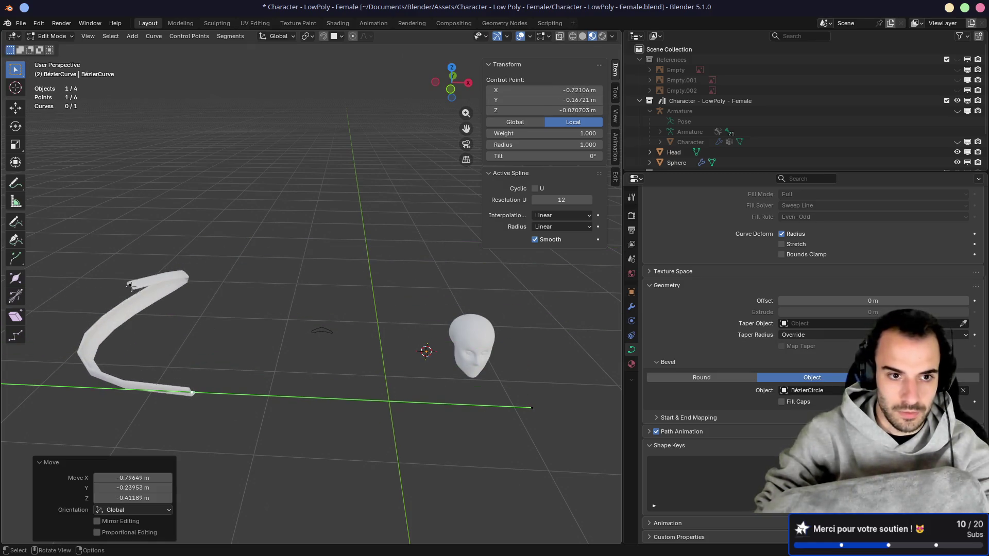
{"action": "left_click", "coordinate": [131, 285]}
{"action": "key", "text": "KP_1"}
{"action": "key", "text": "g"}
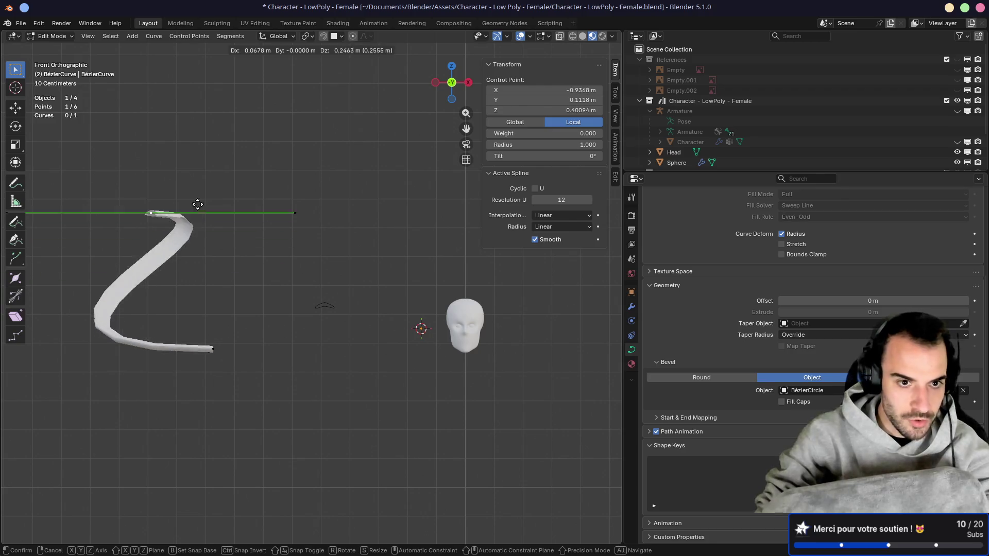
{"action": "left_click", "coordinate": [199, 205]}
{"action": "key", "text": "g"}
{"action": "left_click", "coordinate": [221, 397]}
Step: Rotate a curve point twice, in front and top views, to bend the strand
{"action": "mouse_move", "coordinate": [221, 397]}
{"action": "middle_mouse_down"}
{"action": "mouse_move", "coordinate": [250, 410]}
{"action": "mouse_move", "coordinate": [303, 409]}
{"action": "mouse_move", "coordinate": [275, 402]}
{"action": "middle_mouse_up"}
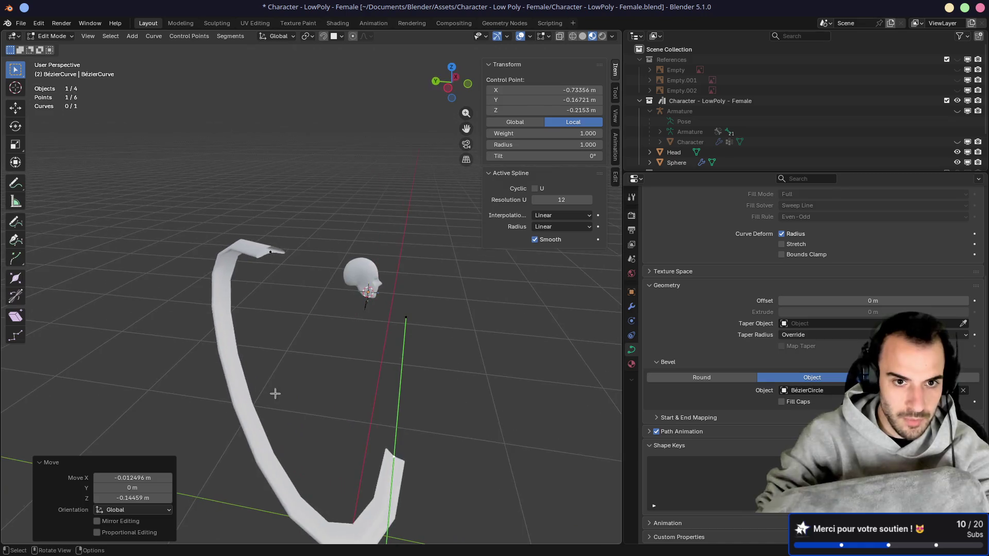
{"action": "middle_click_drag", "start_coordinate": [272, 252], "coordinate": [303, 291]}
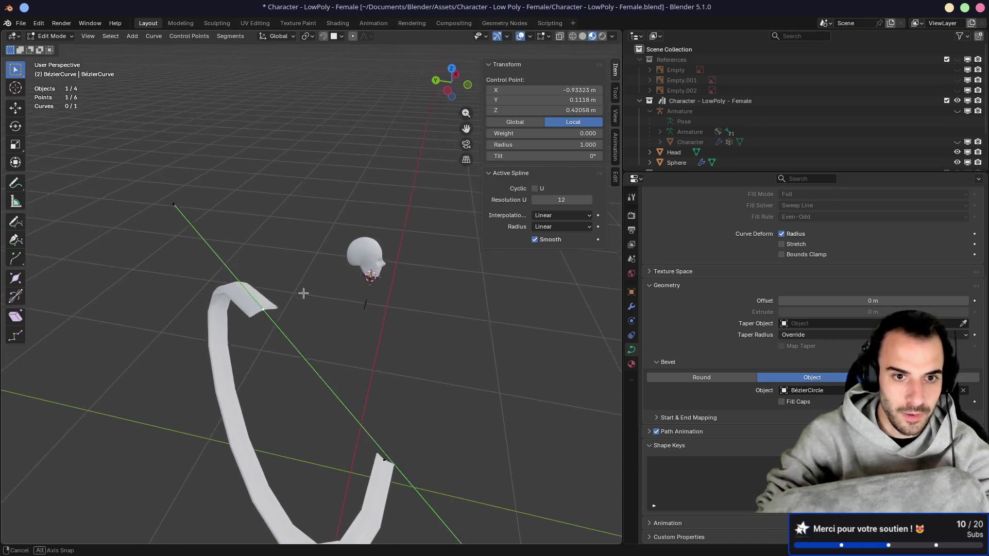
{"action": "key", "text": "r"}
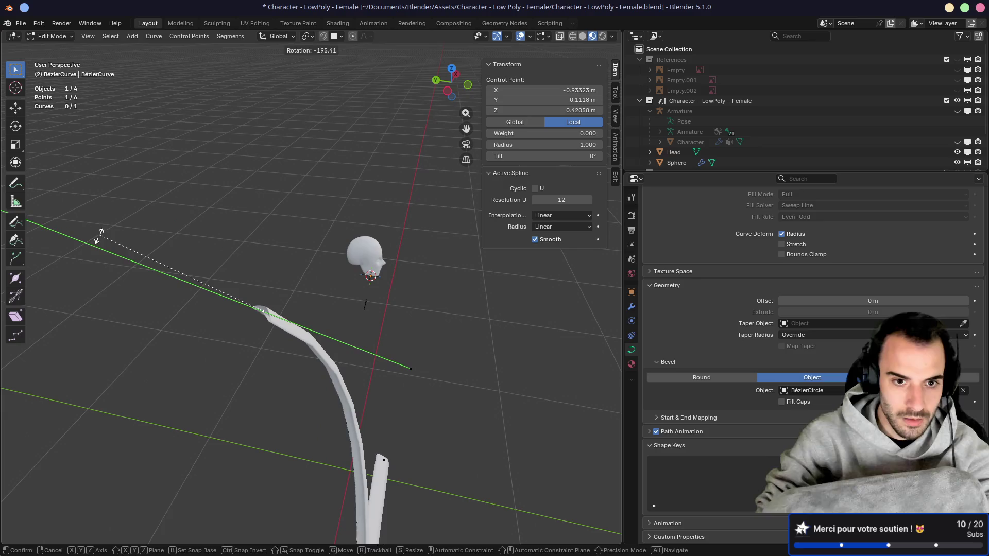
{"action": "left_click", "coordinate": [157, 252]}
{"action": "key", "text": "KP_7"}
{"action": "key", "text": "r"}
{"action": "left_click", "coordinate": [271, 432]}
Step: Slightly rotate and move the strand's end point in front view
{"action": "middle_click_drag", "start_coordinate": [233, 403], "coordinate": [238, 335]}
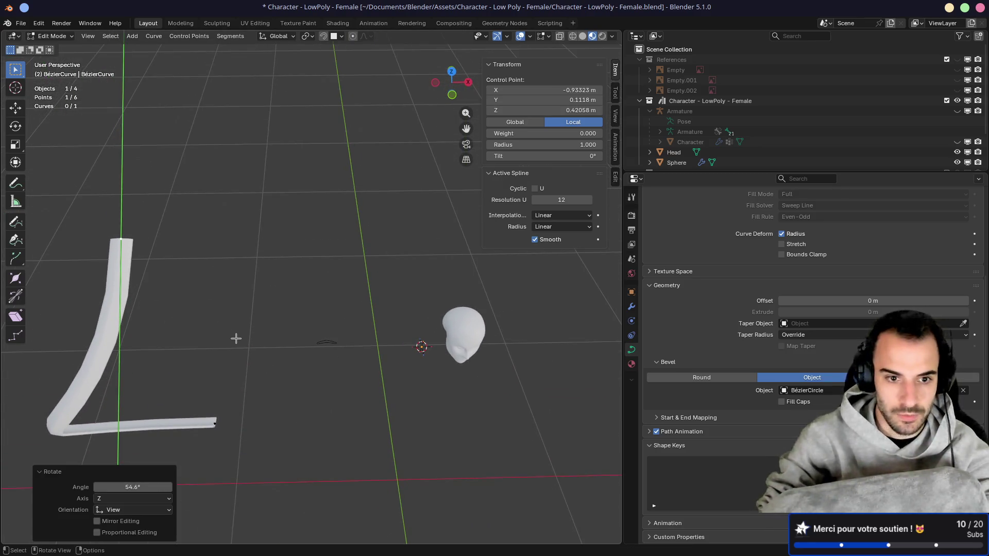
{"action": "left_click", "coordinate": [216, 422]}
{"action": "key", "text": "g"}
{"action": "key", "text": "y"}
{"action": "key", "text": "KP_3"}
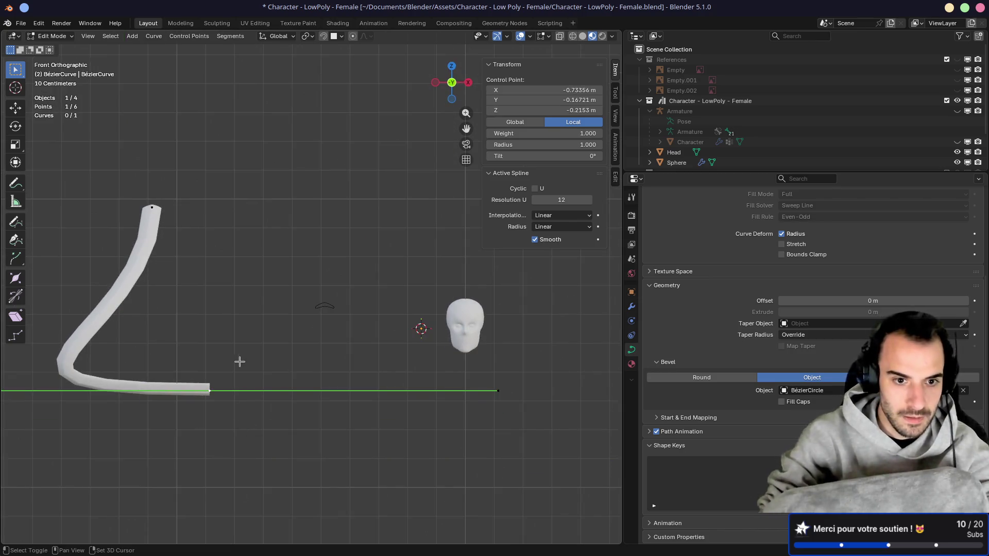
{"action": "key", "text": "KP_1"}
{"action": "key", "text": "r"}
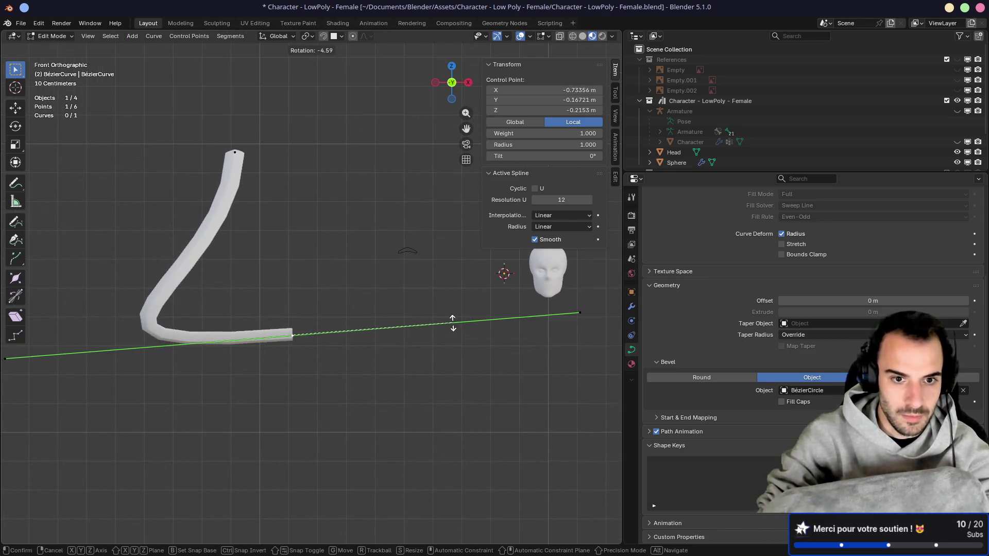
{"action": "left_click", "coordinate": [451, 326]}
{"action": "key", "text": "g"}
{"action": "left_click", "coordinate": [378, 348]}
{"action": "mouse_move", "coordinate": [154, 323]}
{"action": "middle_mouse_down"}
{"action": "mouse_move", "coordinate": [338, 331]}
{"action": "mouse_move", "coordinate": [271, 344]}
{"action": "middle_mouse_up"}
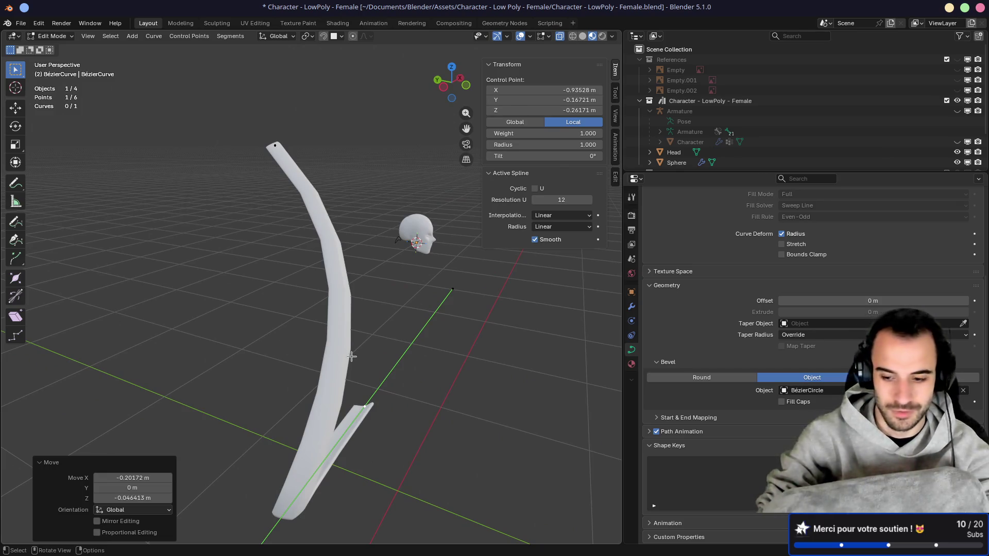
Step: Rotate the end point so the strand hangs nearly vertical, then reposition it
{"action": "key", "text": "KP_1"}
{"action": "key", "text": "r"}
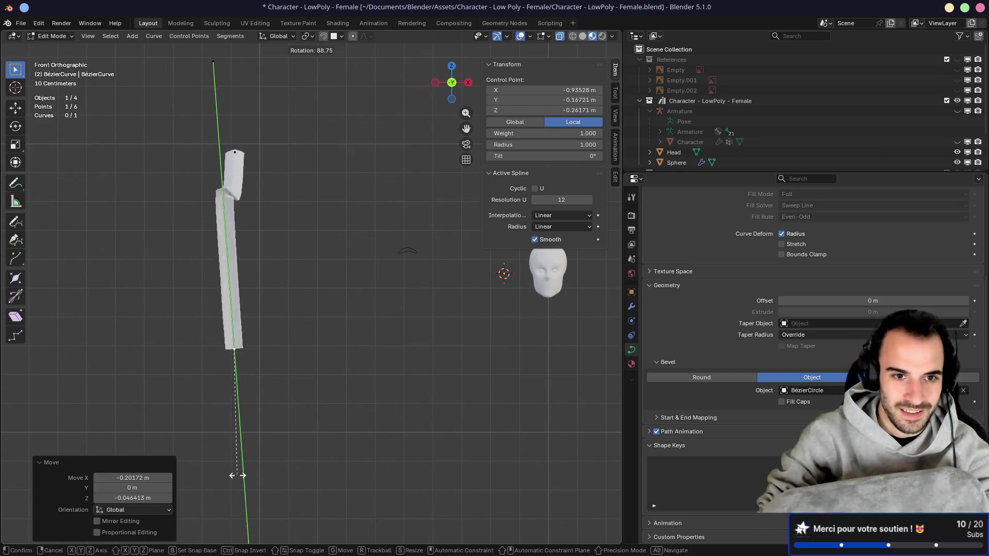
{"action": "left_click", "coordinate": [236, 475]}
{"action": "key", "text": "g"}
{"action": "left_click", "coordinate": [307, 347]}
{"action": "mouse_move", "coordinate": [307, 347]}
{"action": "middle_mouse_down"}
{"action": "mouse_move", "coordinate": [322, 327]}
{"action": "mouse_move", "coordinate": [363, 349]}
{"action": "mouse_move", "coordinate": [351, 337]}
{"action": "middle_mouse_up"}
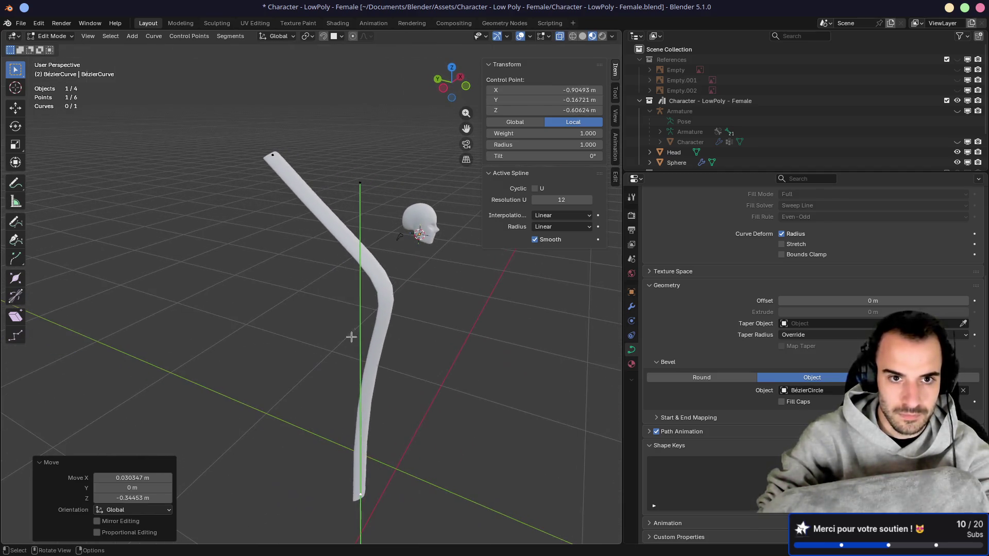
Step: Lower the top control point's handle end to straighten the top of the strand
{"action": "left_click", "coordinate": [280, 163]}
{"action": "left_click", "coordinate": [475, 380]}
{"action": "key", "text": "g"}
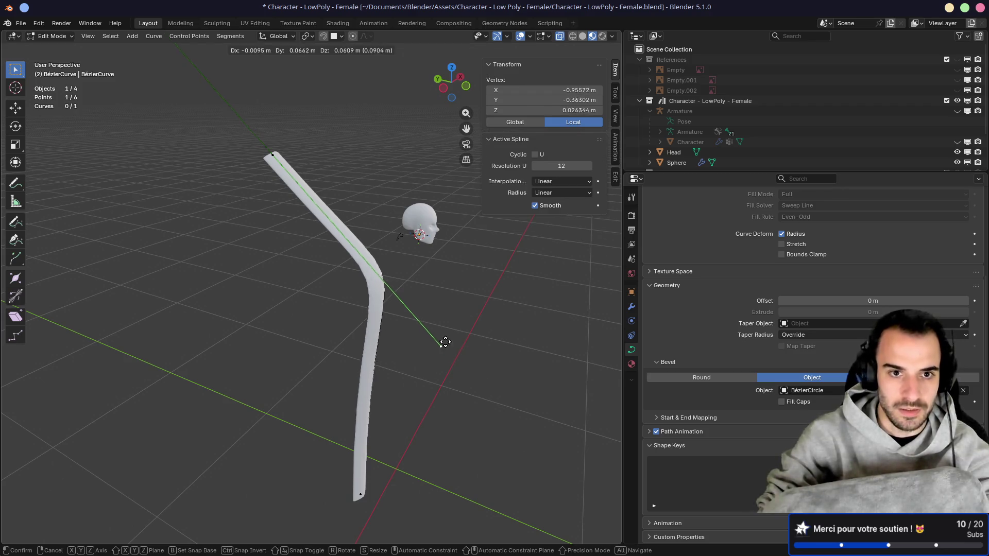
{"action": "left_click", "coordinate": [316, 209]}
{"action": "middle_click_drag", "start_coordinate": [316, 210], "coordinate": [265, 132]}
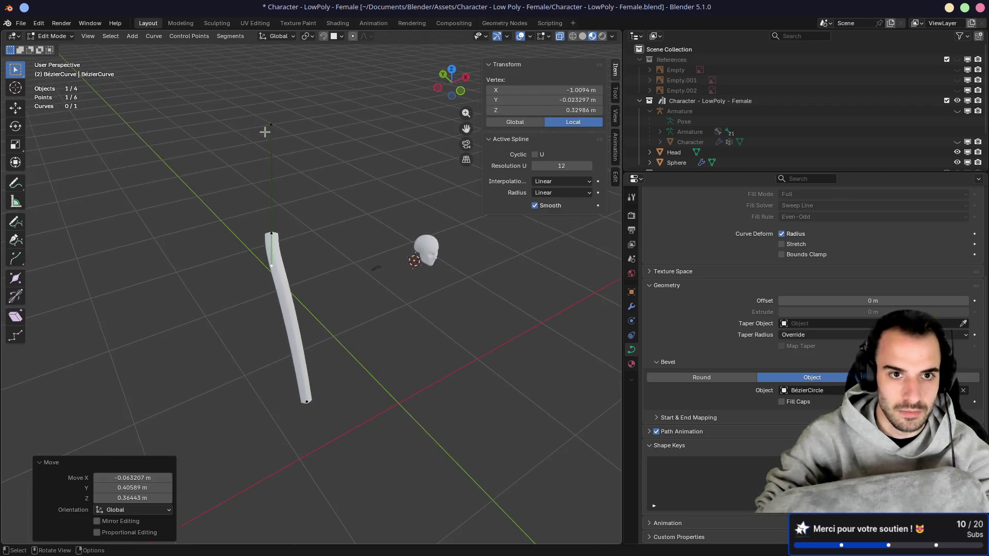
{"action": "key", "text": "g"}
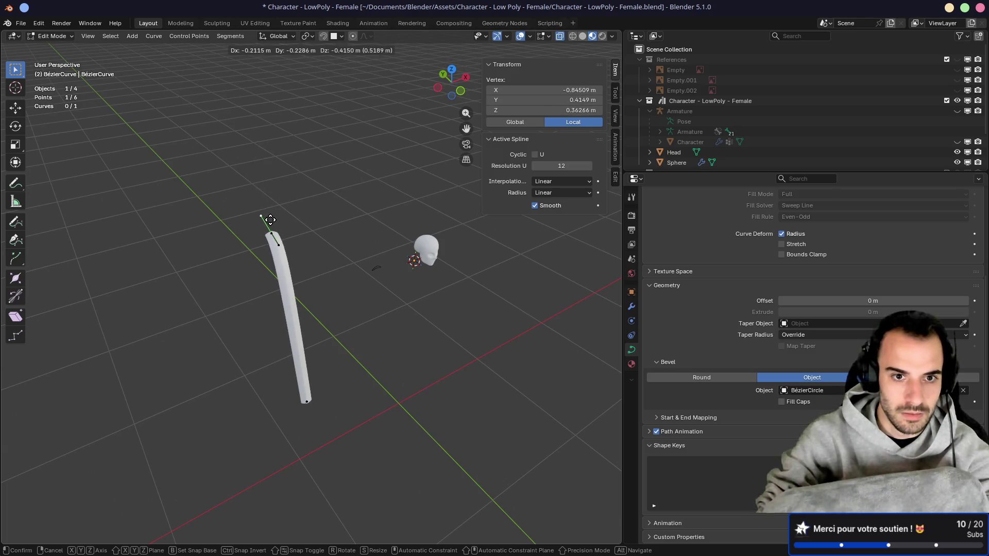
{"action": "left_click", "coordinate": [272, 221]}
Step: In front view, move the top point down-right and reposition the bottom point to tilt the strand
{"action": "key", "text": "KP_1"}
{"action": "scroll", "coordinate": [327, 298], "scroll_direction": "up", "scroll_amount": 3}
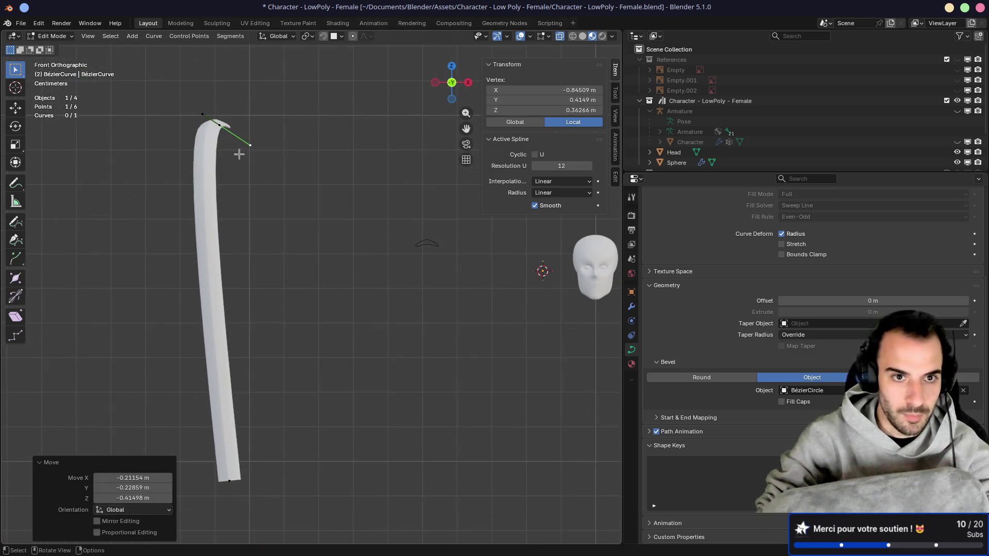
{"action": "left_click", "coordinate": [223, 131]}
{"action": "key", "text": "g"}
{"action": "left_click", "coordinate": [347, 242]}
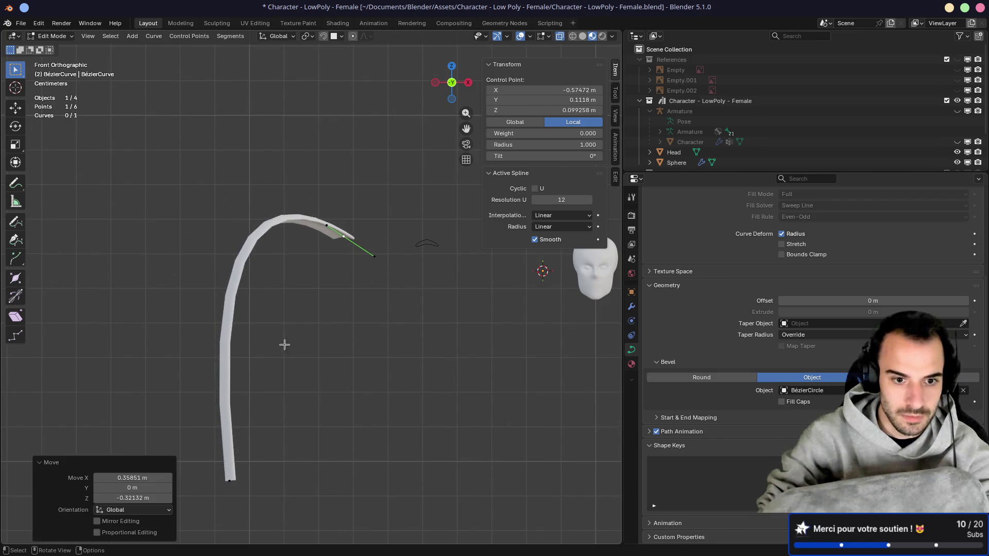
{"action": "left_click", "coordinate": [226, 478]}
{"action": "key", "text": "g"}
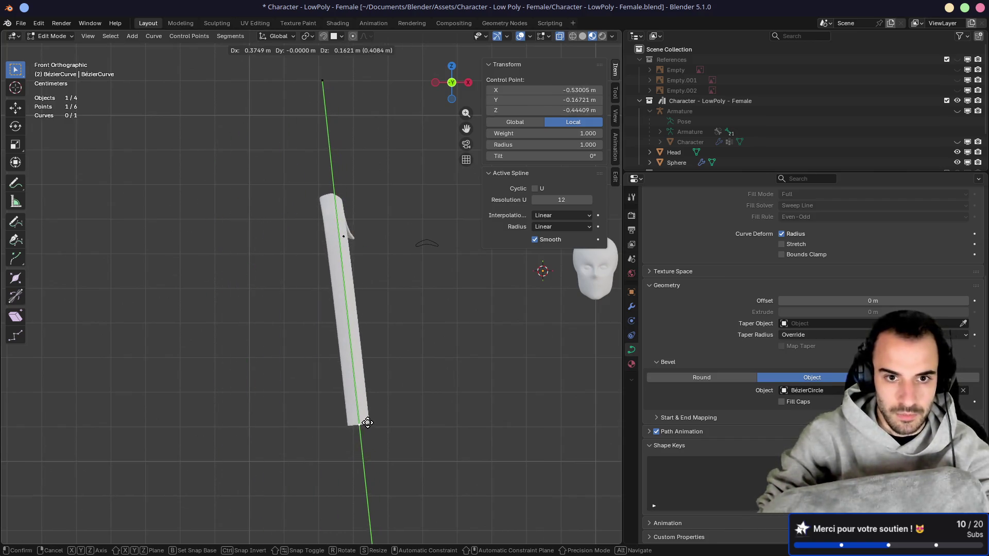
{"action": "left_click", "coordinate": [368, 338]}
Step: Bend the top handle to form the hook and shorten the bottom point's lower handle
{"action": "left_click", "coordinate": [328, 79]}
{"action": "key", "text": "g"}
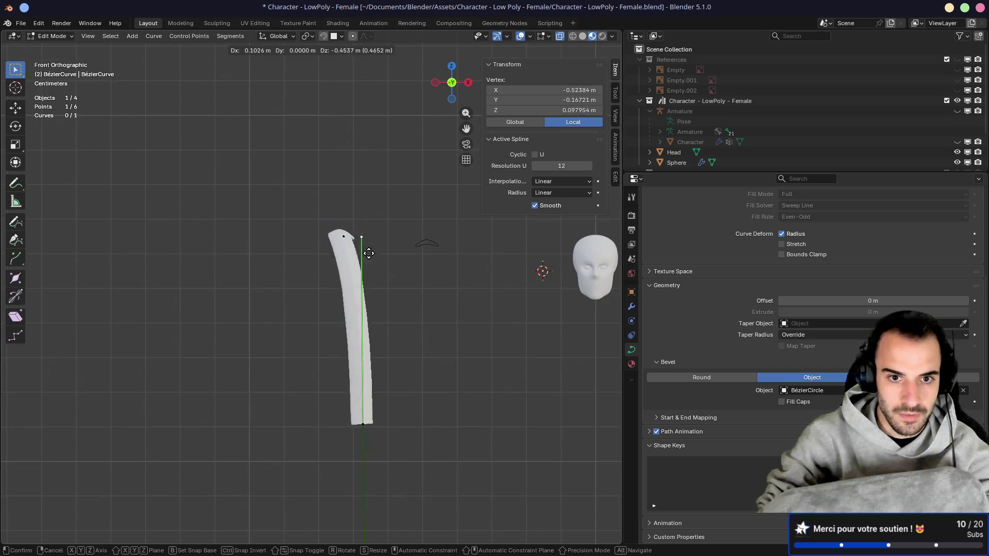
{"action": "left_click", "coordinate": [357, 326]}
{"action": "scroll", "coordinate": [364, 495], "scroll_direction": "down", "scroll_amount": 6}
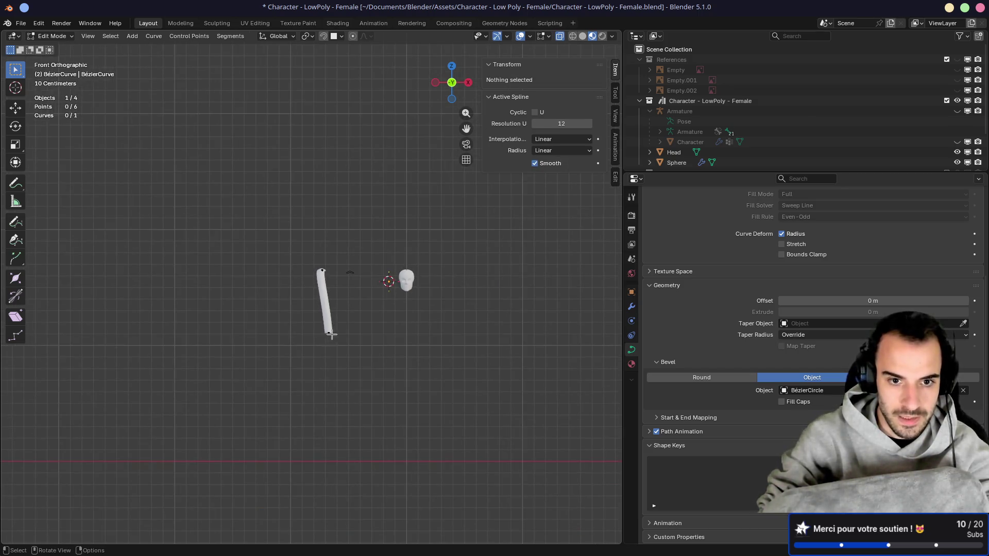
{"action": "left_click", "coordinate": [330, 334]}
{"action": "left_click", "coordinate": [340, 446]}
{"action": "key", "text": "g"}
{"action": "left_click", "coordinate": [331, 337]}
{"action": "scroll", "coordinate": [335, 293], "scroll_direction": "up", "scroll_amount": 5}
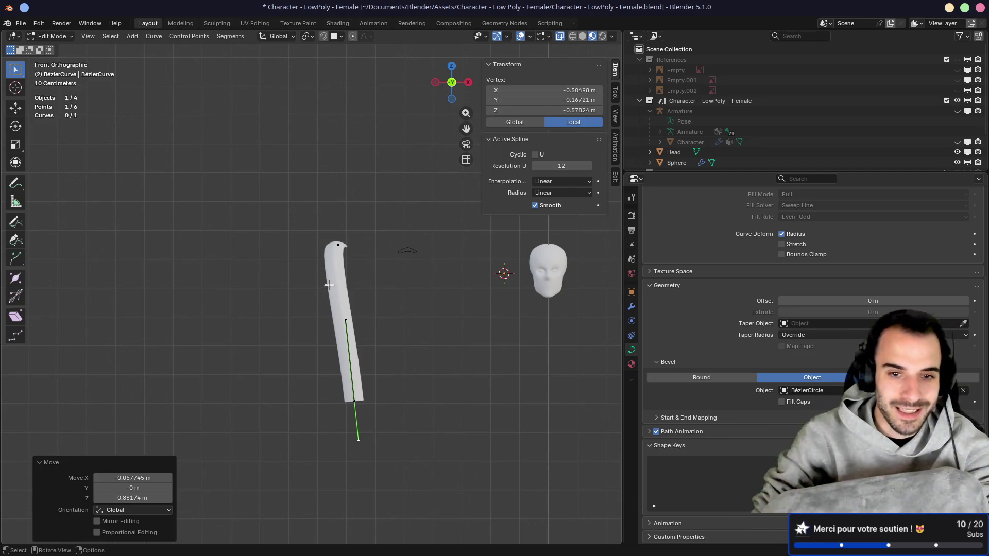
Step: Raise the strand's top point and place its handle up and to the left in front view
{"action": "left_click", "coordinate": [347, 243]}
{"action": "key", "text": "g"}
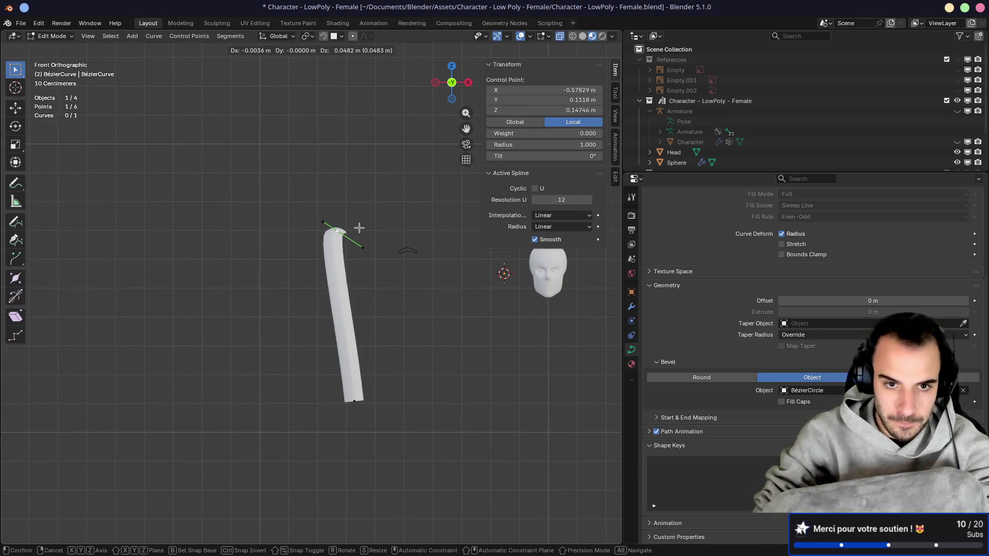
{"action": "left_click", "coordinate": [356, 228]}
{"action": "middle_click_drag", "start_coordinate": [335, 214], "coordinate": [371, 226]}
{"action": "left_click", "coordinate": [371, 226]}
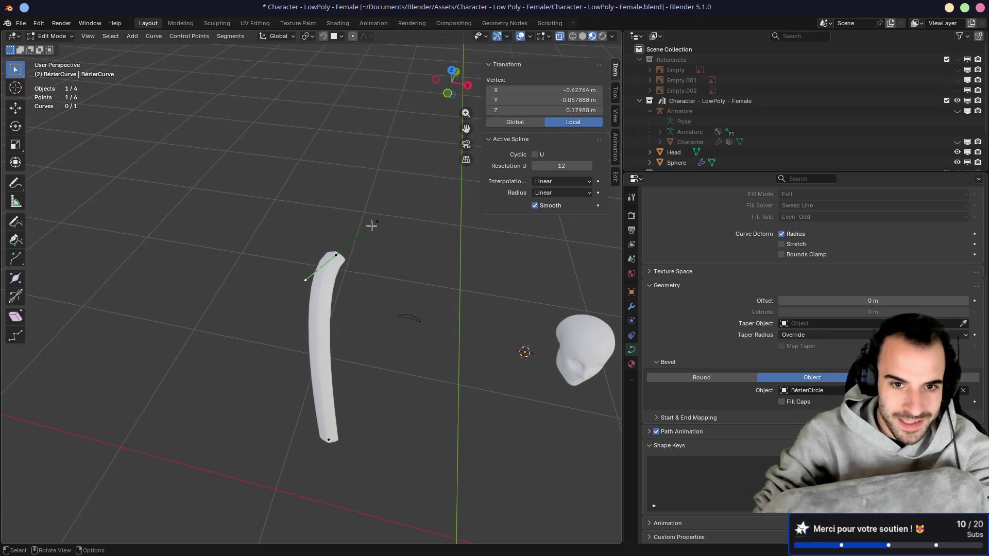
{"action": "key", "text": "KP_1"}
{"action": "key", "text": "g"}
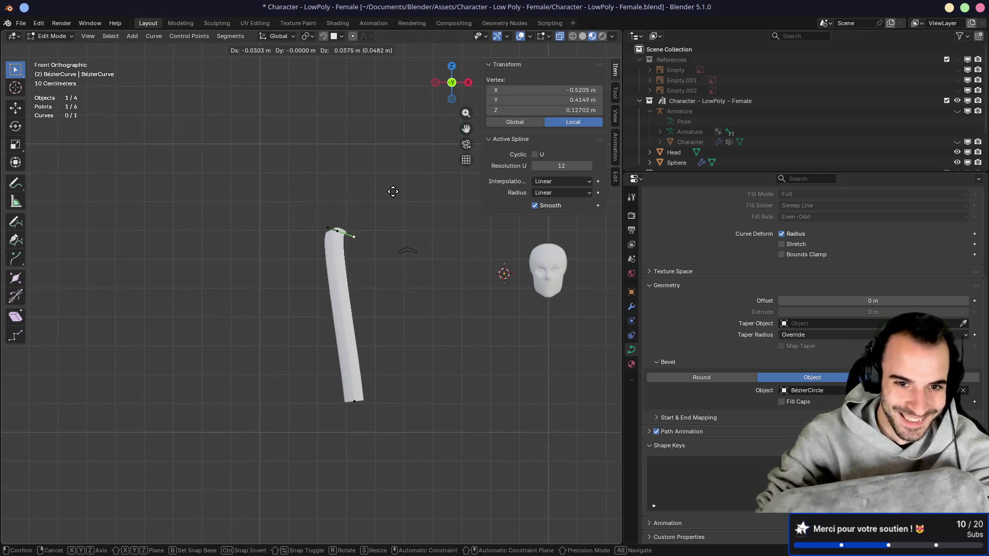
{"action": "left_click", "coordinate": [374, 158]}
Step: Pull the bottom point upward and drag the handles to straighten the strand
{"action": "left_click_drag", "start_coordinate": [340, 254], "coordinate": [338, 257]}
{"action": "left_click_drag", "start_coordinate": [355, 403], "coordinate": [342, 362]}
{"action": "left_click", "coordinate": [335, 280]}
{"action": "left_click_drag", "start_coordinate": [335, 281], "coordinate": [360, 309]}
{"action": "mouse_move", "coordinate": [359, 309]}
{"action": "middle_mouse_down"}
{"action": "mouse_move", "coordinate": [335, 300]}
{"action": "mouse_move", "coordinate": [309, 351]}
{"action": "mouse_move", "coordinate": [348, 369]}
{"action": "middle_mouse_up"}
{"action": "left_click", "coordinate": [363, 369]}
{"action": "left_click", "coordinate": [342, 304]}
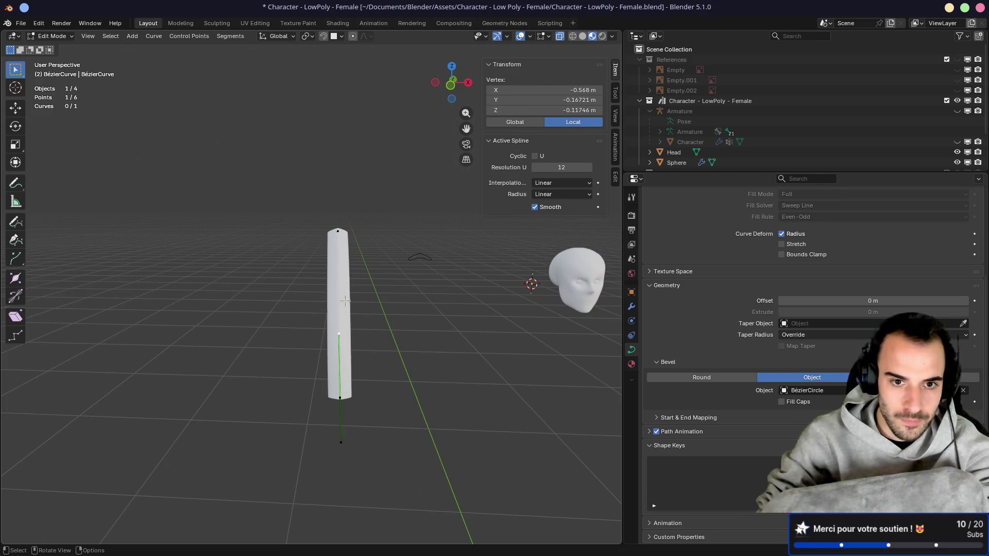
{"action": "middle_click_drag", "start_coordinate": [331, 306], "coordinate": [411, 319]}
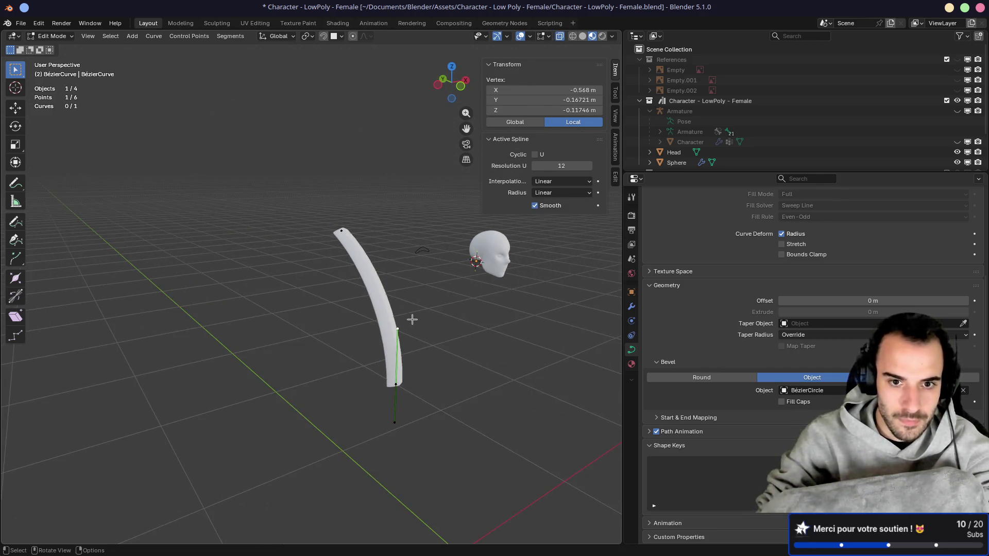
{"action": "middle_click_drag", "start_coordinate": [435, 316], "coordinate": [359, 307]}
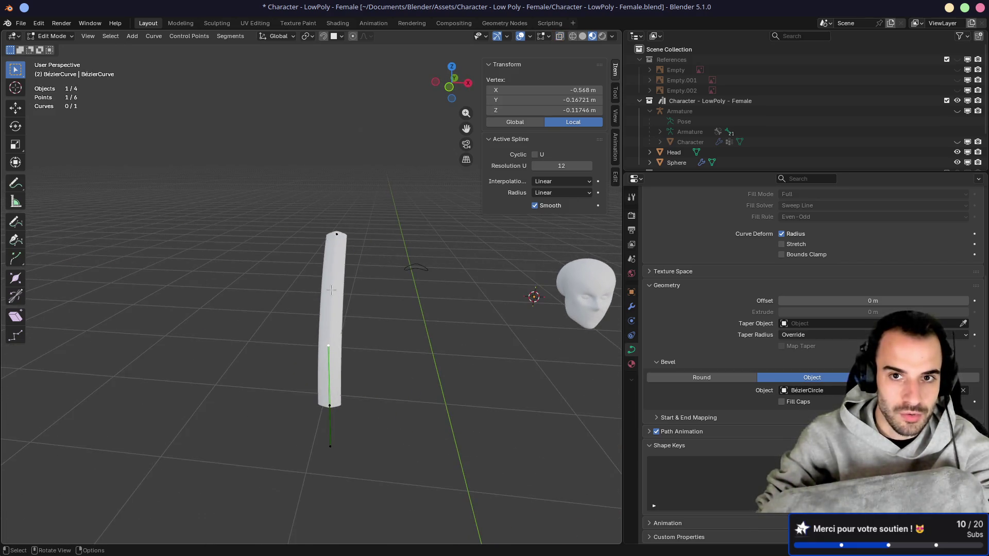
Step: Subdivide between the base and top points, then undo to keep six curve points
{"action": "left_click", "coordinate": [330, 406]}
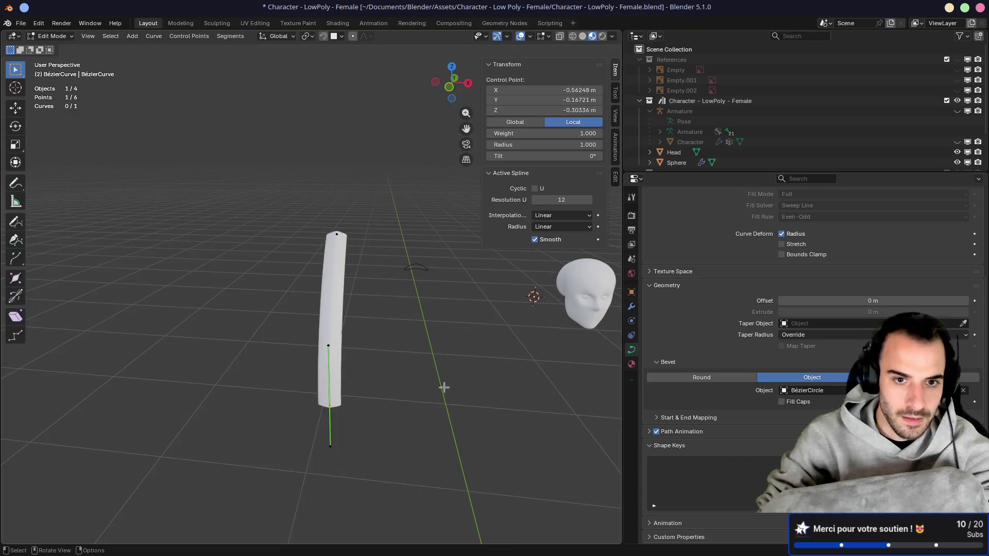
{"action": "middle_click_drag", "start_coordinate": [371, 311], "coordinate": [314, 408]}
{"action": "left_click", "coordinate": [334, 235], "text": "shift"}
{"action": "right_click", "coordinate": [388, 285]}
{"action": "left_click", "coordinate": [387, 278]}
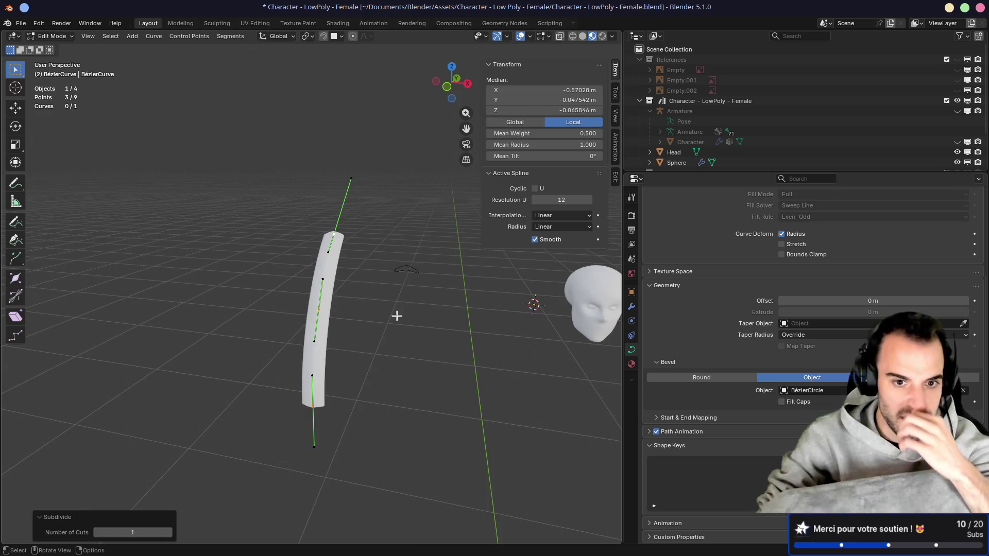
{"action": "left_click", "coordinate": [363, 334]}
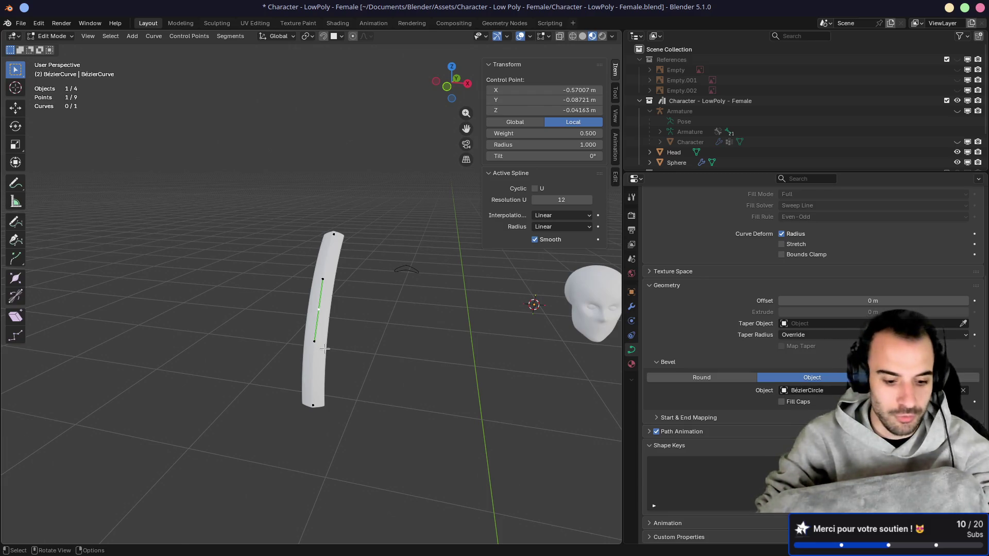
{"action": "key", "text": "ctrl+z"}
{"action": "key", "text": "ctrl+z"}
{"action": "key", "text": "ctrl+z"}
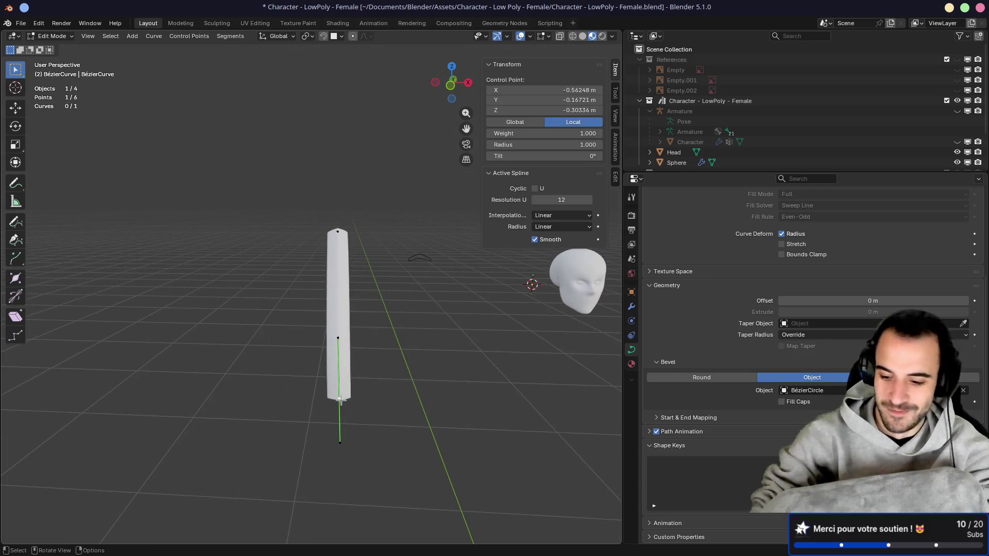
Step: In the right side view, move the strand's tip point and its handle forward toward the face
{"action": "key", "text": "KP_1"}
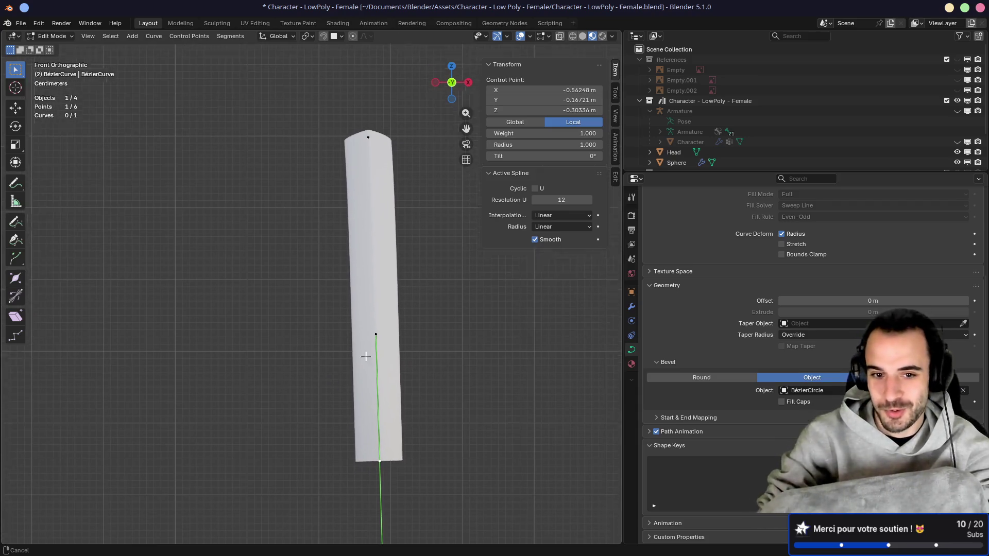
{"action": "key", "text": "KP_3"}
{"action": "key", "text": "g"}
{"action": "left_click", "coordinate": [129, 131]}
{"action": "middle_click_drag", "start_coordinate": [129, 131], "coordinate": [308, 189], "text": "shift"}
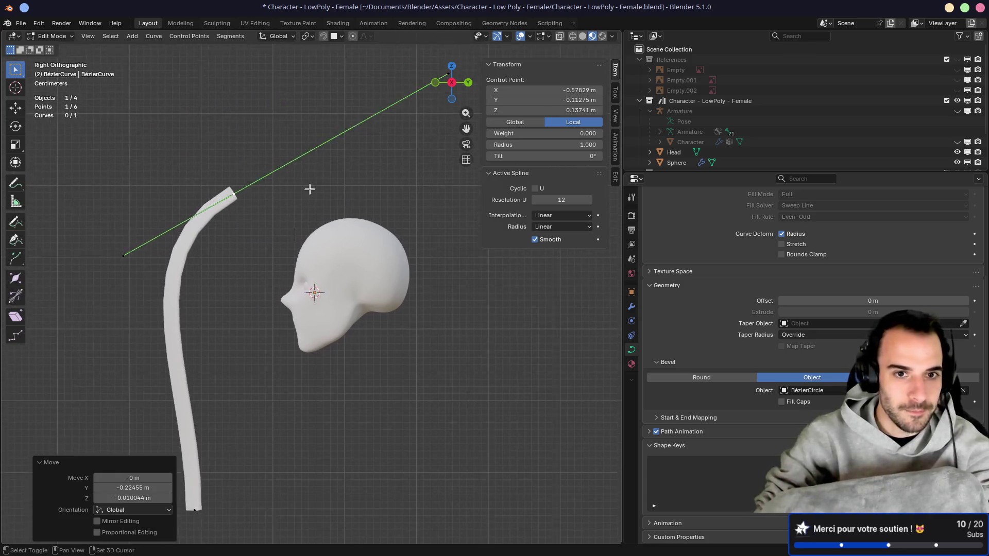
{"action": "scroll", "coordinate": [309, 189], "scroll_direction": "down", "scroll_amount": 3}
{"action": "left_click", "coordinate": [386, 154]}
{"action": "key", "text": "g"}
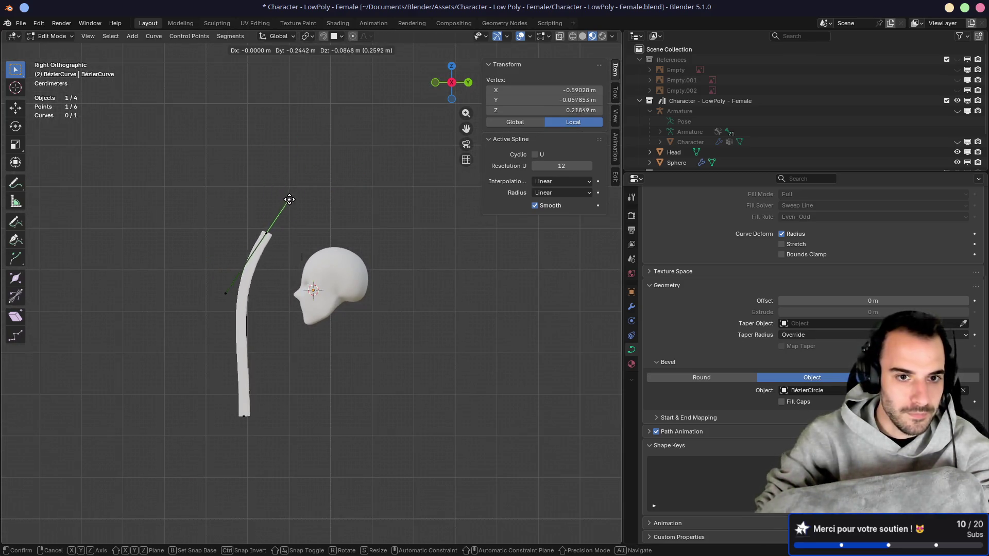
{"action": "left_click", "coordinate": [280, 203]}
Step: Move the middle point forward, then rotate the tip handle in the top view
{"action": "left_click", "coordinate": [236, 299]}
{"action": "left_click", "coordinate": [266, 233]}
{"action": "key", "text": "g"}
{"action": "left_click", "coordinate": [249, 232]}
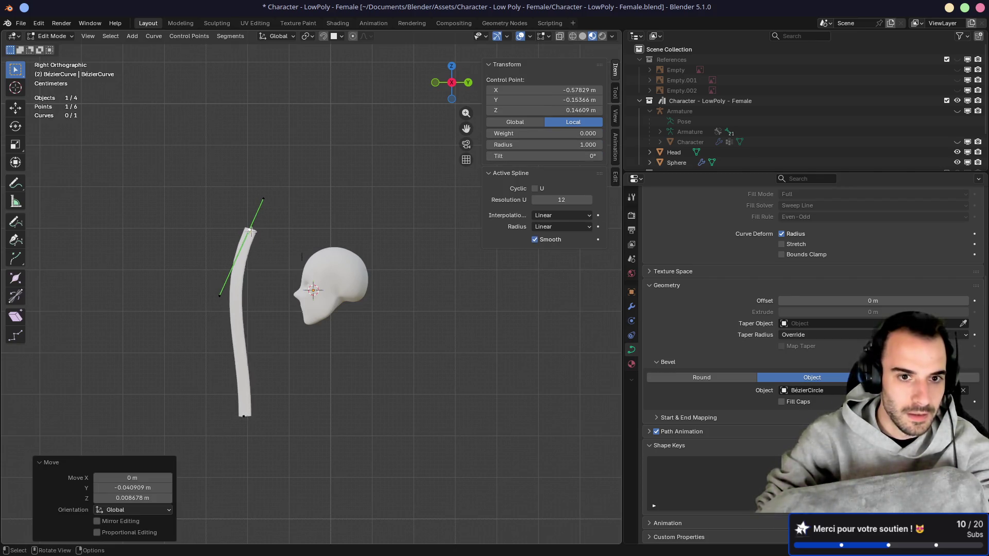
{"action": "left_click", "coordinate": [263, 198]}
{"action": "key", "text": "KP_7"}
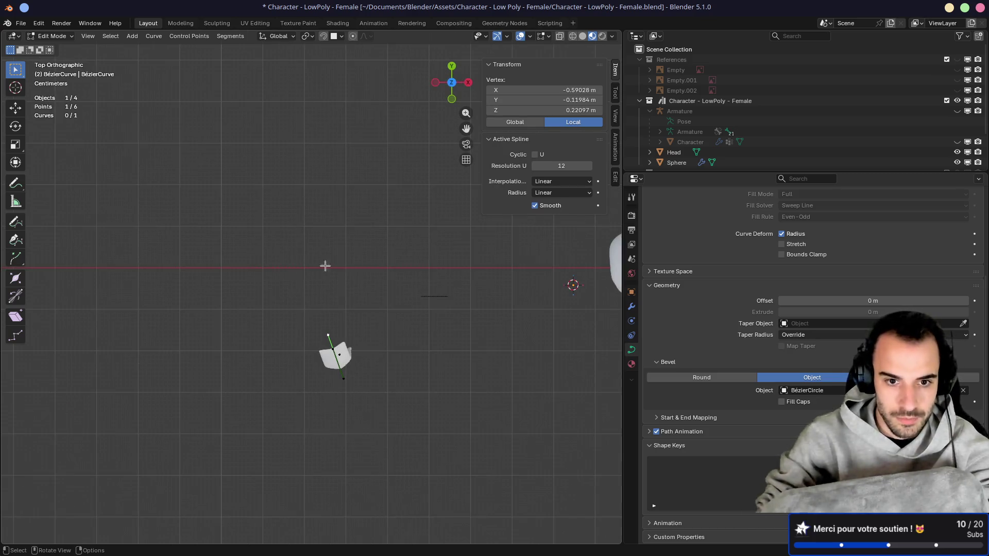
{"action": "key", "text": "r"}
{"action": "left_click", "coordinate": [387, 309]}
Step: Adjust the middle point and rotate the tip handle about 10 degrees to angle the tip
{"action": "left_click", "coordinate": [339, 353]}
{"action": "key", "text": "g"}
{"action": "left_click", "coordinate": [344, 356]}
{"action": "left_click", "coordinate": [343, 338]}
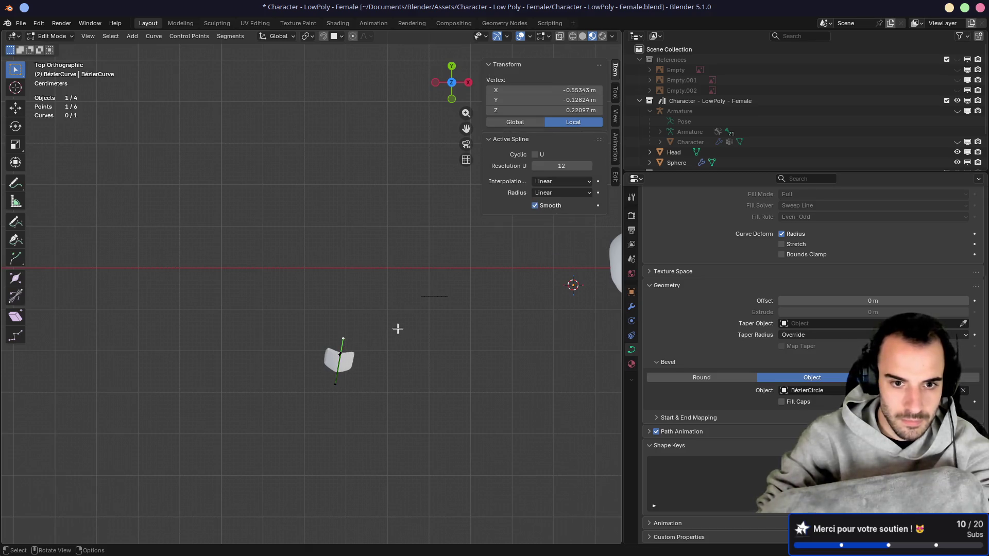
{"action": "key", "text": "r"}
{"action": "left_click", "coordinate": [427, 317]}
{"action": "mouse_move", "coordinate": [426, 316]}
{"action": "middle_mouse_down"}
{"action": "mouse_move", "coordinate": [371, 218]}
{"action": "mouse_move", "coordinate": [311, 202]}
{"action": "mouse_move", "coordinate": [439, 201]}
{"action": "mouse_move", "coordinate": [424, 271]}
{"action": "mouse_move", "coordinate": [416, 246]}
{"action": "middle_mouse_up"}
{"action": "left_click", "coordinate": [318, 315]}
{"action": "middle_click_drag", "start_coordinate": [375, 311], "coordinate": [361, 311]}
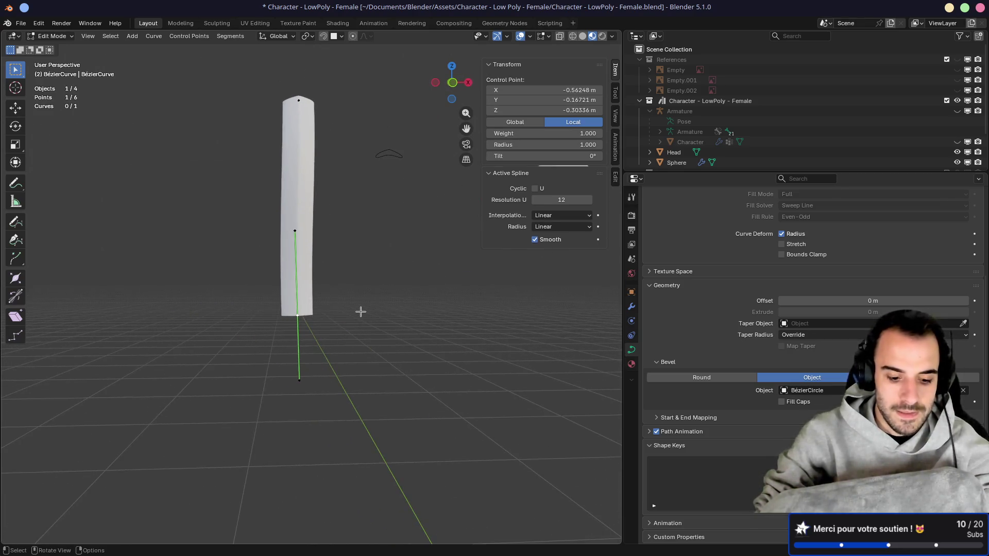
Step: Reduce the bottom point's radius to begin tapering the strand, and save the file
{"action": "key", "text": "r"}
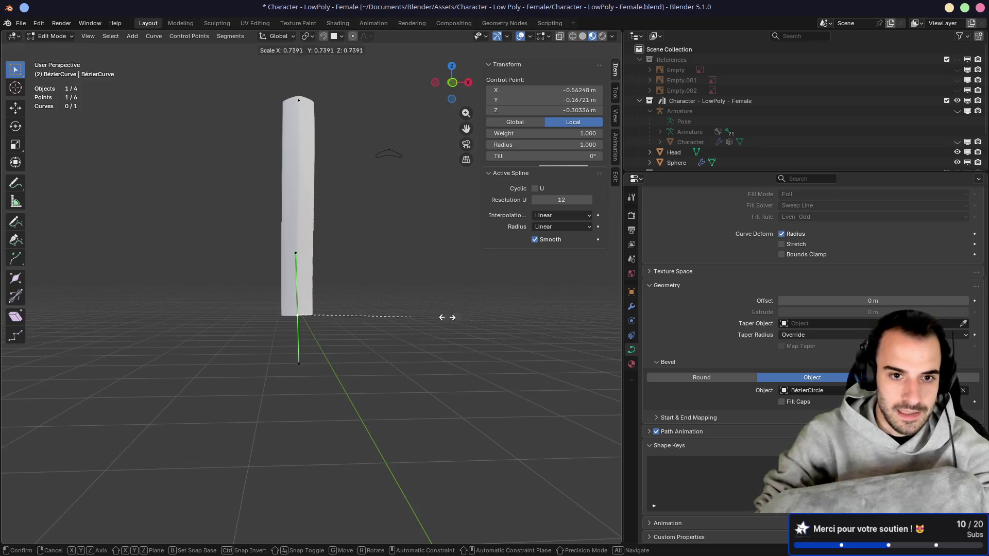
{"action": "key", "text": "Escape"}
{"action": "mouse_move", "coordinate": [308, 318]}
{"action": "middle_mouse_down"}
{"action": "mouse_move", "coordinate": [400, 298]}
{"action": "mouse_move", "coordinate": [354, 309]}
{"action": "middle_mouse_up"}
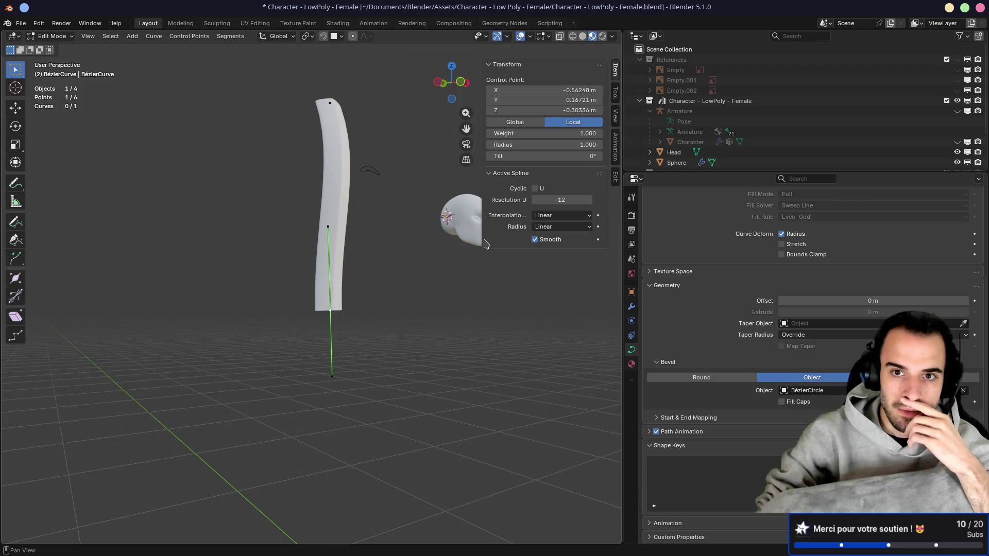
{"action": "mouse_move", "coordinate": [546, 145]}
{"action": "left_mouse_down"}
{"action": "mouse_move", "coordinate": [494, 144]}
{"action": "mouse_move", "coordinate": [566, 145]}
{"action": "left_mouse_up"}
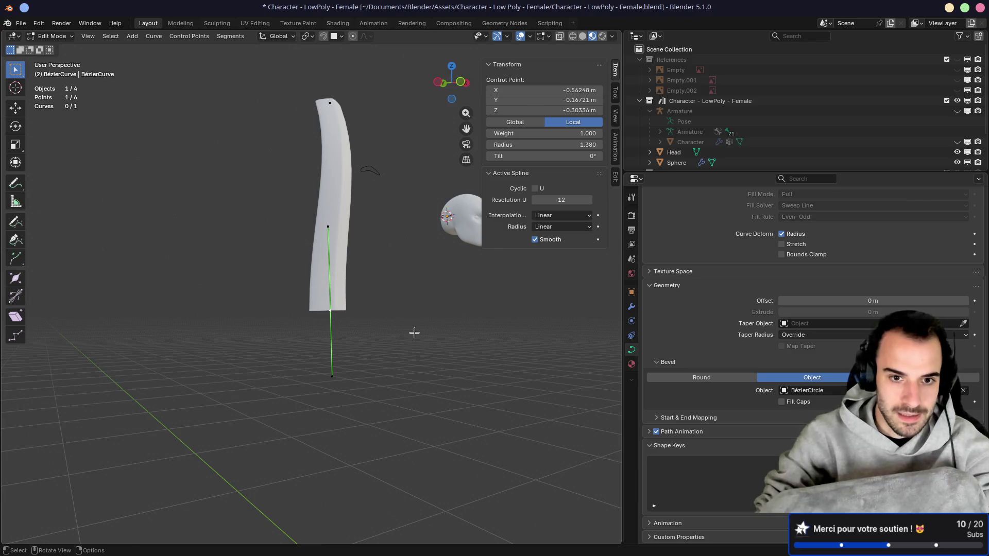
{"action": "key", "text": "shift+s"}
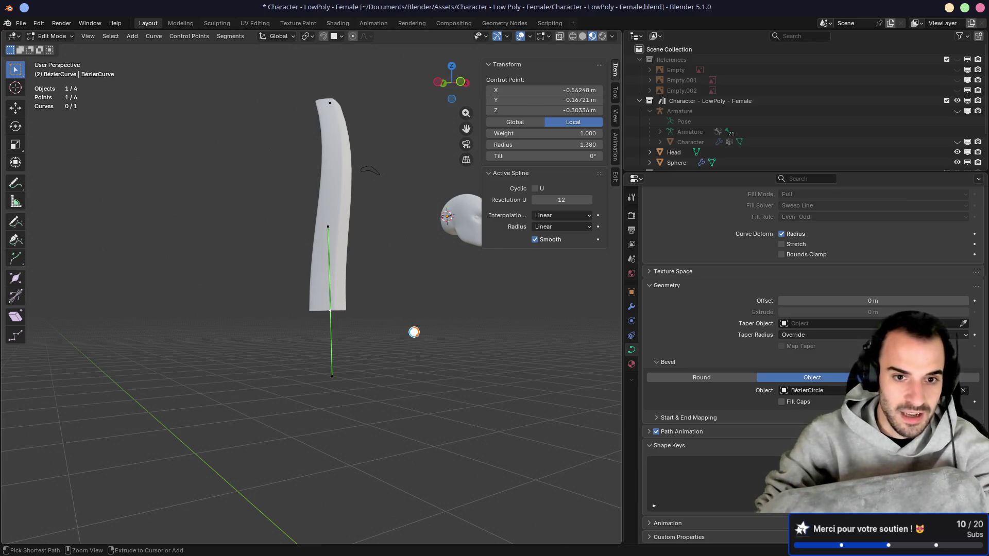
{"action": "key", "text": "ctrl+s"}
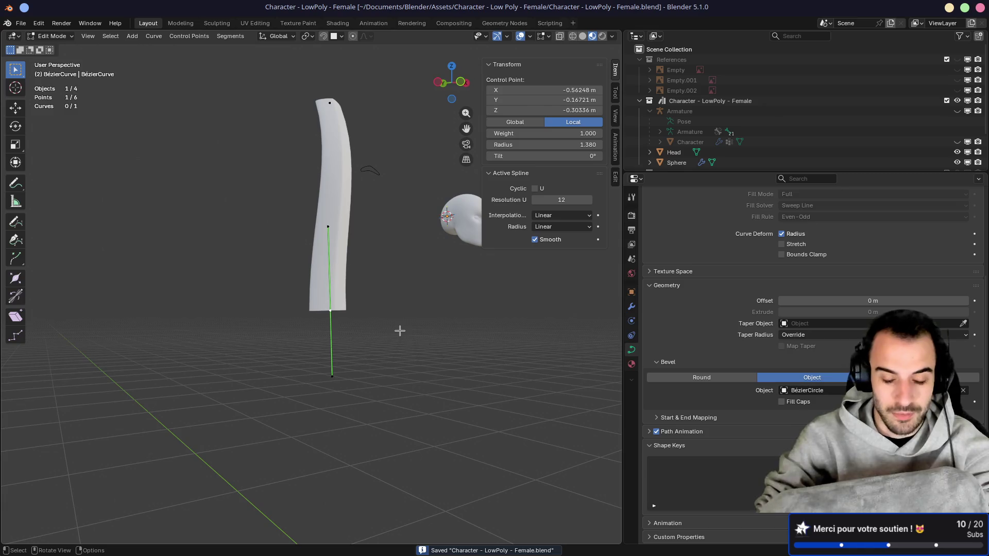
Step: Shrink the end point's radius twice with Alt+S for a thin tip, keeping tilt at 0°
{"action": "key", "text": "alt+s"}
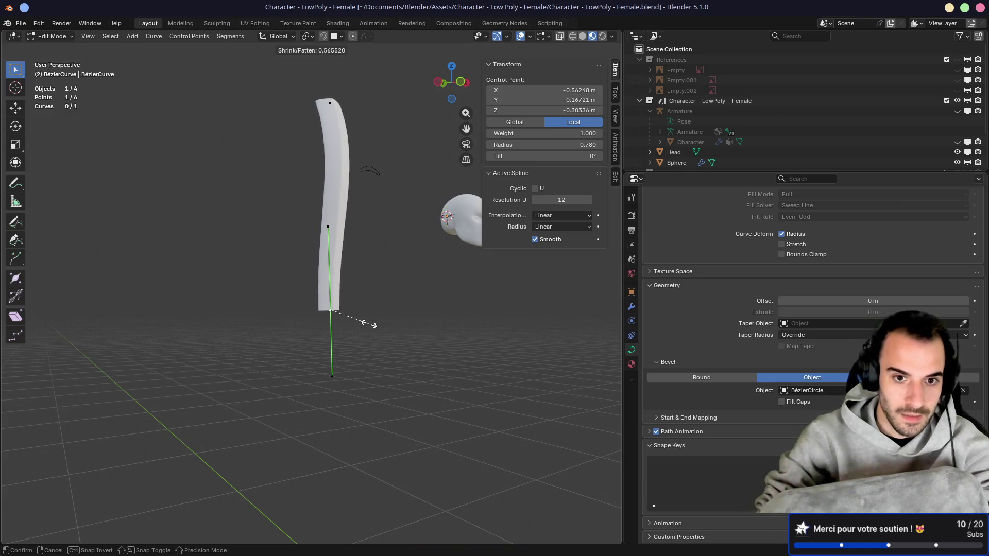
{"action": "left_click", "coordinate": [331, 315]}
{"action": "scroll", "coordinate": [360, 309], "scroll_direction": "up", "scroll_amount": 3}
{"action": "middle_click_drag", "start_coordinate": [361, 309], "coordinate": [393, 314]}
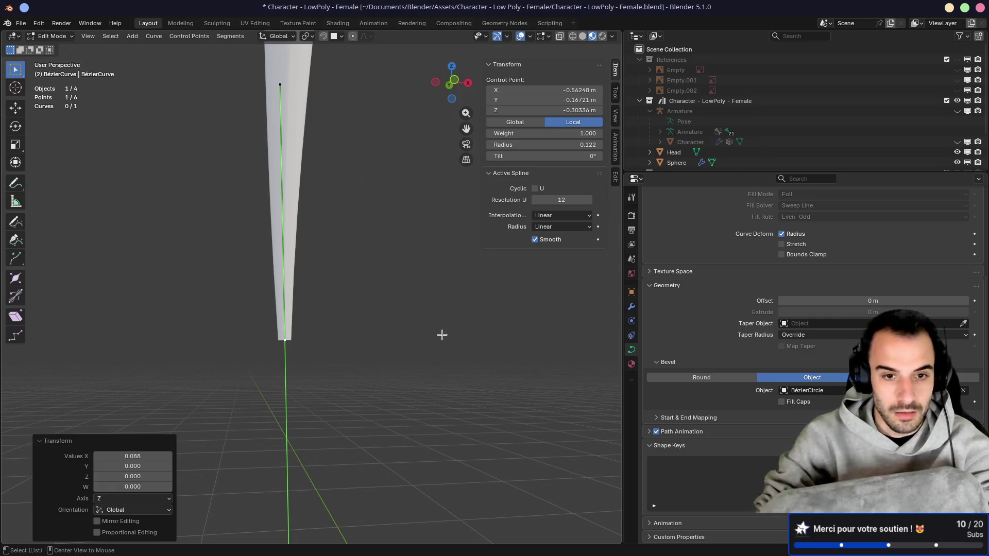
{"action": "key", "text": "alt+s"}
{"action": "left_click", "coordinate": [311, 338]}
{"action": "scroll", "coordinate": [313, 338], "scroll_direction": "down", "scroll_amount": 2}
{"action": "scroll", "coordinate": [312, 309], "scroll_direction": "up", "scroll_amount": 2}
{"action": "mouse_move", "coordinate": [311, 286]}
{"action": "middle_mouse_down", "text": "shift"}
{"action": "mouse_move", "coordinate": [316, 267]}
{"action": "mouse_move", "coordinate": [351, 328]}
{"action": "middle_mouse_up", "text": "shift"}
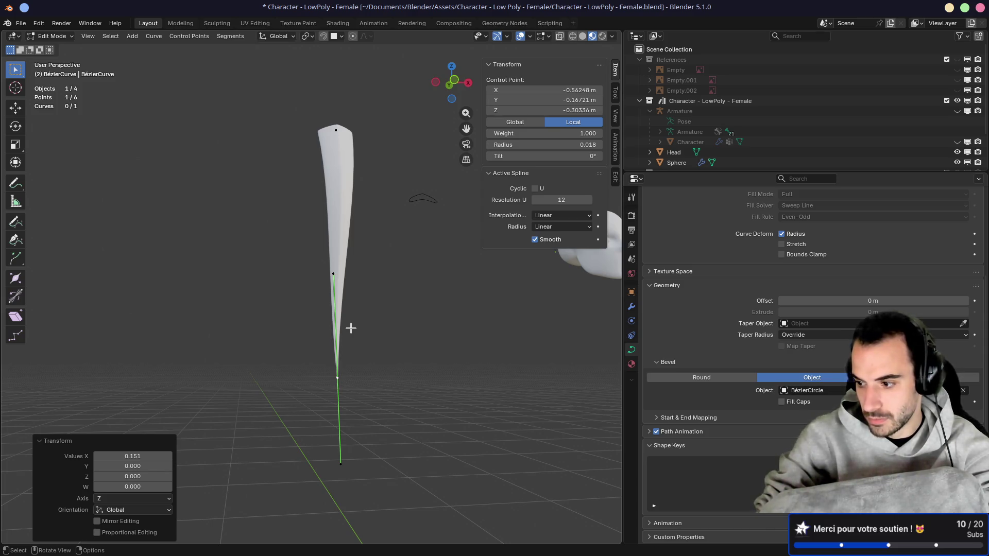
{"action": "key", "text": "ctrl+t"}
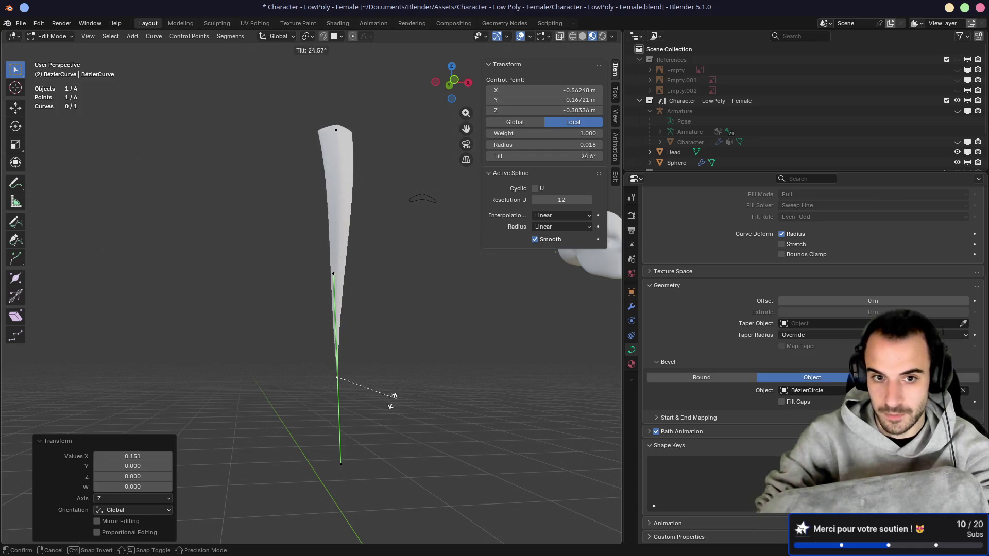
{"action": "key", "text": "Escape"}
Step: Subdivide between the two selected points and move the new points
{"action": "middle_click_drag", "start_coordinate": [395, 338], "coordinate": [374, 343]}
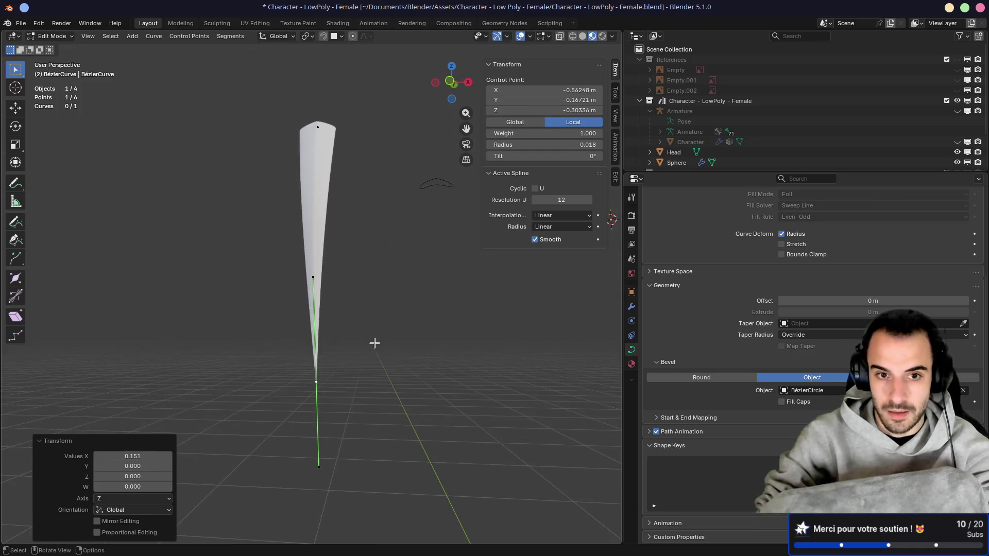
{"action": "left_click", "coordinate": [317, 135], "text": "shift"}
{"action": "right_click", "coordinate": [332, 208]}
{"action": "left_click", "coordinate": [333, 209]}
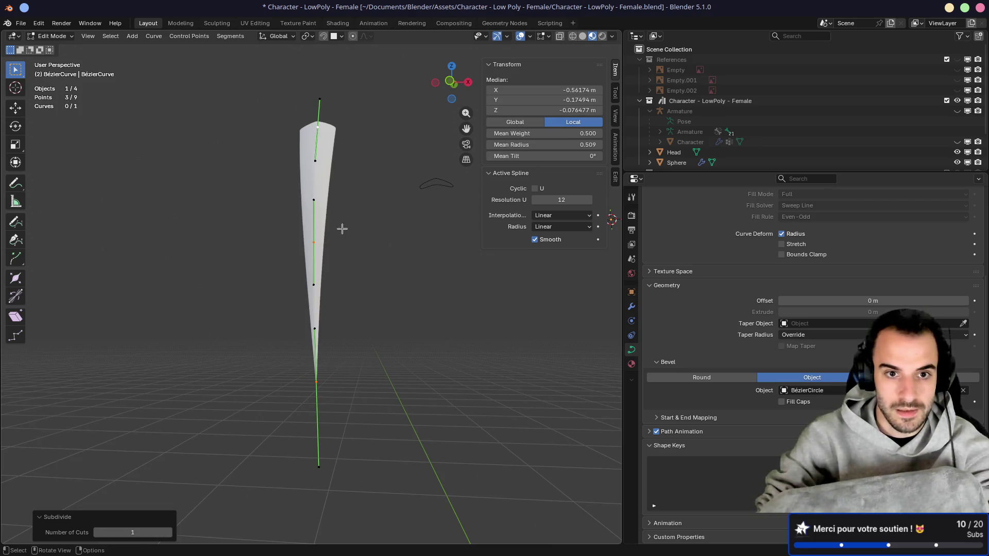
{"action": "key", "text": "g"}
{"action": "left_click", "coordinate": [322, 276]}
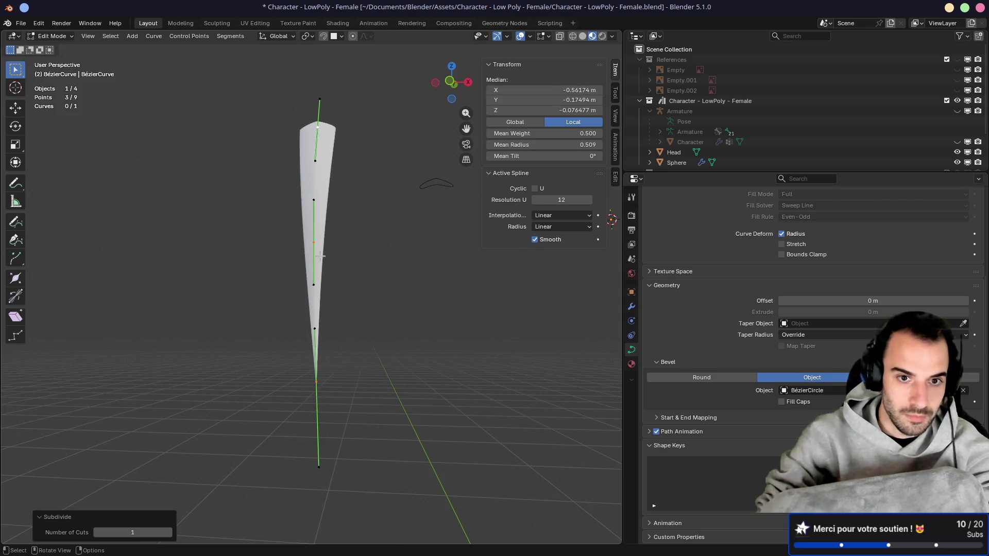
Step: Move another control point down so the strand bends gently, then return to Object Mode
{"action": "left_click", "coordinate": [325, 254]}
{"action": "key", "text": "g"}
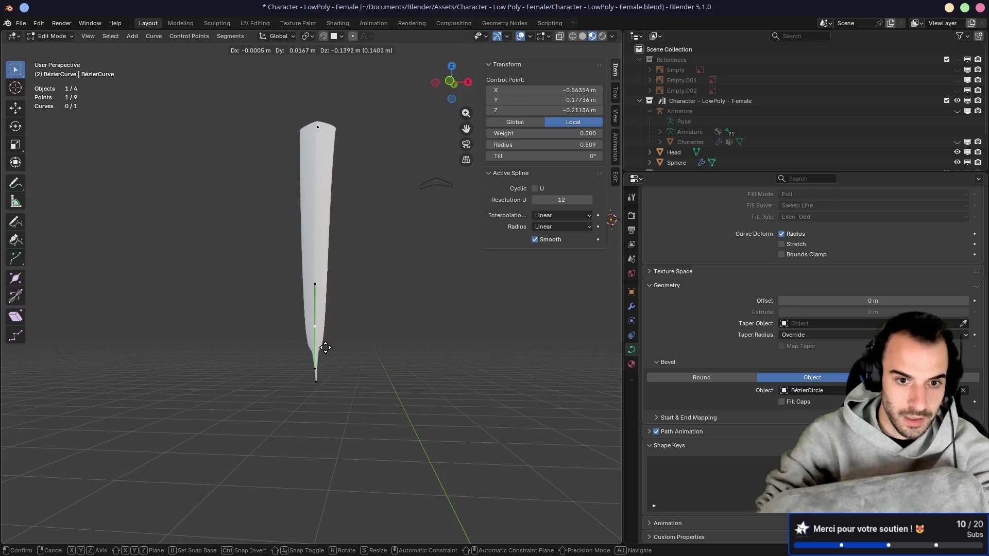
{"action": "left_click", "coordinate": [324, 313]}
{"action": "mouse_move", "coordinate": [326, 360]}
{"action": "middle_mouse_down"}
{"action": "mouse_move", "coordinate": [431, 344]}
{"action": "mouse_move", "coordinate": [509, 372]}
{"action": "mouse_move", "coordinate": [320, 353]}
{"action": "middle_mouse_up"}
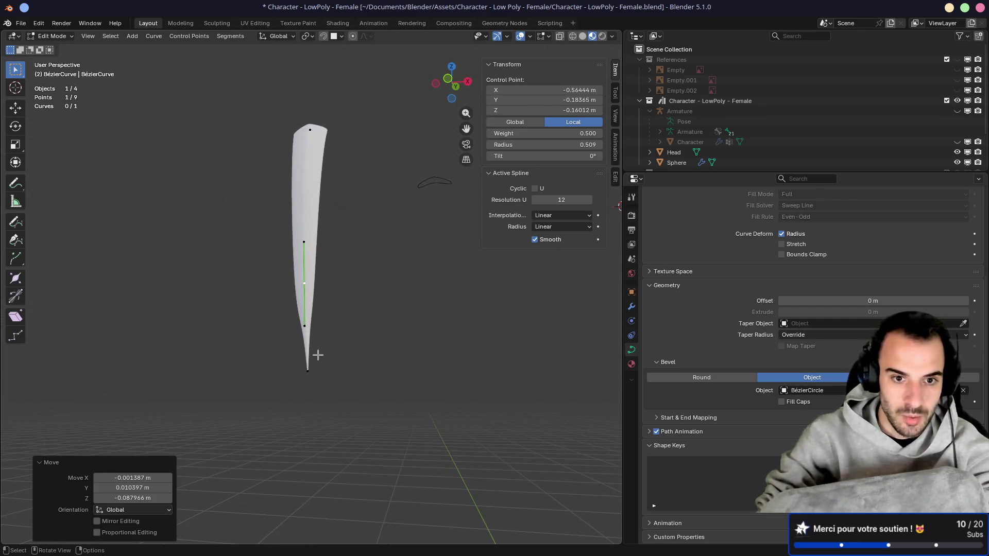
{"action": "left_click", "coordinate": [308, 370]}
{"action": "mouse_move", "coordinate": [345, 383]}
{"action": "middle_mouse_down"}
{"action": "mouse_move", "coordinate": [387, 385]}
{"action": "mouse_move", "coordinate": [410, 332]}
{"action": "mouse_move", "coordinate": [342, 355]}
{"action": "mouse_move", "coordinate": [294, 338]}
{"action": "mouse_move", "coordinate": [338, 302]}
{"action": "mouse_move", "coordinate": [245, 343]}
{"action": "middle_mouse_up"}
{"action": "key", "text": "Tab"}
Step: Snap the strand's location to the grid
{"action": "middle_click_drag", "start_coordinate": [381, 319], "coordinate": [326, 385], "text": "shift"}
{"action": "key", "text": "shift"}
{"action": "key", "text": "shift+s"}
{"action": "left_click", "coordinate": [316, 352]}
Step: Undo the grid snap and duplicate the strand in place
{"action": "key", "text": "ctrl+z"}
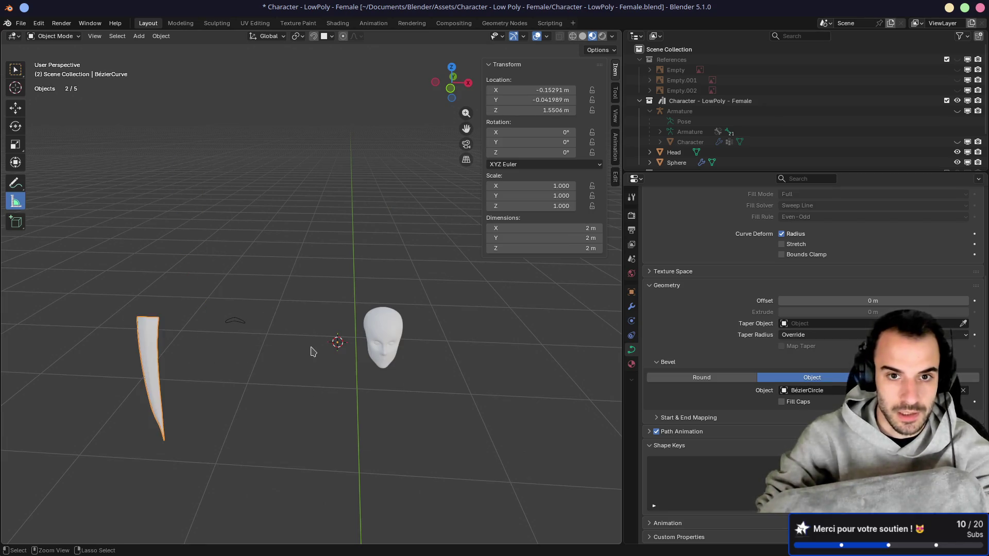
{"action": "key", "text": "shift+d"}
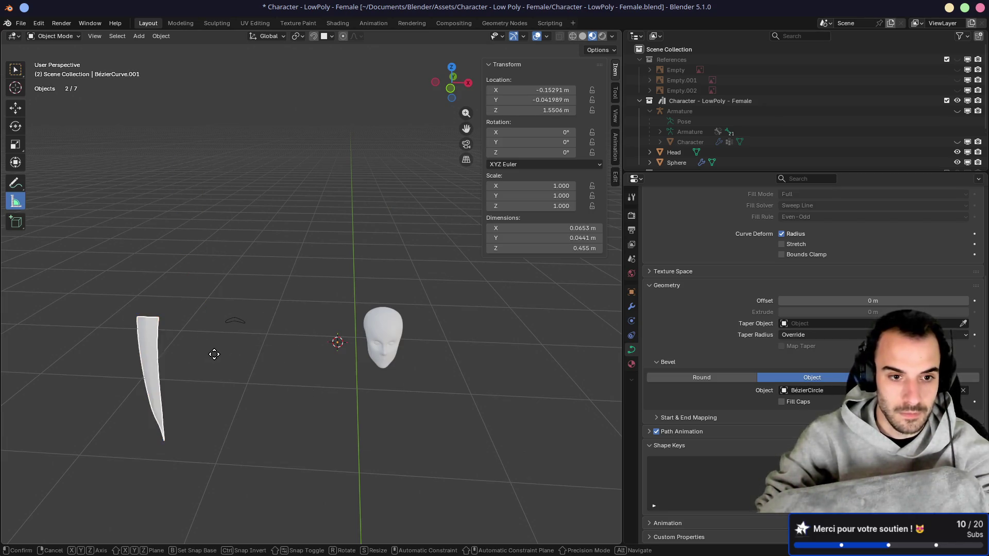
{"action": "right_click", "coordinate": [366, 339]}
{"action": "mouse_move", "coordinate": [230, 369]}
{"action": "middle_mouse_down"}
{"action": "mouse_move", "coordinate": [274, 353]}
{"action": "mouse_move", "coordinate": [345, 271]}
{"action": "middle_mouse_up"}
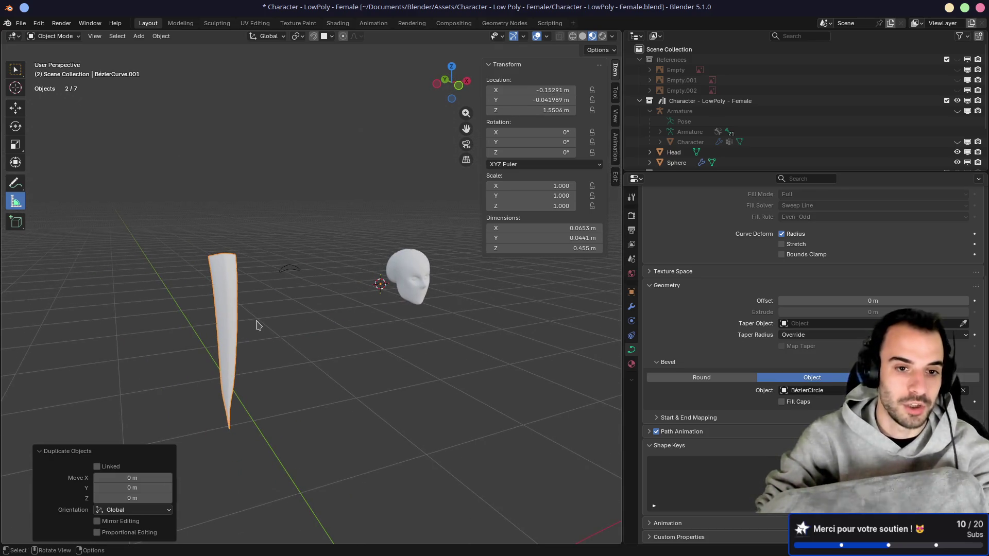
Step: Put the 3D cursor on the copy's top point and set the origin to the 3D cursor
{"action": "key", "text": "Tab"}
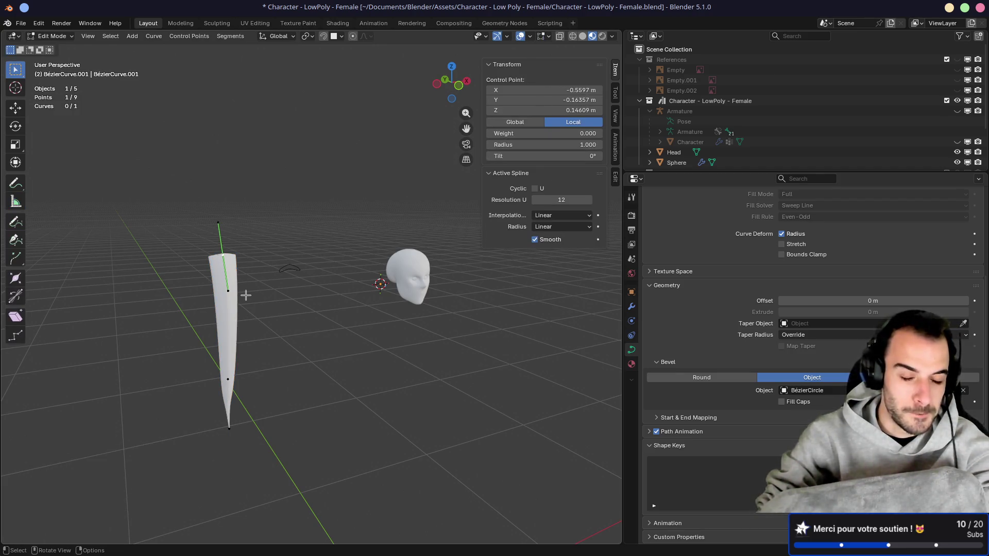
{"action": "key", "text": "shift+s"}
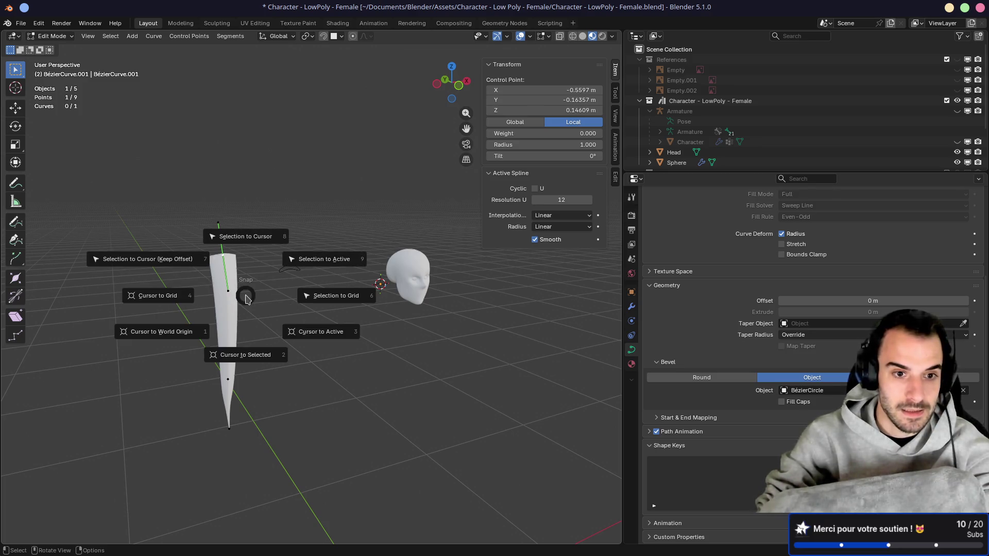
{"action": "left_click", "coordinate": [226, 357]}
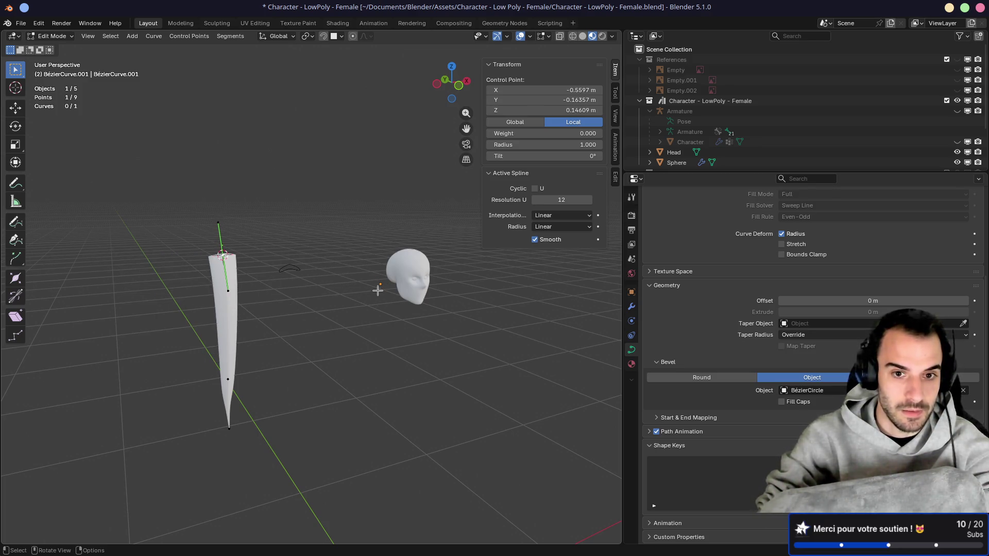
{"action": "key", "text": "Tab"}
{"action": "right_click", "coordinate": [234, 278]}
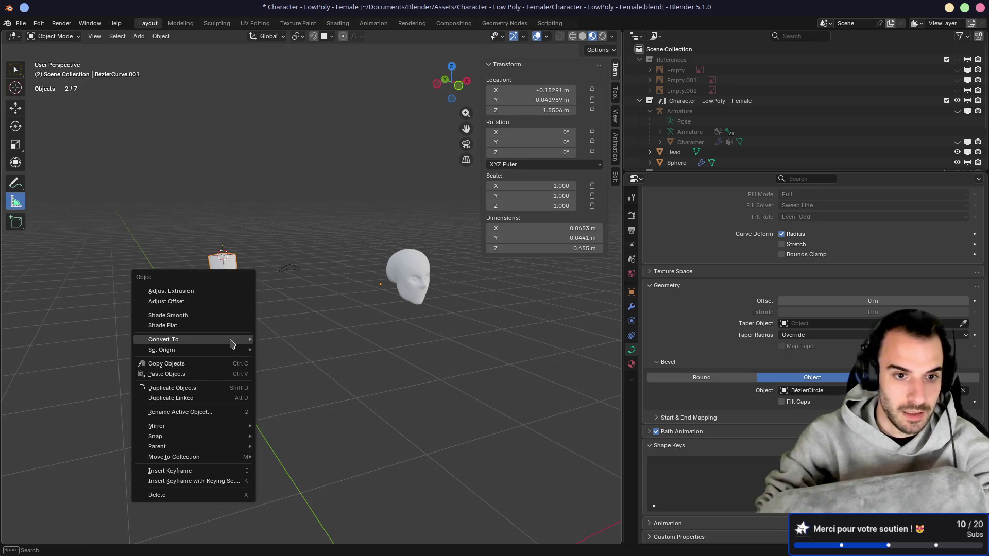
{"action": "mouse_move", "coordinate": [221, 351]}
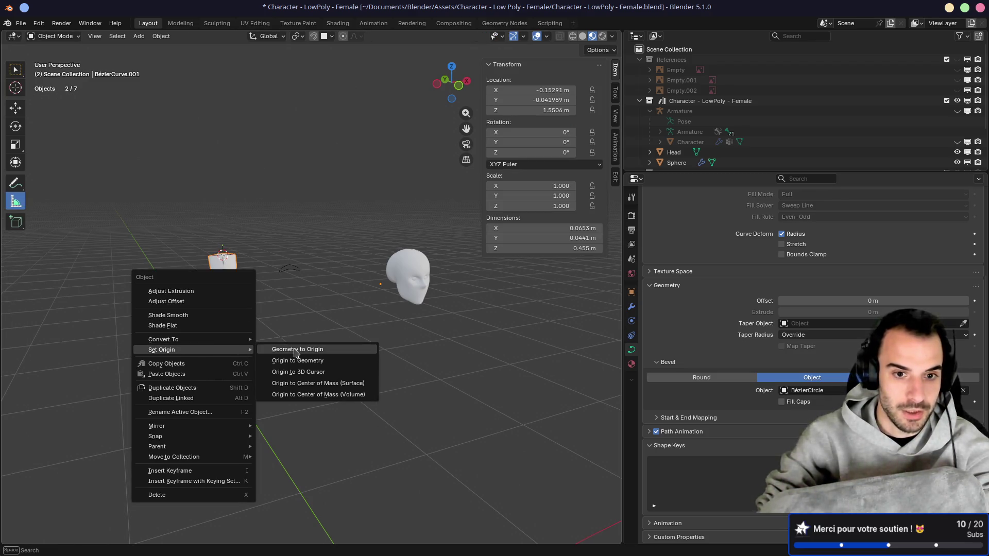
{"action": "left_click", "coordinate": [297, 373]}
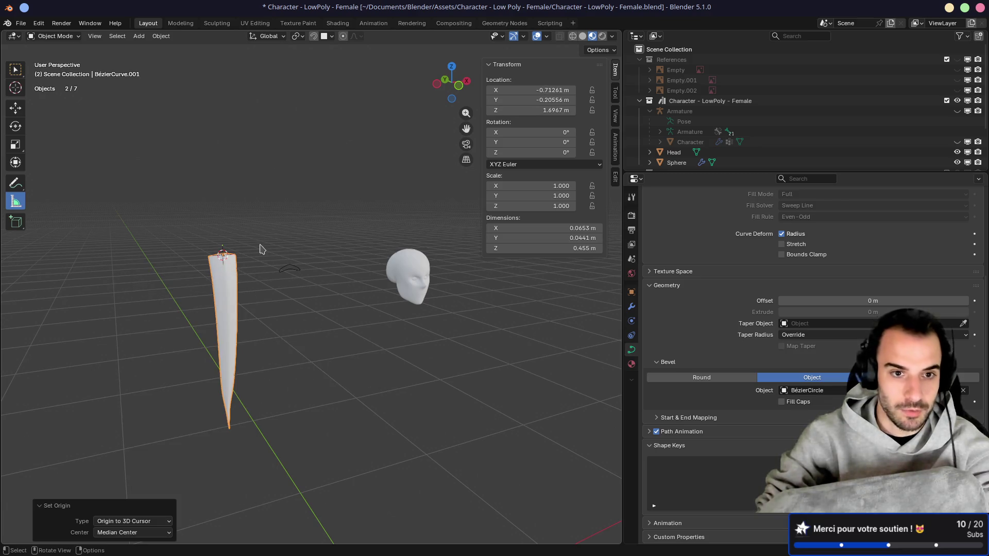
{"action": "mouse_move", "coordinate": [240, 277]}
{"action": "middle_mouse_down"}
{"action": "mouse_move", "coordinate": [242, 289]}
{"action": "mouse_move", "coordinate": [296, 316]}
{"action": "mouse_move", "coordinate": [390, 306]}
{"action": "middle_mouse_up"}
{"action": "key", "text": "shift+d"}
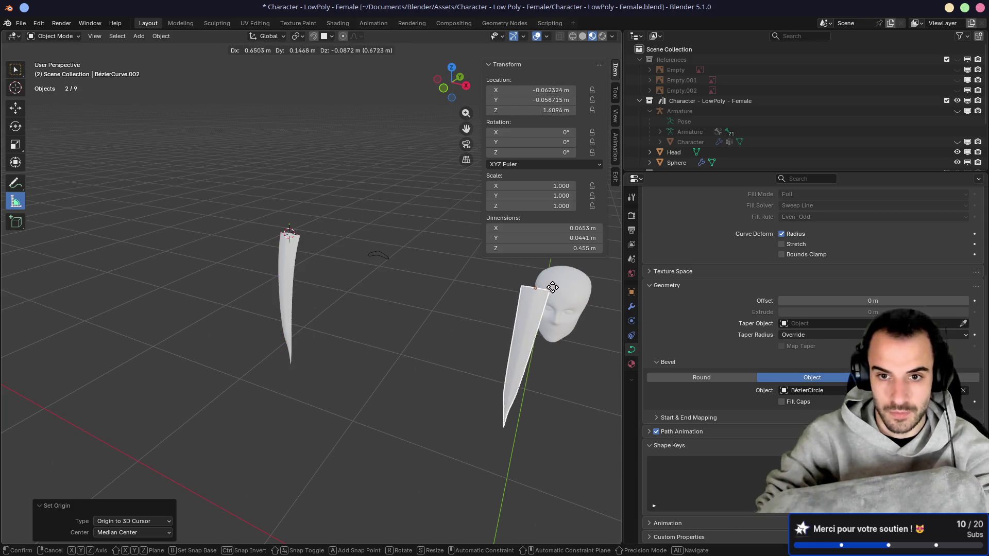
Step: Place the new copy beside the head, rotate it, and scale it to 0.313
{"action": "left_click", "coordinate": [507, 318]}
{"action": "mouse_move", "coordinate": [507, 318]}
{"action": "middle_mouse_down"}
{"action": "mouse_move", "coordinate": [533, 309]}
{"action": "mouse_move", "coordinate": [327, 325]}
{"action": "mouse_move", "coordinate": [421, 285]}
{"action": "mouse_move", "coordinate": [254, 309]}
{"action": "mouse_move", "coordinate": [309, 314]}
{"action": "mouse_move", "coordinate": [223, 342]}
{"action": "middle_mouse_up"}
{"action": "scroll", "coordinate": [335, 309], "scroll_direction": "up", "scroll_amount": 5}
{"action": "key", "text": "r"}
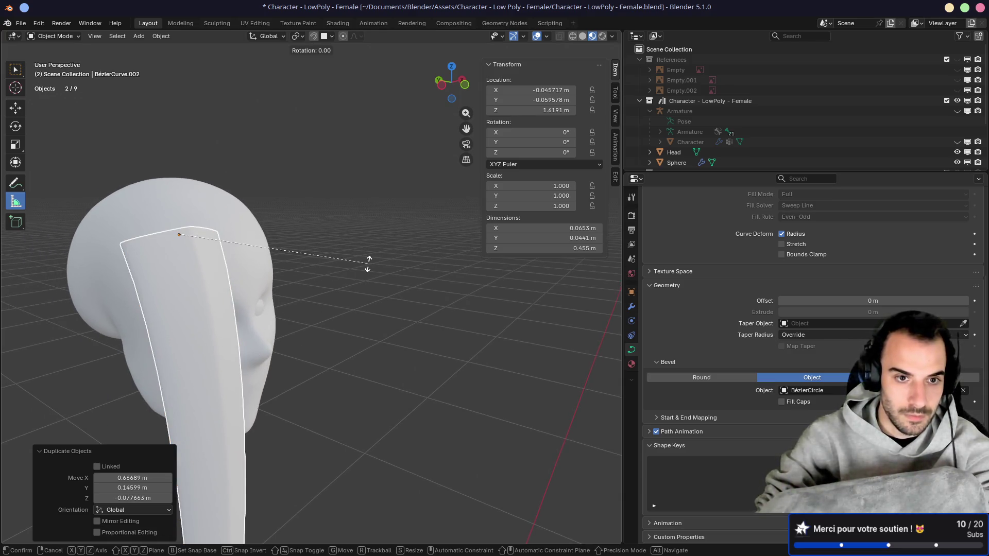
{"action": "left_click", "coordinate": [230, 314]}
{"action": "mouse_move", "coordinate": [229, 315]}
{"action": "middle_mouse_down"}
{"action": "mouse_move", "coordinate": [281, 335]}
{"action": "mouse_move", "coordinate": [214, 326]}
{"action": "middle_mouse_up"}
{"action": "key", "text": "s"}
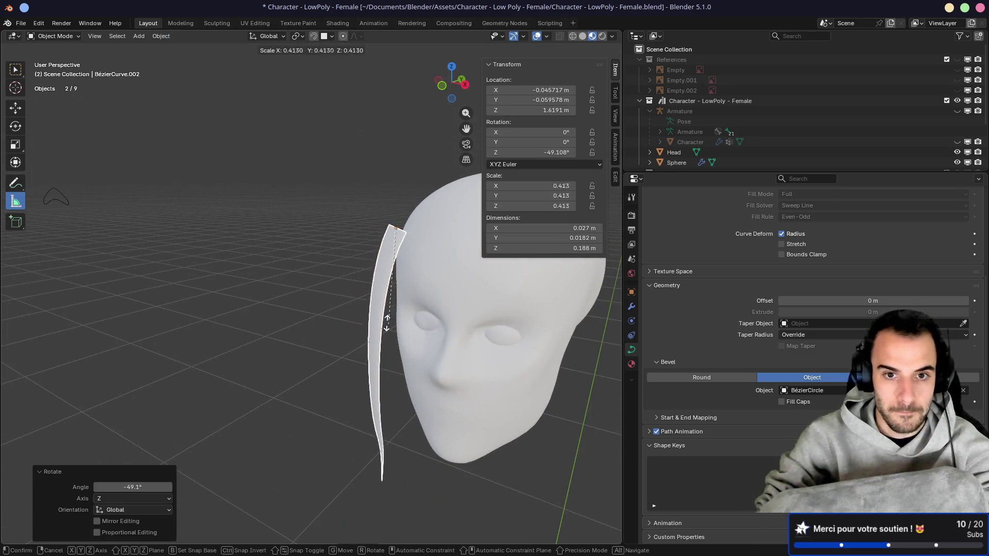
{"action": "left_click", "coordinate": [390, 289]}
Step: Move the small strand onto the forehead and rotate it on Z to angle it across
{"action": "middle_click_drag", "start_coordinate": [390, 290], "coordinate": [480, 294]}
{"action": "middle_click_drag", "start_coordinate": [206, 273], "coordinate": [261, 249]}
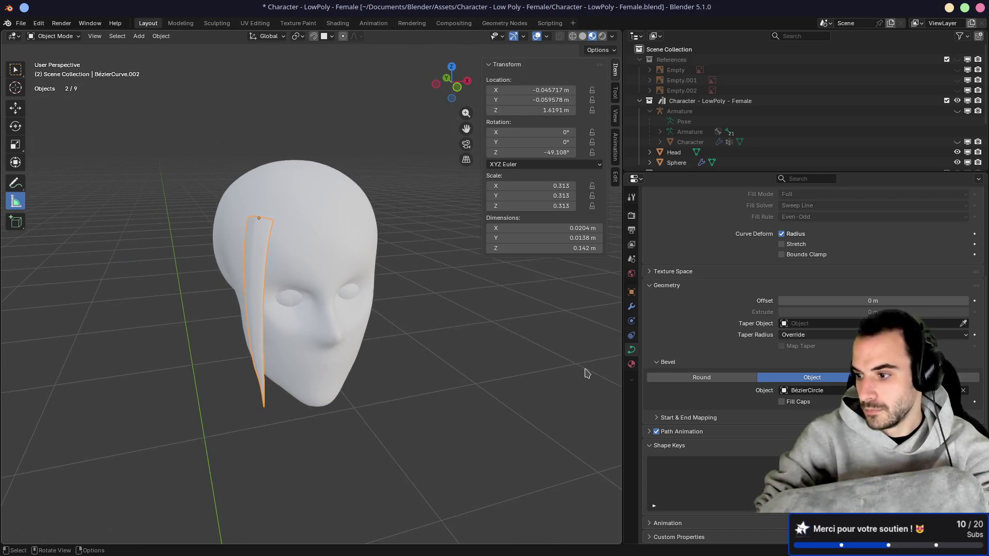
{"action": "mouse_move", "coordinate": [492, 374]}
{"action": "middle_mouse_down"}
{"action": "mouse_move", "coordinate": [453, 376]}
{"action": "mouse_move", "coordinate": [392, 327]}
{"action": "mouse_move", "coordinate": [355, 337]}
{"action": "mouse_move", "coordinate": [422, 391]}
{"action": "mouse_move", "coordinate": [379, 408]}
{"action": "mouse_move", "coordinate": [344, 386]}
{"action": "mouse_move", "coordinate": [353, 227]}
{"action": "mouse_move", "coordinate": [417, 205]}
{"action": "mouse_move", "coordinate": [303, 208]}
{"action": "mouse_move", "coordinate": [374, 277]}
{"action": "middle_mouse_up"}
{"action": "key", "text": "g"}
{"action": "left_click", "coordinate": [353, 219]}
{"action": "key", "text": "r"}
{"action": "key", "text": "z"}
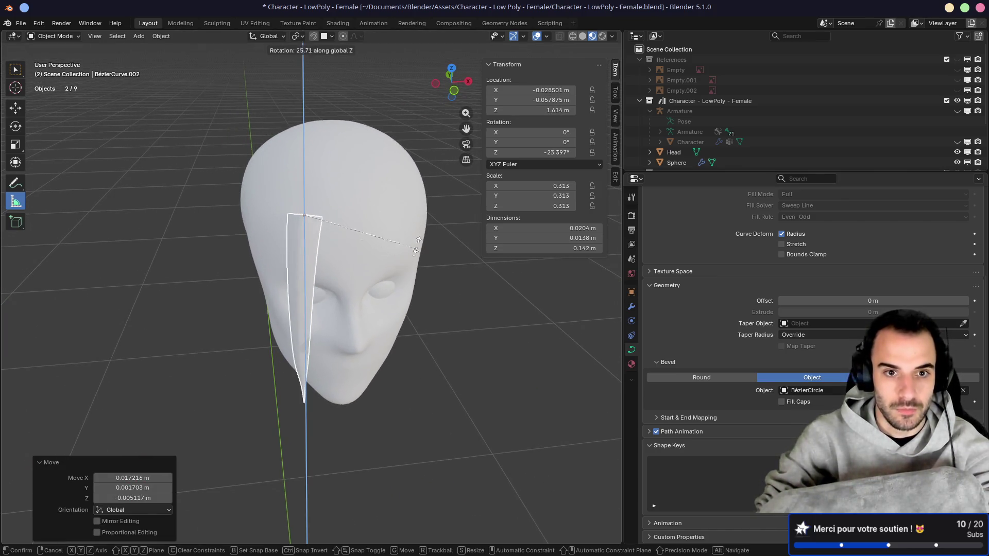
{"action": "left_click", "coordinate": [416, 248]}
{"action": "middle_click_drag", "start_coordinate": [416, 248], "coordinate": [407, 211]}
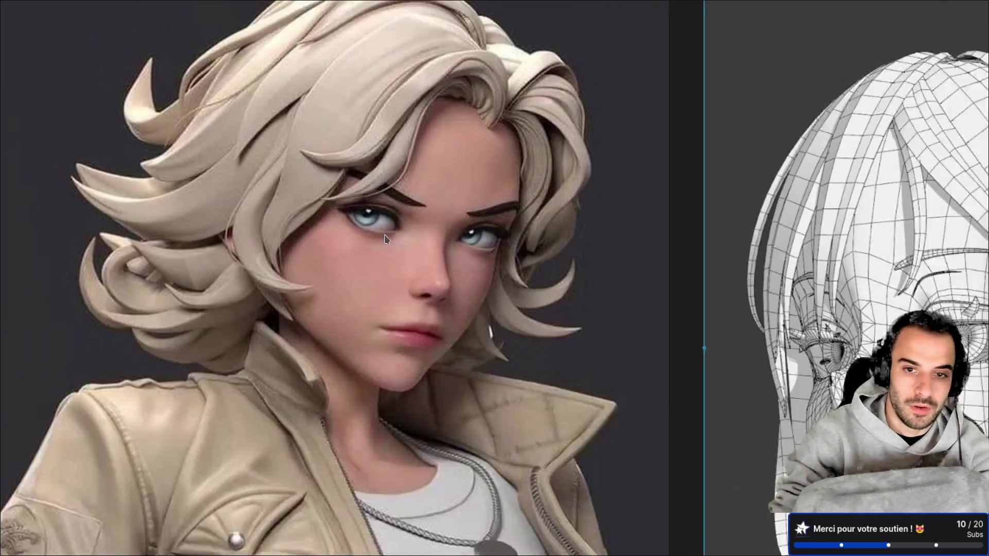
{"action": "scroll", "coordinate": [385, 236], "scroll_direction": "down", "scroll_amount": 5}
{"action": "scroll", "coordinate": [377, 351], "scroll_direction": "up", "scroll_amount": 5}
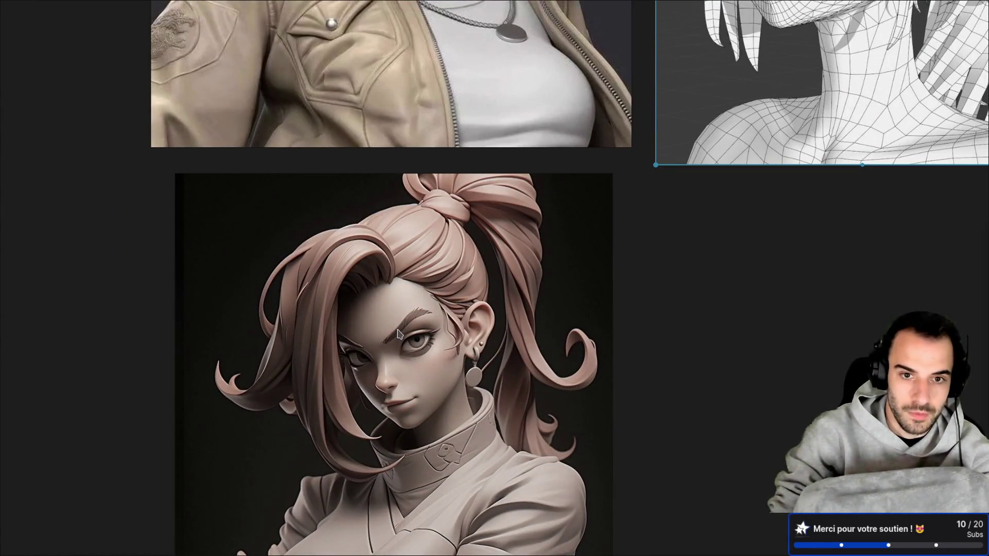
{"action": "scroll", "coordinate": [404, 122], "scroll_direction": "down", "scroll_amount": 3}
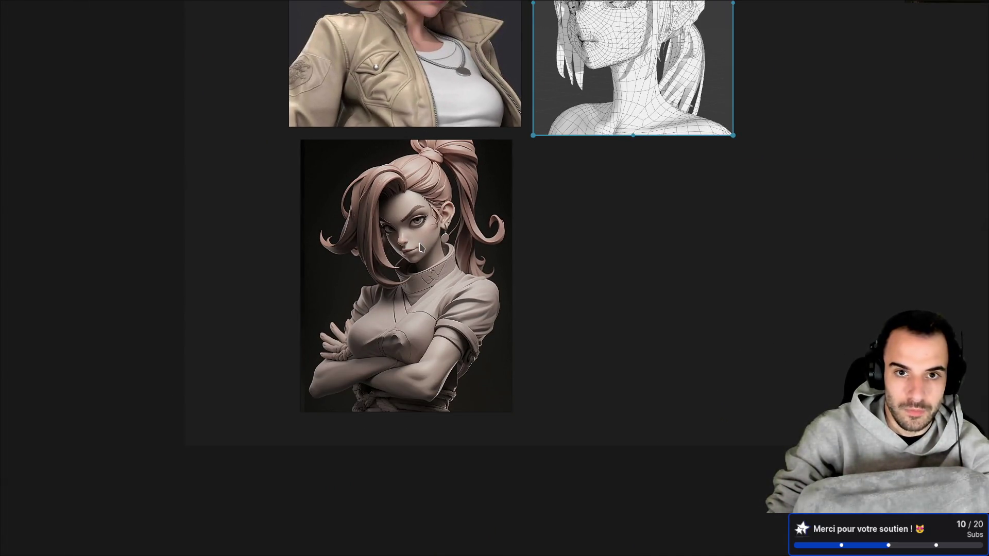
{"action": "scroll", "coordinate": [407, 232], "scroll_direction": "up", "scroll_amount": 10}
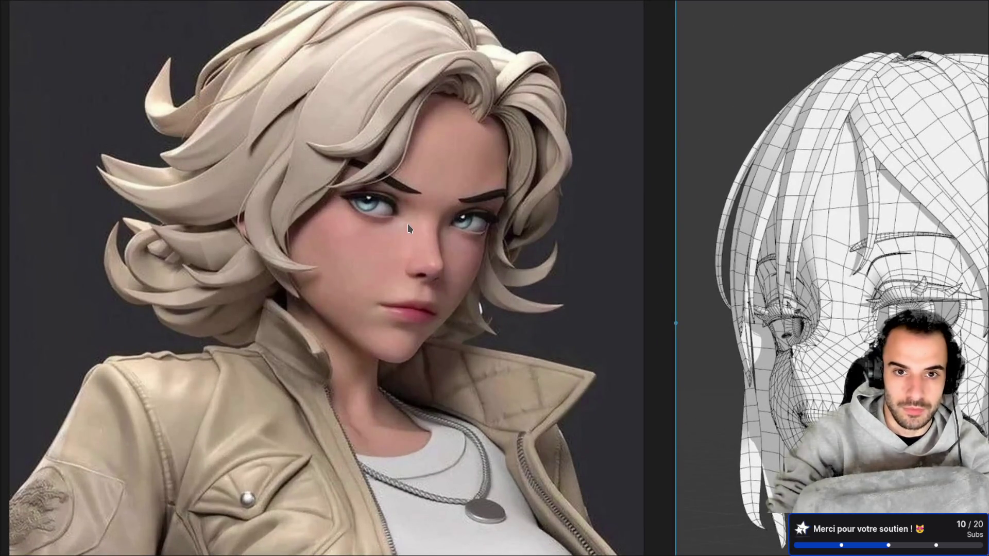
{"action": "key", "text": "alt+Tab"}
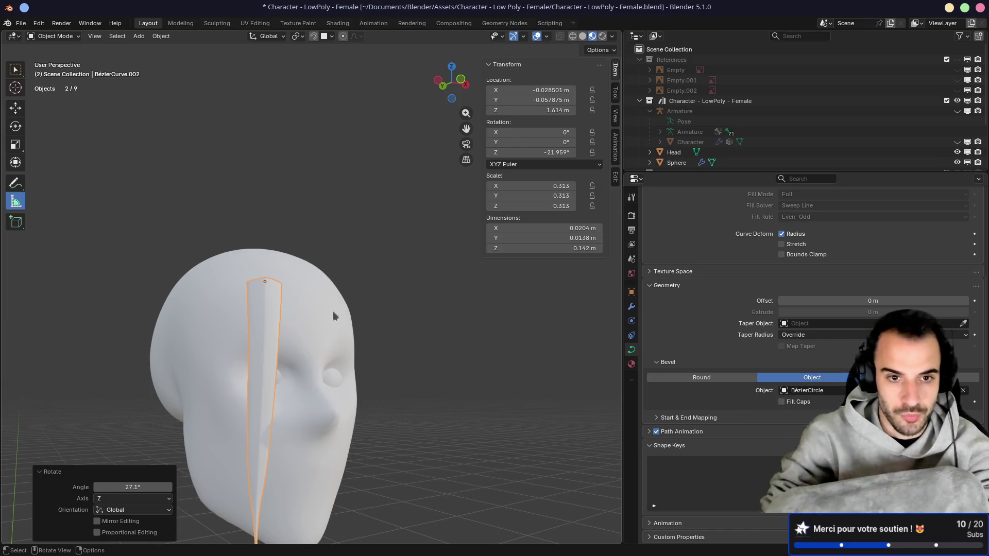
Step: Reposition the smaller strand copy and lift its middle control point onto the forehead
{"action": "mouse_move", "coordinate": [294, 313]}
{"action": "middle_mouse_down"}
{"action": "mouse_move", "coordinate": [273, 322]}
{"action": "mouse_move", "coordinate": [329, 324]}
{"action": "mouse_move", "coordinate": [374, 400]}
{"action": "middle_mouse_up"}
{"action": "key", "text": "g"}
{"action": "left_click", "coordinate": [357, 300]}
{"action": "key", "text": "Tab"}
{"action": "left_click", "coordinate": [375, 401]}
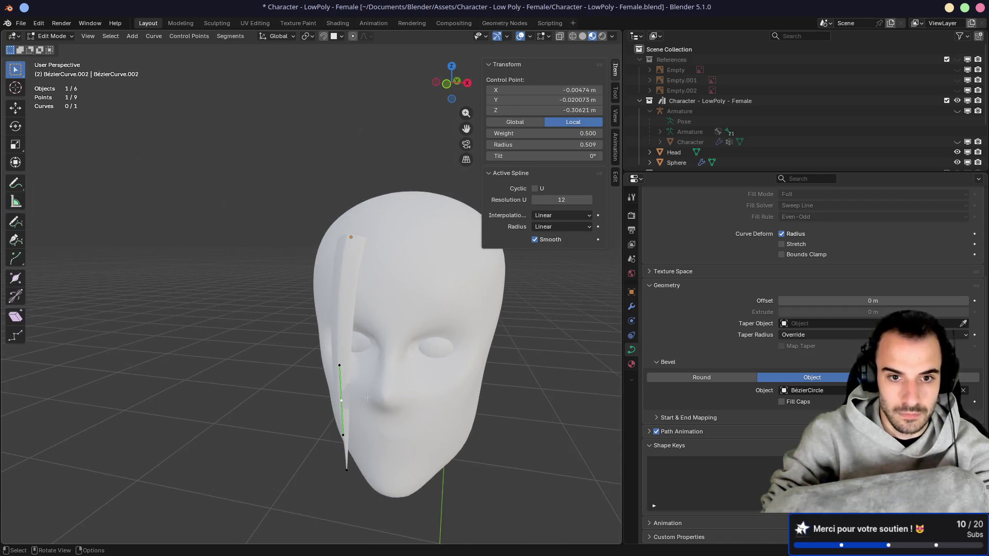
{"action": "key", "text": "g"}
{"action": "left_click", "coordinate": [338, 334]}
Step: Move a lower control point up beside the face and raise the top point up and right
{"action": "left_click", "coordinate": [342, 464]}
{"action": "key", "text": "g"}
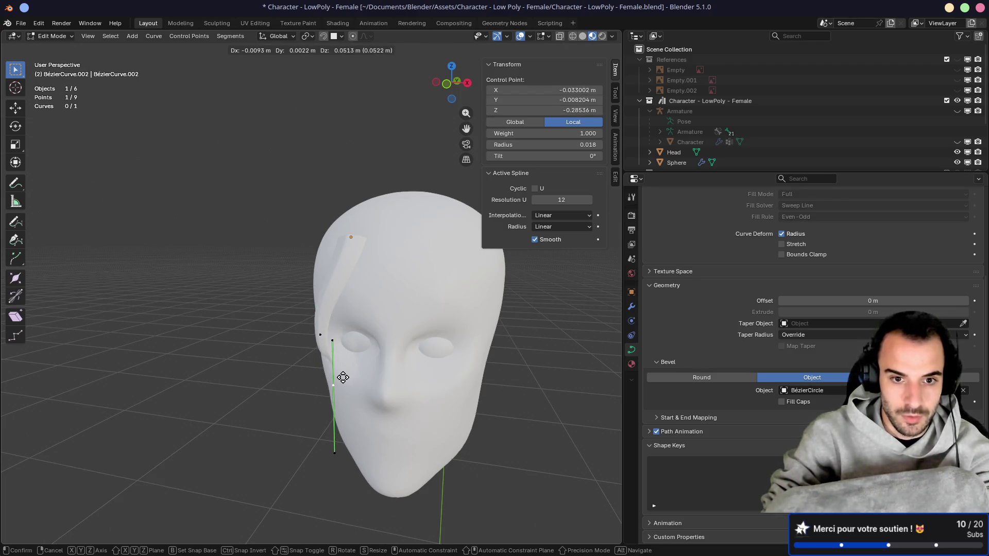
{"action": "left_click", "coordinate": [343, 377]}
{"action": "mouse_move", "coordinate": [343, 379]}
{"action": "middle_mouse_down"}
{"action": "mouse_move", "coordinate": [375, 402]}
{"action": "mouse_move", "coordinate": [407, 376]}
{"action": "mouse_move", "coordinate": [393, 342]}
{"action": "middle_mouse_up"}
{"action": "left_click", "coordinate": [297, 245]}
{"action": "mouse_move", "coordinate": [309, 241]}
{"action": "middle_mouse_down"}
{"action": "mouse_move", "coordinate": [326, 247]}
{"action": "mouse_move", "coordinate": [247, 262]}
{"action": "middle_mouse_up"}
{"action": "left_click", "coordinate": [394, 265]}
{"action": "middle_click_drag", "start_coordinate": [393, 265], "coordinate": [263, 245]}
{"action": "left_click_drag", "start_coordinate": [263, 244], "coordinate": [276, 251]}
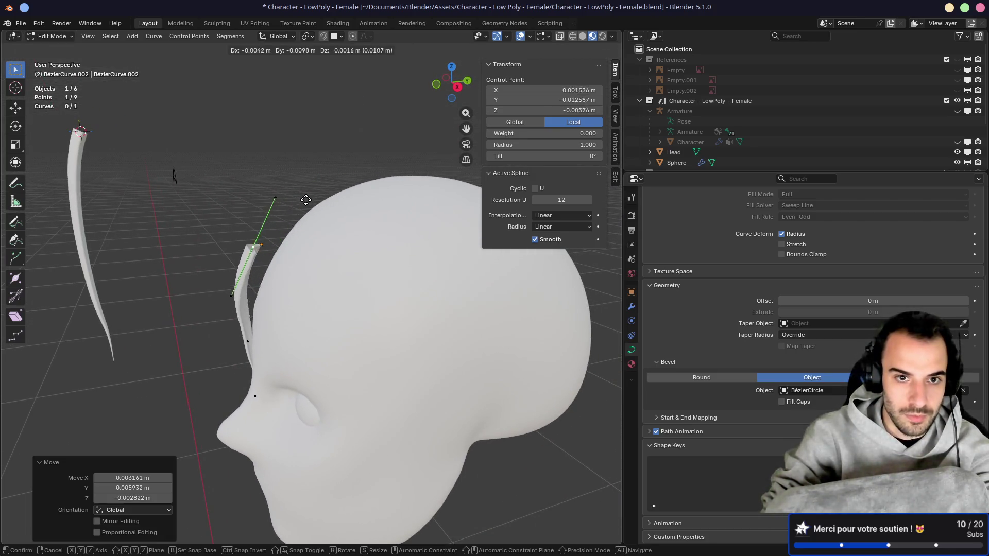
Step: Lay the top point's upper handle flat to curl the strand, then return to Object Mode
{"action": "left_click", "coordinate": [307, 208]}
{"action": "mouse_move", "coordinate": [306, 208]}
{"action": "left_mouse_down"}
{"action": "mouse_move", "coordinate": [353, 255]}
{"action": "mouse_move", "coordinate": [345, 253]}
{"action": "left_mouse_up"}
{"action": "left_click", "coordinate": [278, 252]}
{"action": "left_click_drag", "start_coordinate": [278, 252], "coordinate": [288, 249]}
{"action": "mouse_move", "coordinate": [288, 249]}
{"action": "middle_mouse_down"}
{"action": "mouse_move", "coordinate": [400, 220]}
{"action": "mouse_move", "coordinate": [343, 274]}
{"action": "mouse_move", "coordinate": [343, 265]}
{"action": "middle_mouse_up"}
{"action": "key", "text": "Tab"}
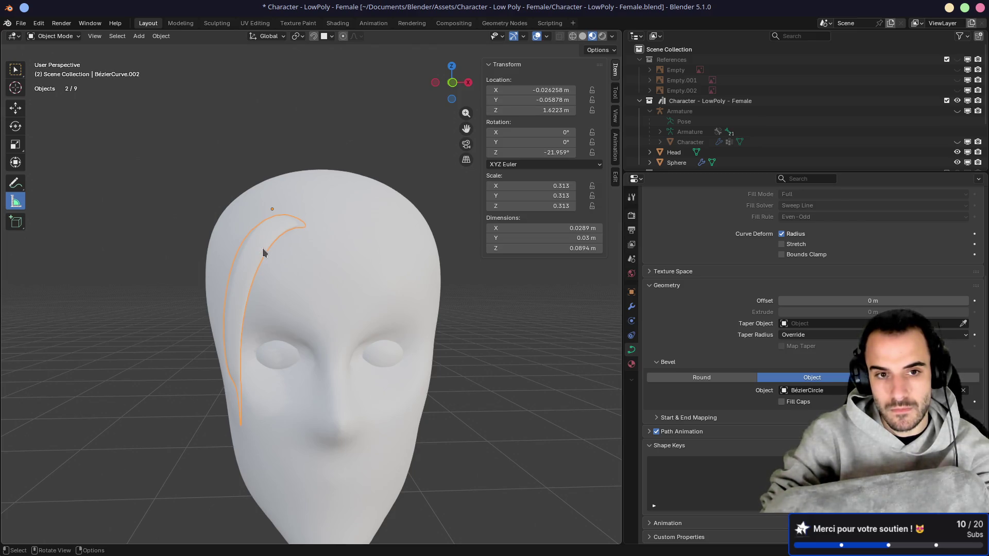
Step: Add a Mirror modifier to BézierCurve.002 with Head picked as its Mirror Object
{"action": "left_click", "coordinate": [632, 307]}
{"action": "left_click", "coordinate": [725, 213]}
{"action": "type", "text": "mir"}
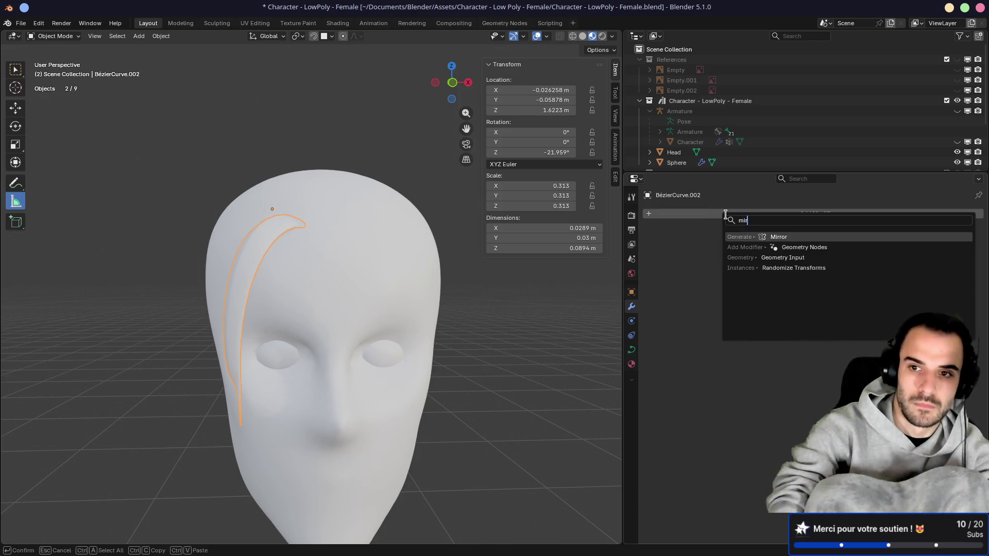
{"action": "key", "text": "Return"}
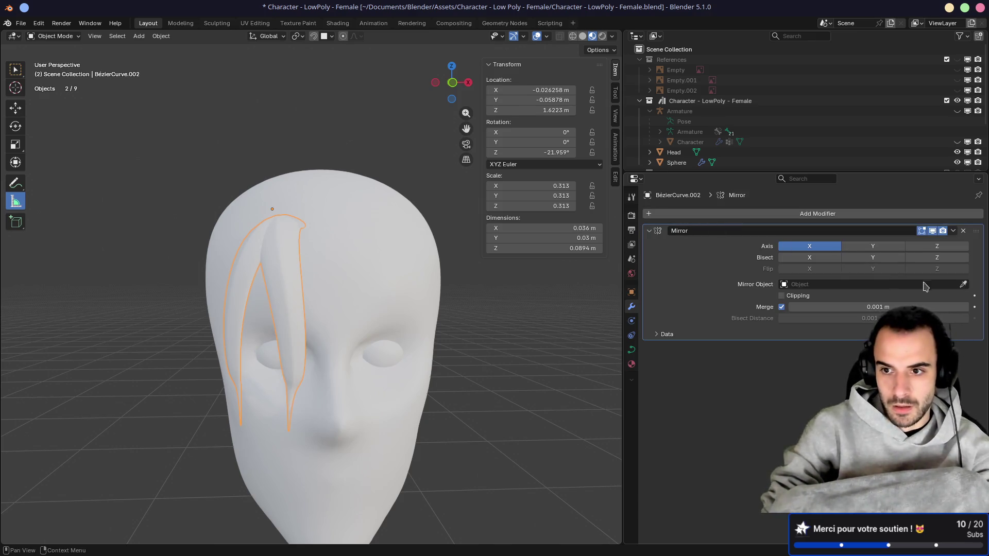
{"action": "left_click", "coordinate": [437, 240]}
{"action": "mouse_move", "coordinate": [535, 281]}
{"action": "middle_mouse_down"}
{"action": "mouse_move", "coordinate": [336, 280]}
{"action": "mouse_move", "coordinate": [525, 283]}
{"action": "mouse_move", "coordinate": [423, 281]}
{"action": "middle_mouse_up"}
Step: Orbit and zoom around the head to inspect the mirrored strands on the forehead
{"action": "scroll", "coordinate": [422, 280], "scroll_direction": "down", "scroll_amount": 2}
{"action": "mouse_move", "coordinate": [364, 230]}
{"action": "middle_mouse_down"}
{"action": "mouse_move", "coordinate": [331, 238]}
{"action": "mouse_move", "coordinate": [331, 276]}
{"action": "middle_mouse_up"}
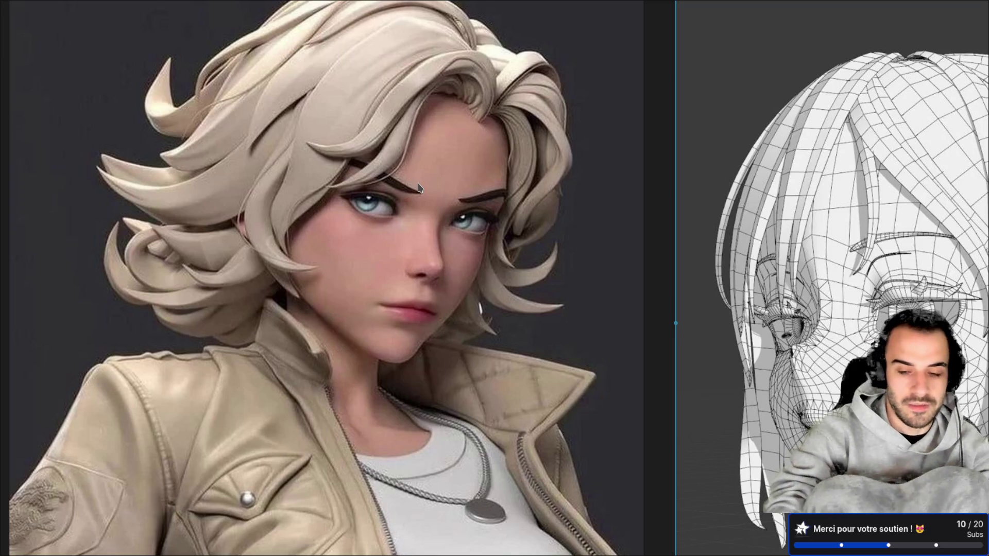
{"action": "key", "text": "ctrl+alt+Right"}
{"action": "middle_click_drag", "start_coordinate": [397, 155], "coordinate": [329, 219]}
{"action": "scroll", "coordinate": [316, 301], "scroll_direction": "up", "scroll_amount": 8}
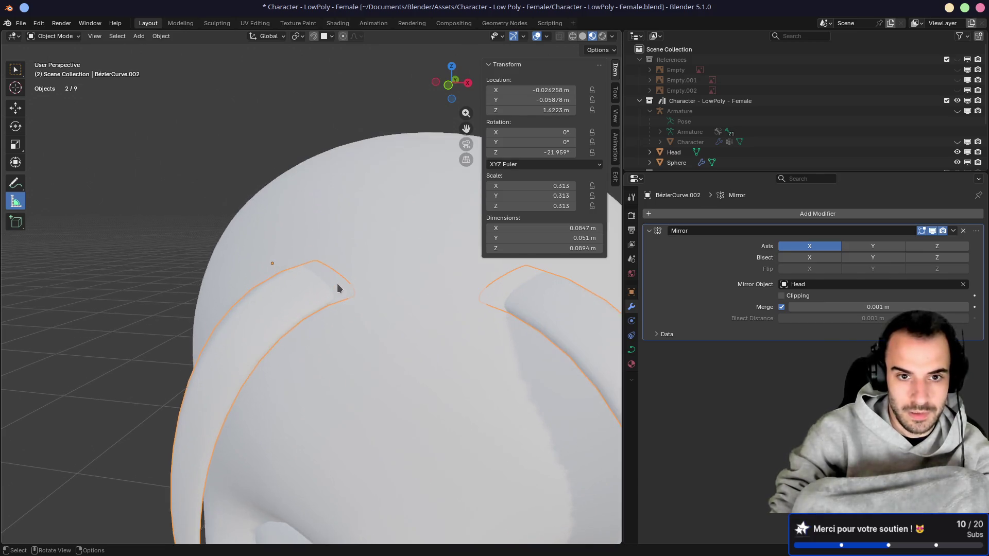
{"action": "scroll", "coordinate": [338, 288], "scroll_direction": "down", "scroll_amount": 3}
{"action": "mouse_move", "coordinate": [384, 304]}
{"action": "middle_mouse_down"}
{"action": "mouse_move", "coordinate": [362, 247]}
{"action": "mouse_move", "coordinate": [172, 260]}
{"action": "middle_mouse_up"}
{"action": "scroll", "coordinate": [177, 260], "scroll_direction": "up", "scroll_amount": 3}
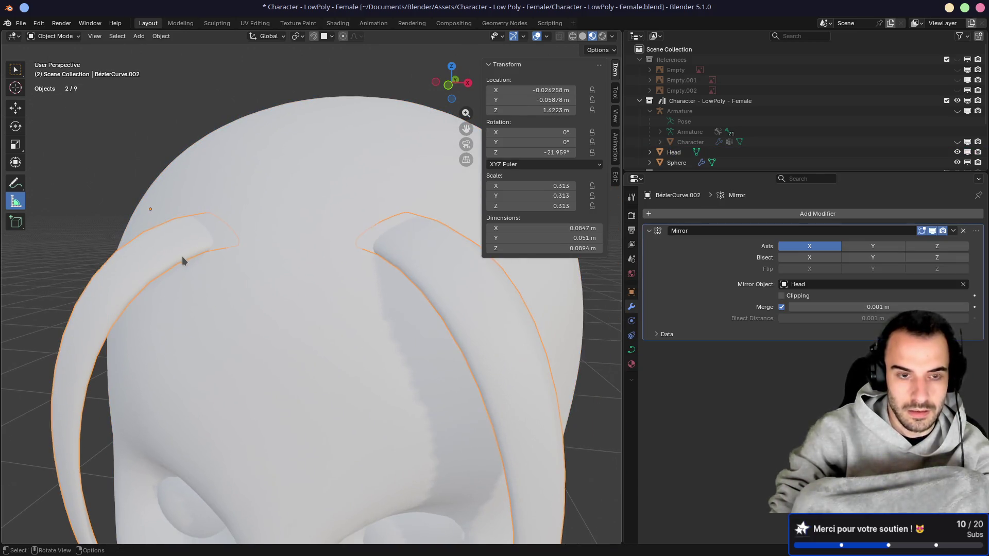
Step: Nudge the mirrored strand into place and adjust a curve point in Edit Mode
{"action": "key", "text": "g"}
{"action": "left_click", "coordinate": [245, 263]}
{"action": "mouse_move", "coordinate": [246, 264]}
{"action": "middle_mouse_down"}
{"action": "mouse_move", "coordinate": [234, 282]}
{"action": "mouse_move", "coordinate": [245, 294]}
{"action": "middle_mouse_up"}
{"action": "key", "text": "Tab"}
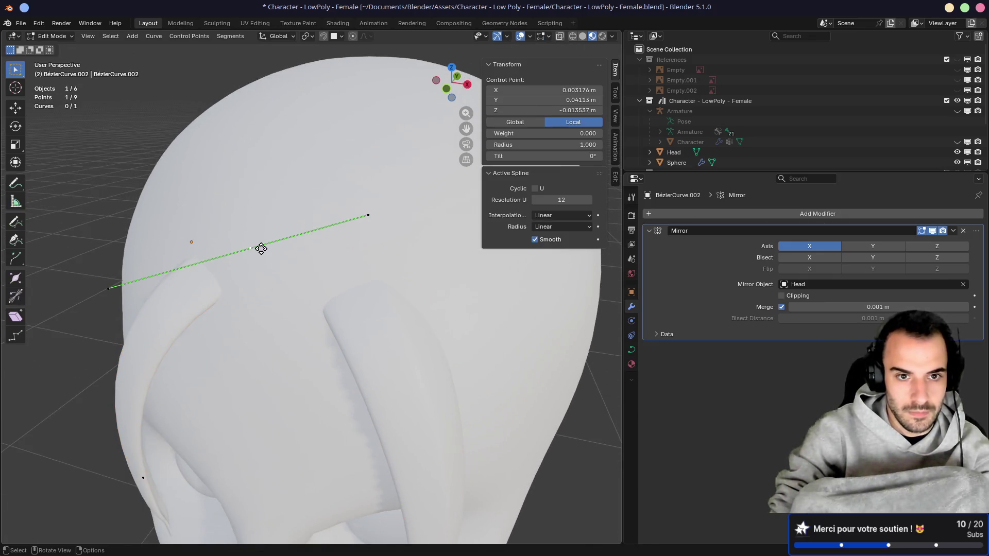
{"action": "left_click", "coordinate": [242, 252]}
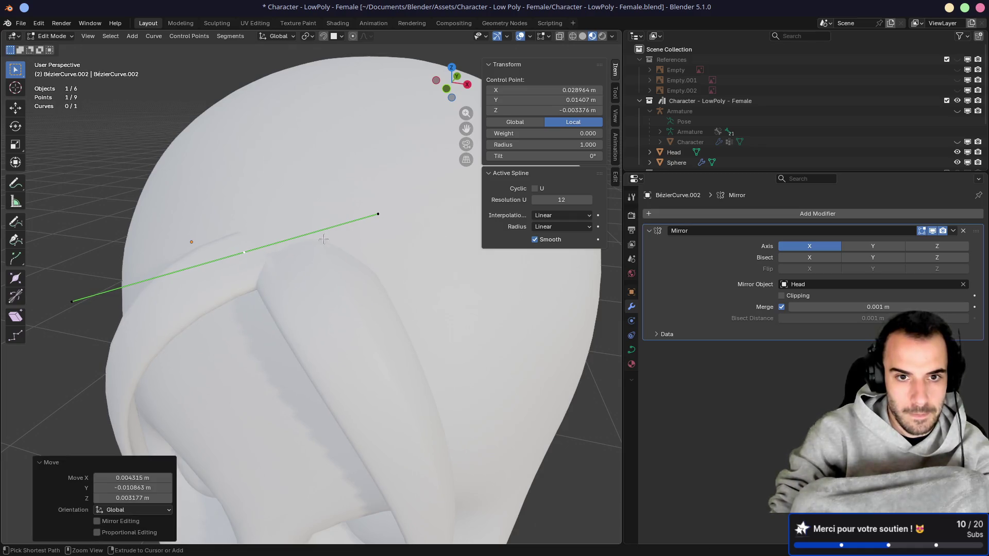
{"action": "left_click", "coordinate": [378, 214]}
Step: Rotate the strand's end point in top view and reposition a control point from the side
{"action": "key", "text": "KP_7"}
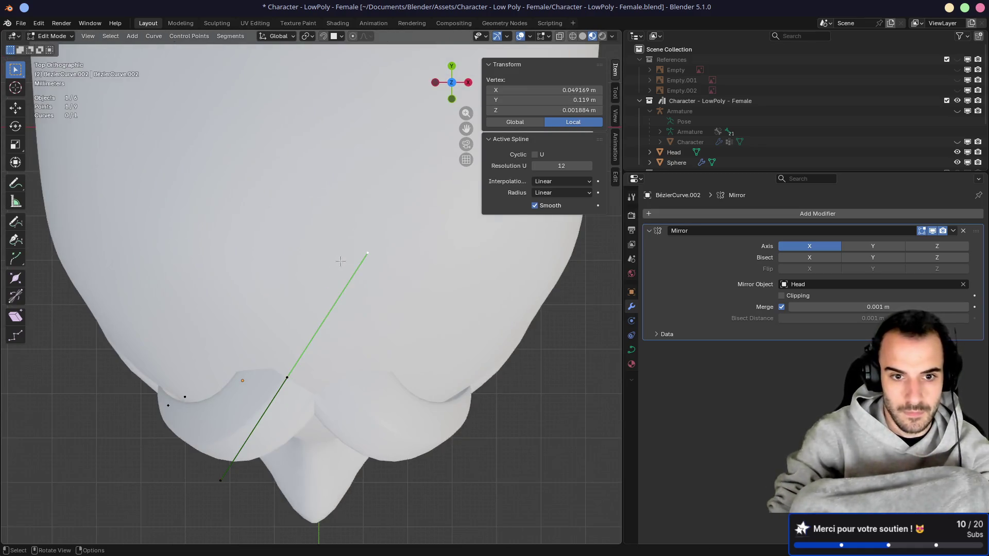
{"action": "key", "text": "r"}
{"action": "left_click", "coordinate": [332, 299]}
{"action": "mouse_move", "coordinate": [332, 298]}
{"action": "middle_mouse_down"}
{"action": "mouse_move", "coordinate": [328, 317]}
{"action": "mouse_move", "coordinate": [335, 287]}
{"action": "mouse_move", "coordinate": [291, 304]}
{"action": "mouse_move", "coordinate": [259, 359]}
{"action": "middle_mouse_up"}
{"action": "scroll", "coordinate": [335, 293], "scroll_direction": "down", "scroll_amount": 5}
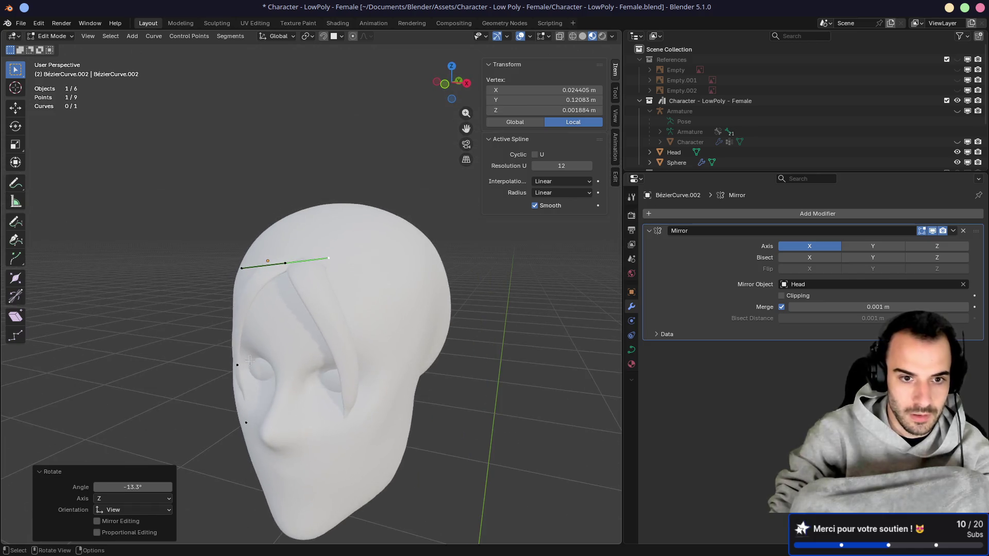
{"action": "left_click", "coordinate": [259, 359]}
{"action": "key", "text": "KP_3"}
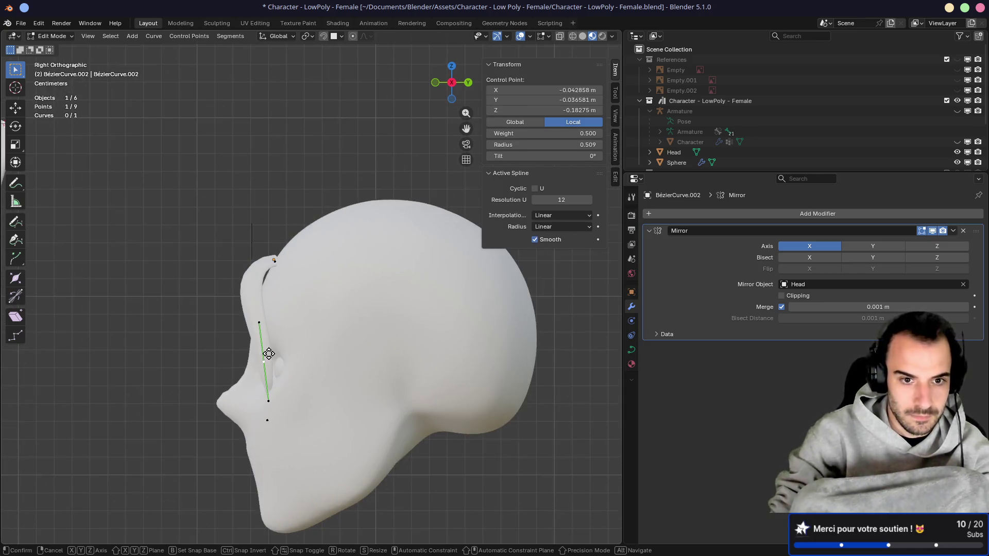
{"action": "left_click", "coordinate": [249, 309]}
Step: Move a lower control point down the strand and frame the strand's middle point
{"action": "left_click", "coordinate": [269, 400]}
{"action": "key", "text": "g"}
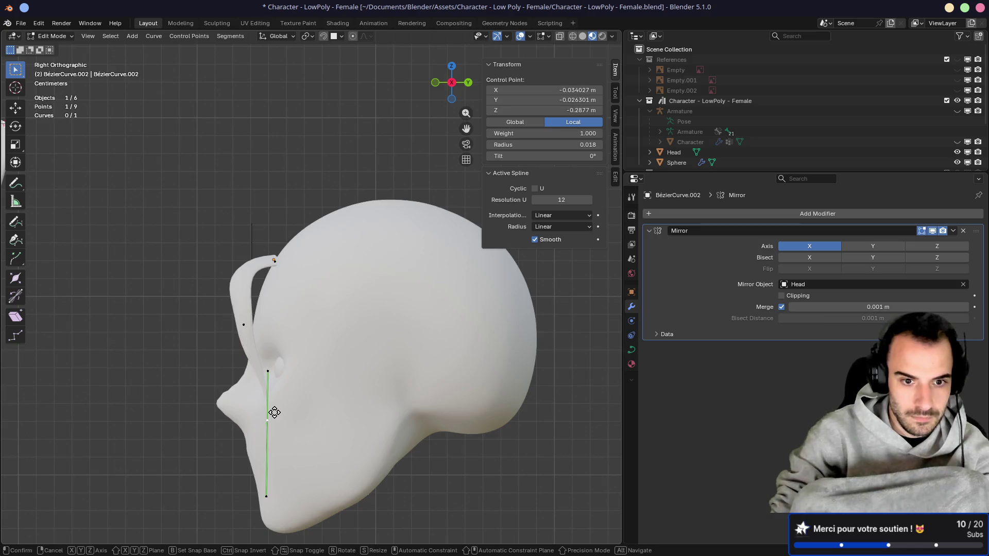
{"action": "left_click", "coordinate": [260, 382]}
{"action": "mouse_move", "coordinate": [260, 382]}
{"action": "middle_mouse_down"}
{"action": "mouse_move", "coordinate": [404, 366]}
{"action": "mouse_move", "coordinate": [343, 366]}
{"action": "middle_mouse_up"}
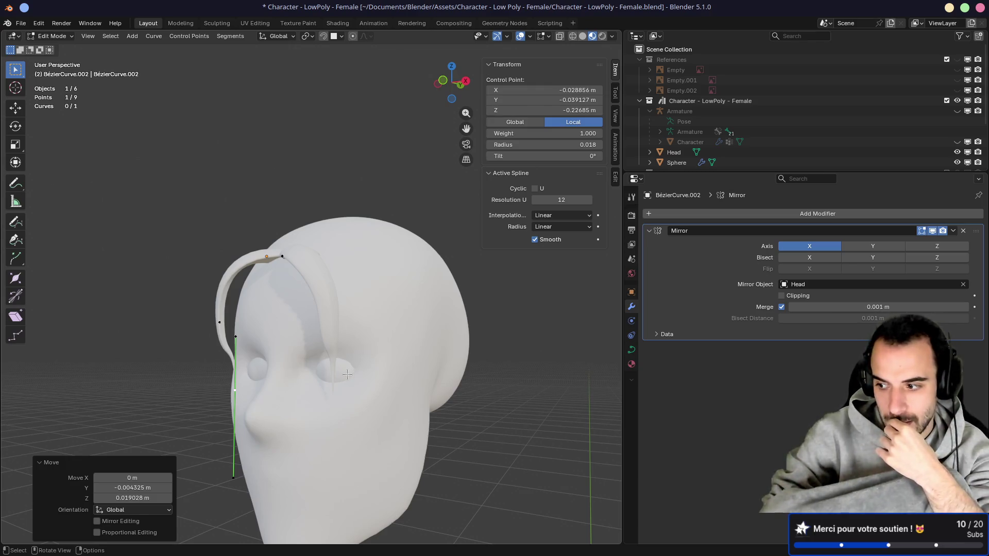
{"action": "right_click", "coordinate": [347, 375]}
{"action": "mouse_move", "coordinate": [144, 338]}
{"action": "middle_mouse_down"}
{"action": "mouse_move", "coordinate": [253, 355]}
{"action": "mouse_move", "coordinate": [97, 406]}
{"action": "mouse_move", "coordinate": [284, 307]}
{"action": "mouse_move", "coordinate": [213, 306]}
{"action": "middle_mouse_up"}
{"action": "scroll", "coordinate": [284, 307], "scroll_direction": "up", "scroll_amount": 4}
{"action": "middle_click_drag", "start_coordinate": [206, 242], "coordinate": [384, 230]}
{"action": "mouse_move", "coordinate": [373, 224]}
{"action": "left_mouse_down"}
{"action": "mouse_move", "coordinate": [424, 225]}
{"action": "mouse_move", "coordinate": [387, 222]}
{"action": "left_mouse_up"}
Step: Move the middle control point, rotate its handle 20°, and return to Object Mode
{"action": "left_click", "coordinate": [208, 241]}
{"action": "key", "text": "g"}
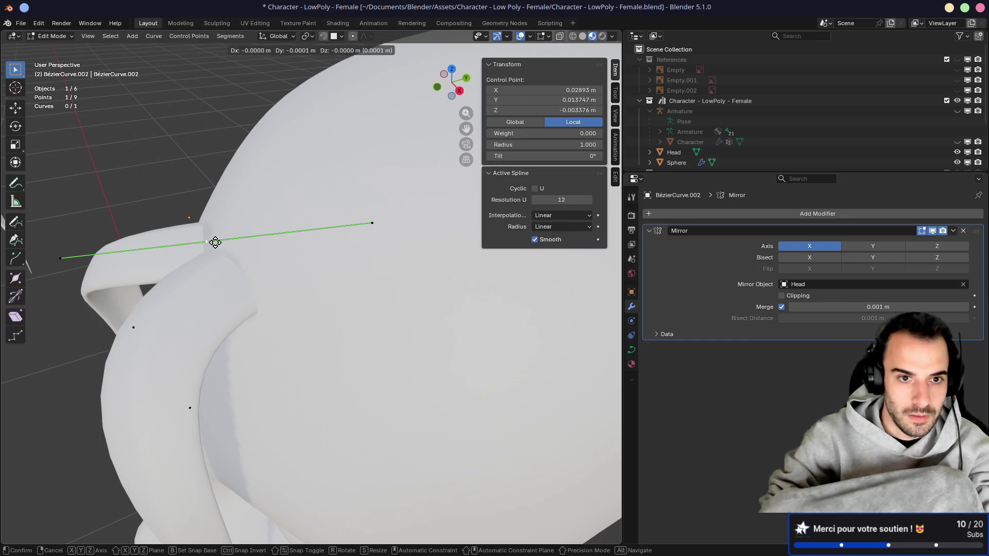
{"action": "left_click", "coordinate": [212, 225]}
{"action": "mouse_move", "coordinate": [211, 225]}
{"action": "middle_mouse_down"}
{"action": "mouse_move", "coordinate": [158, 227]}
{"action": "mouse_move", "coordinate": [246, 185]}
{"action": "mouse_move", "coordinate": [289, 206]}
{"action": "middle_mouse_up"}
{"action": "key", "text": "r"}
{"action": "left_click", "coordinate": [377, 237]}
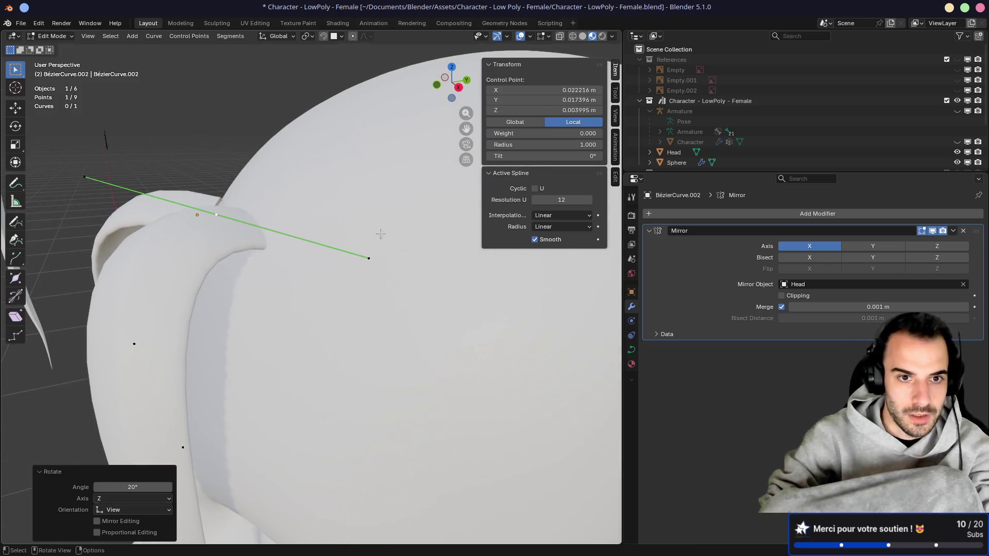
{"action": "key", "text": "g"}
{"action": "mouse_move", "coordinate": [376, 235]}
{"action": "middle_mouse_down"}
{"action": "mouse_move", "coordinate": [295, 246]}
{"action": "mouse_move", "coordinate": [327, 249]}
{"action": "mouse_move", "coordinate": [325, 292]}
{"action": "middle_mouse_up"}
{"action": "key", "text": "Tab"}
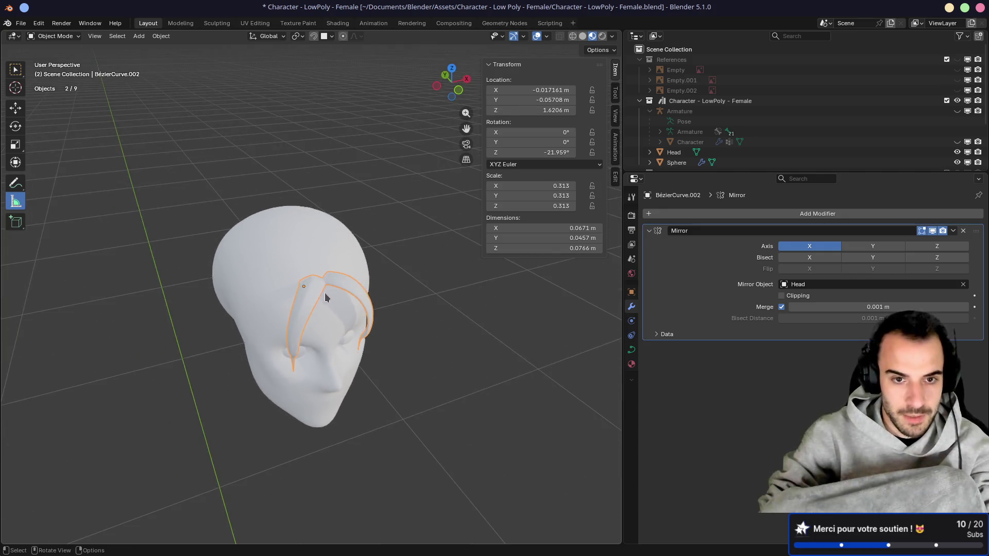
Step: Duplicate the mirrored strand pair and place the copy beside the originals
{"action": "scroll", "coordinate": [307, 286], "scroll_direction": "up", "scroll_amount": 2}
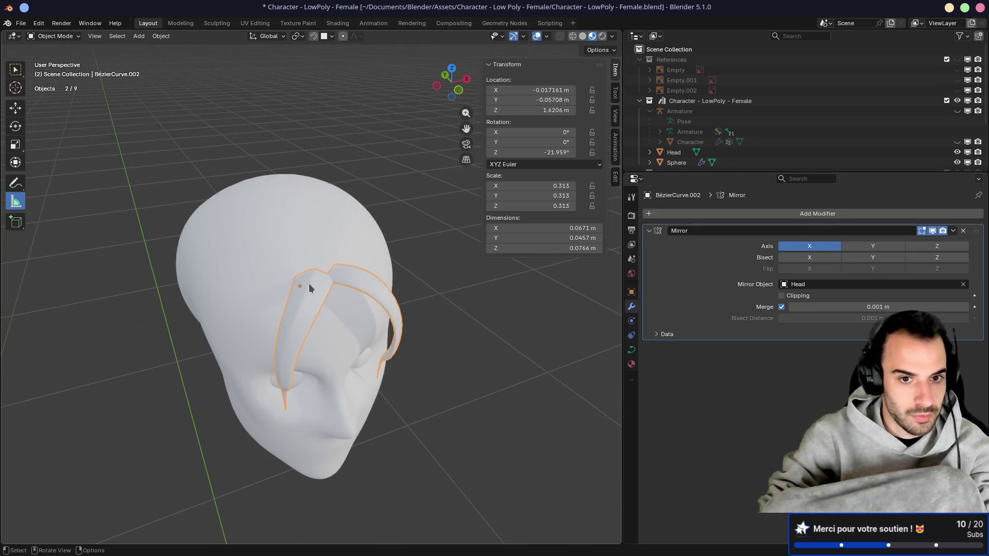
{"action": "key", "text": "shift+d"}
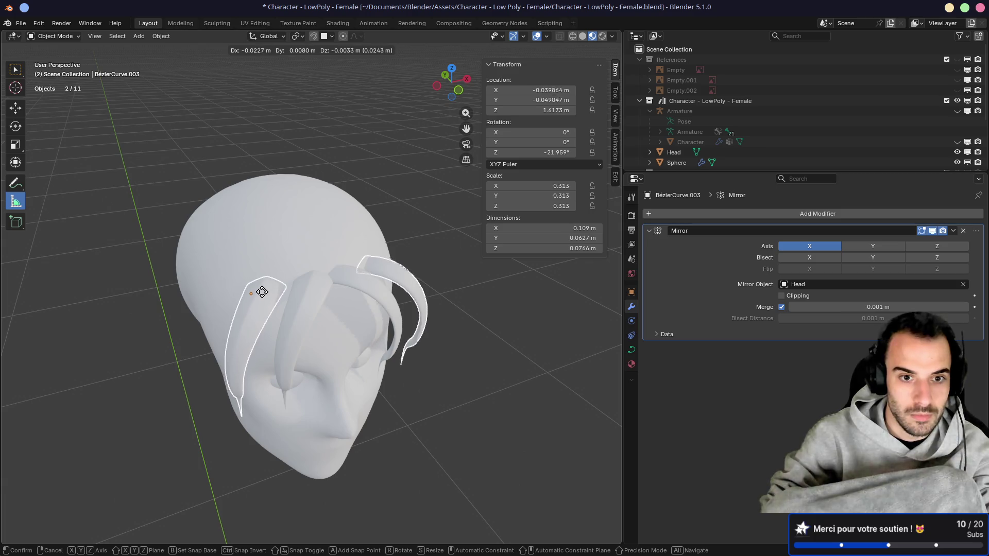
{"action": "left_click", "coordinate": [263, 287]}
{"action": "mouse_move", "coordinate": [263, 287]}
{"action": "middle_mouse_down"}
{"action": "mouse_move", "coordinate": [362, 246]}
{"action": "mouse_move", "coordinate": [288, 261]}
{"action": "mouse_move", "coordinate": [300, 271]}
{"action": "middle_mouse_up"}
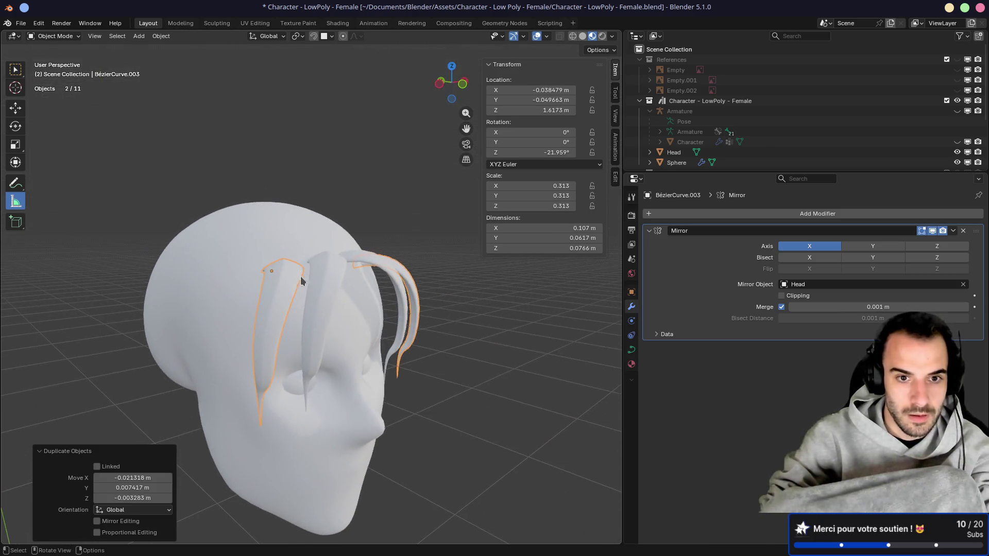
{"action": "key", "text": "g"}
{"action": "left_click", "coordinate": [302, 289]}
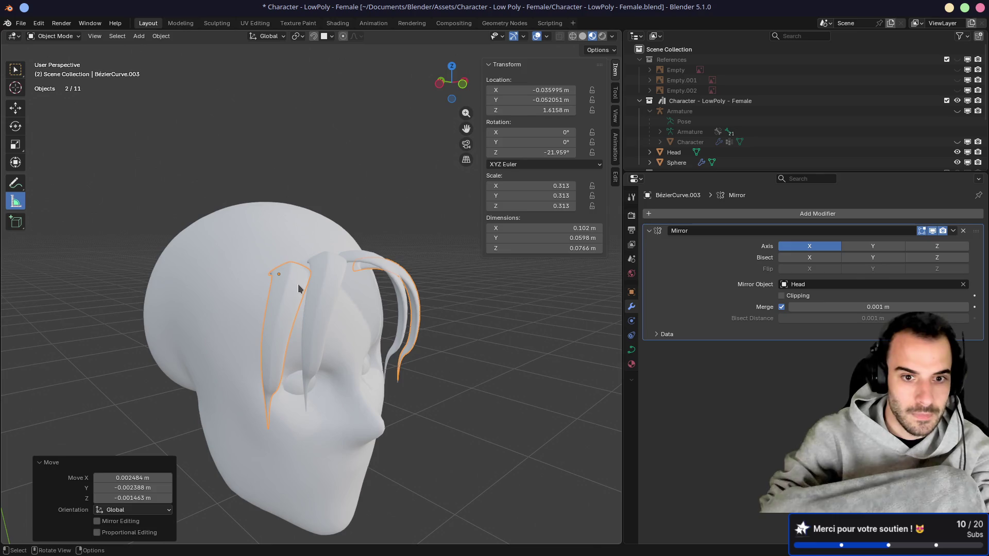
Step: Try an extra duplicate and a trial rotation with an X move, undoing both
{"action": "key", "text": "shift+d"}
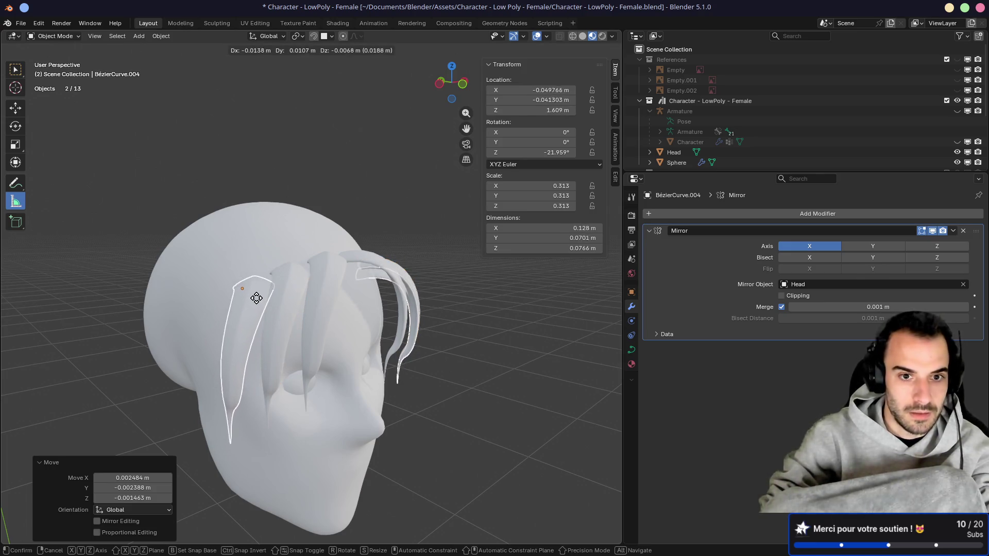
{"action": "left_click", "coordinate": [256, 293]}
{"action": "mouse_move", "coordinate": [256, 293]}
{"action": "middle_mouse_down"}
{"action": "mouse_move", "coordinate": [204, 274]}
{"action": "mouse_move", "coordinate": [291, 279]}
{"action": "mouse_move", "coordinate": [235, 283]}
{"action": "mouse_move", "coordinate": [339, 295]}
{"action": "middle_mouse_up"}
{"action": "key", "text": "ctrl+z"}
{"action": "key", "text": "KP_7"}
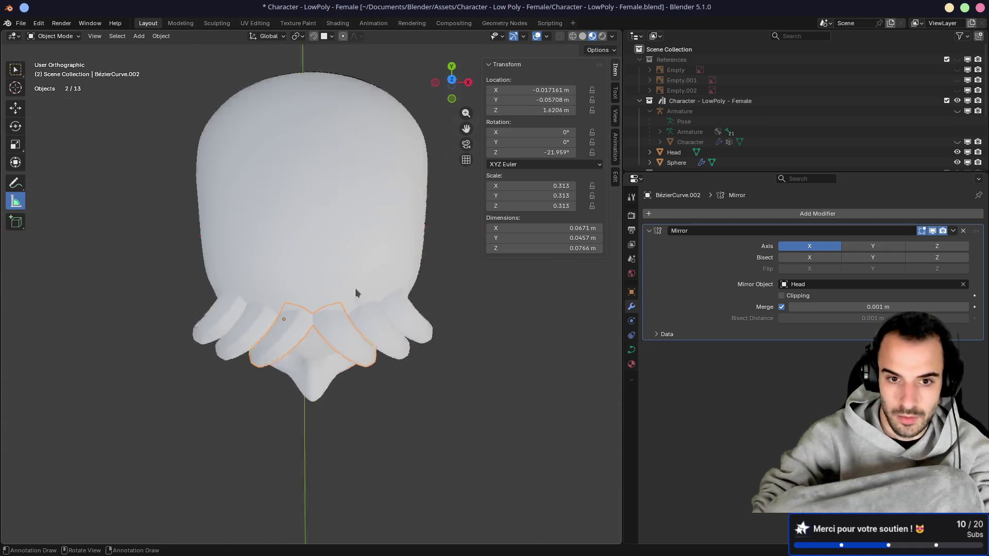
{"action": "key", "text": "r"}
{"action": "left_click", "coordinate": [434, 288]}
{"action": "key", "text": "g"}
{"action": "key", "text": "x"}
{"action": "left_click", "coordinate": [361, 334]}
{"action": "key", "text": "ctrl+z"}
Step: Rotate the new strands on Z to -12.642° so the bangs fan out, and inspect them
{"action": "key", "text": "r"}
{"action": "left_click", "coordinate": [311, 327]}
{"action": "mouse_move", "coordinate": [312, 327]}
{"action": "middle_mouse_down"}
{"action": "mouse_move", "coordinate": [332, 279]}
{"action": "mouse_move", "coordinate": [336, 203]}
{"action": "mouse_move", "coordinate": [283, 221]}
{"action": "middle_mouse_up"}
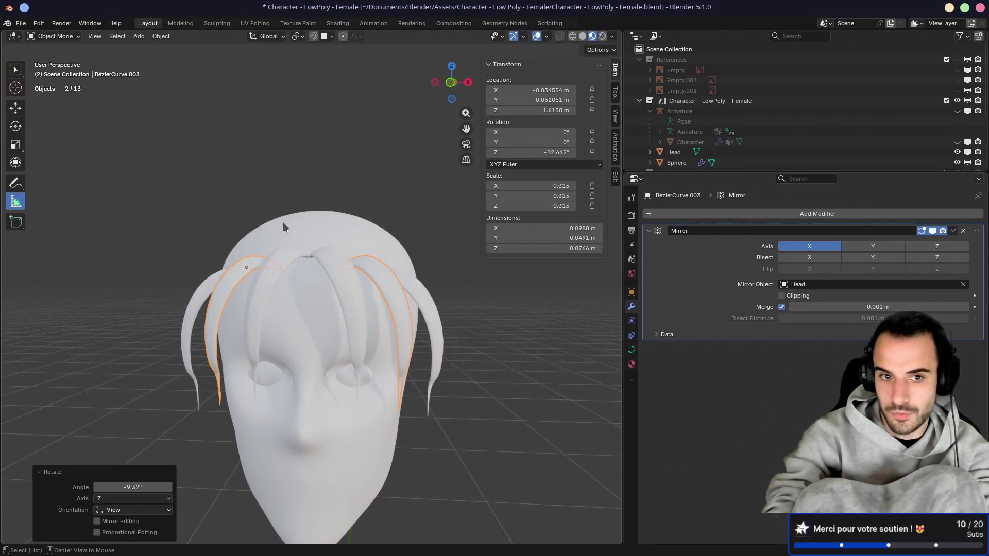
{"action": "mouse_move", "coordinate": [286, 211]}
{"action": "middle_mouse_down"}
{"action": "mouse_move", "coordinate": [252, 261]}
{"action": "mouse_move", "coordinate": [315, 256]}
{"action": "middle_mouse_up"}
{"action": "mouse_move", "coordinate": [373, 234]}
{"action": "middle_mouse_down"}
{"action": "mouse_move", "coordinate": [382, 224]}
{"action": "mouse_move", "coordinate": [265, 255]}
{"action": "middle_mouse_up"}
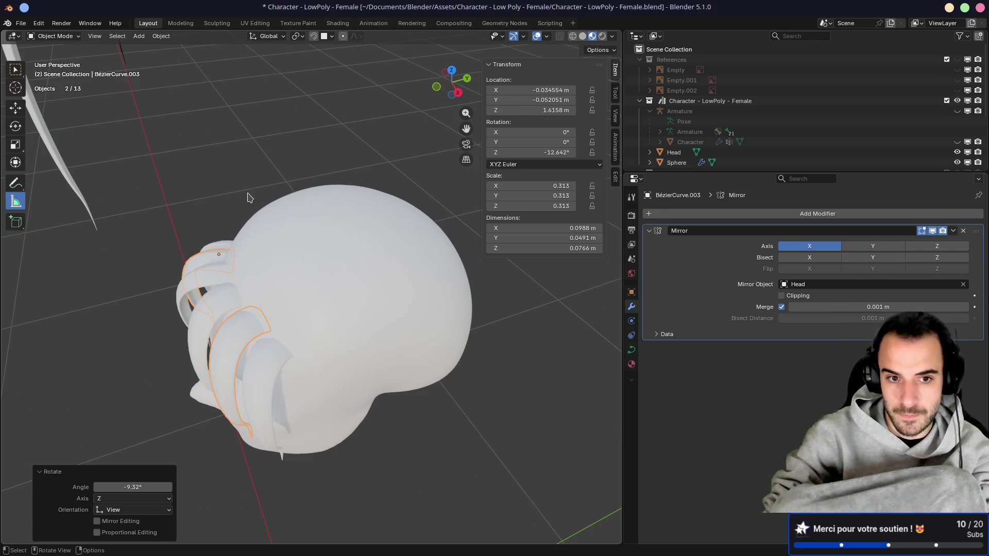
{"action": "middle_click_drag", "start_coordinate": [300, 336], "coordinate": [305, 258]}
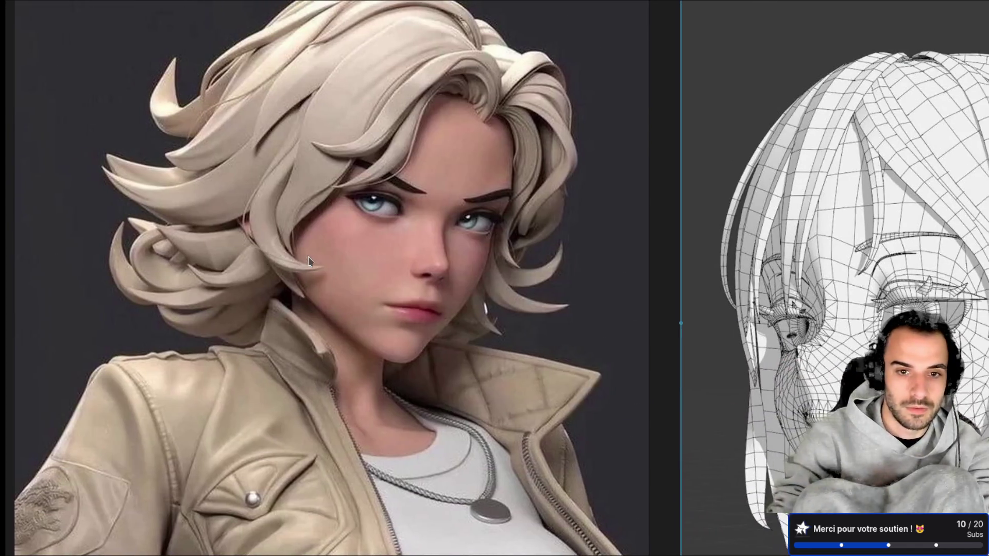
Step: Switch from PureRef back to Blender, clear the Measure ruler, and pick the Select Box tool
{"action": "scroll", "coordinate": [346, 416], "scroll_direction": "up", "scroll_amount": 6}
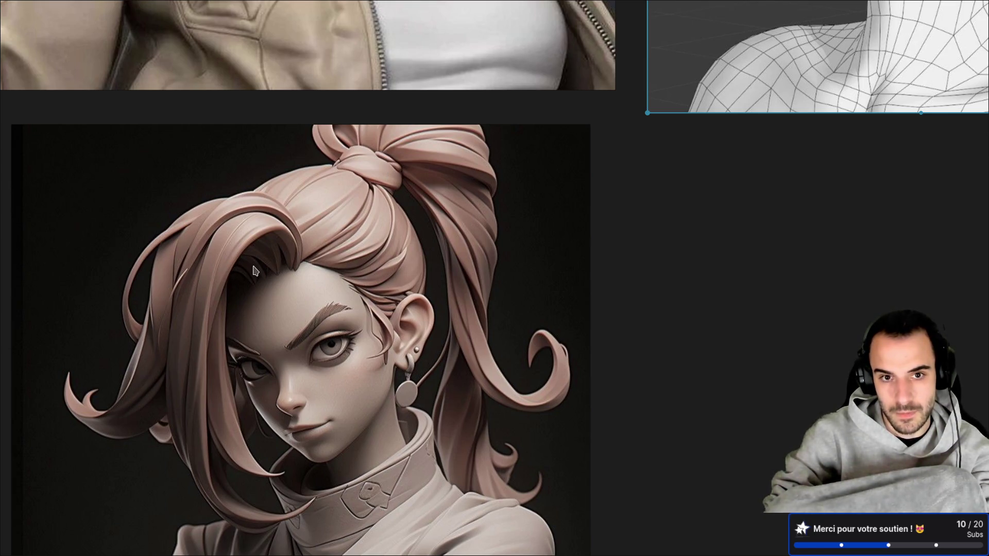
{"action": "key", "text": "alt+Tab"}
{"action": "mouse_move", "coordinate": [245, 242]}
{"action": "middle_mouse_down"}
{"action": "mouse_move", "coordinate": [368, 258]}
{"action": "mouse_move", "coordinate": [300, 241]}
{"action": "mouse_move", "coordinate": [351, 230]}
{"action": "middle_mouse_up"}
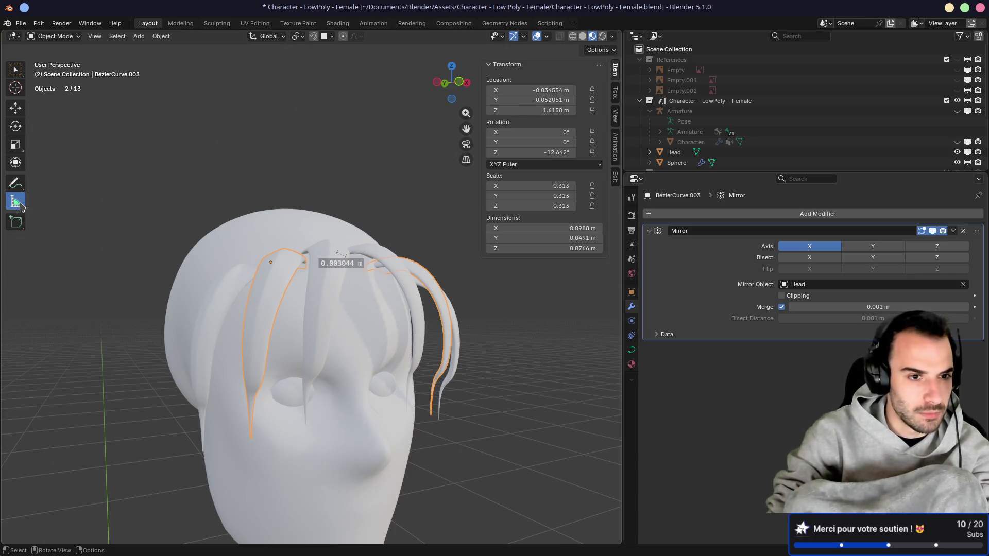
{"action": "left_click_drag", "start_coordinate": [354, 263], "coordinate": [355, 263]}
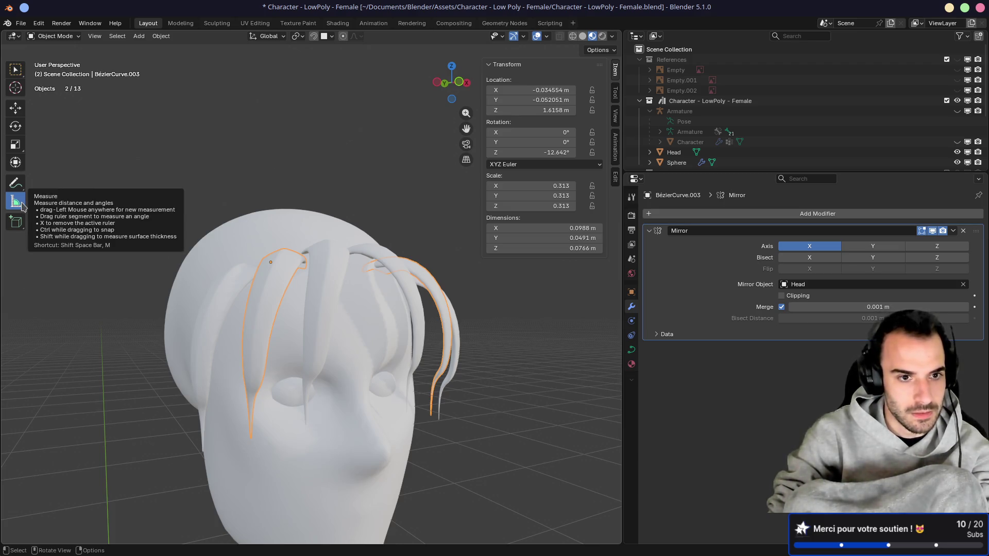
{"action": "left_click", "coordinate": [15, 69]}
{"action": "mouse_move", "coordinate": [285, 187]}
{"action": "middle_mouse_down"}
{"action": "mouse_move", "coordinate": [272, 214]}
{"action": "mouse_move", "coordinate": [315, 305]}
{"action": "middle_mouse_up"}
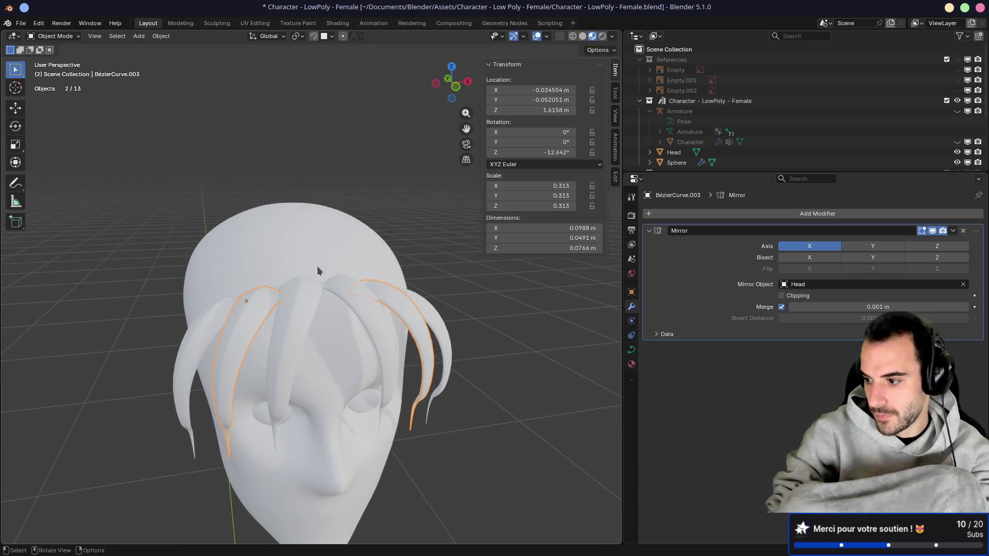
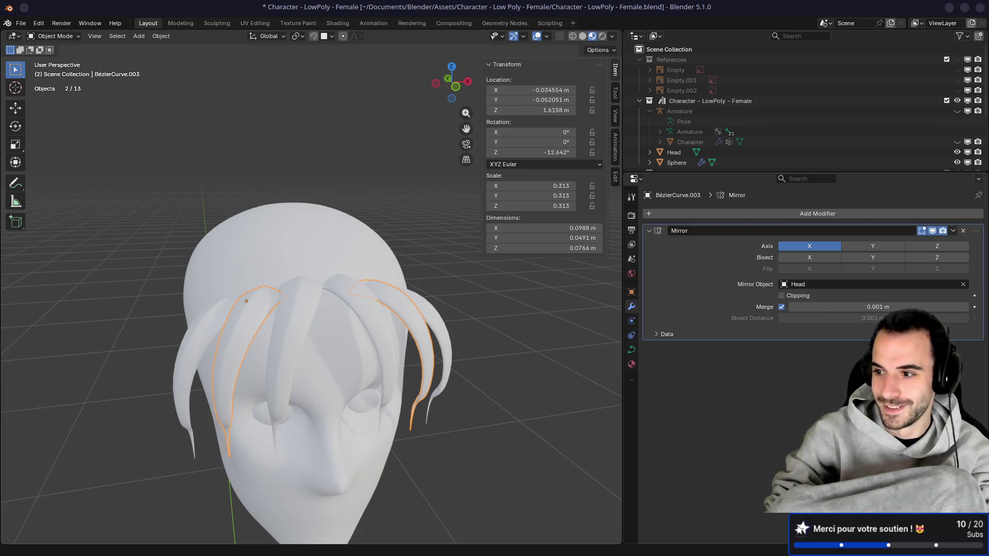
Step: Select the central hair strand BézierCurve.002 and enter Edit Mode on it
{"action": "middle_click_drag", "start_coordinate": [313, 338], "coordinate": [366, 323]}
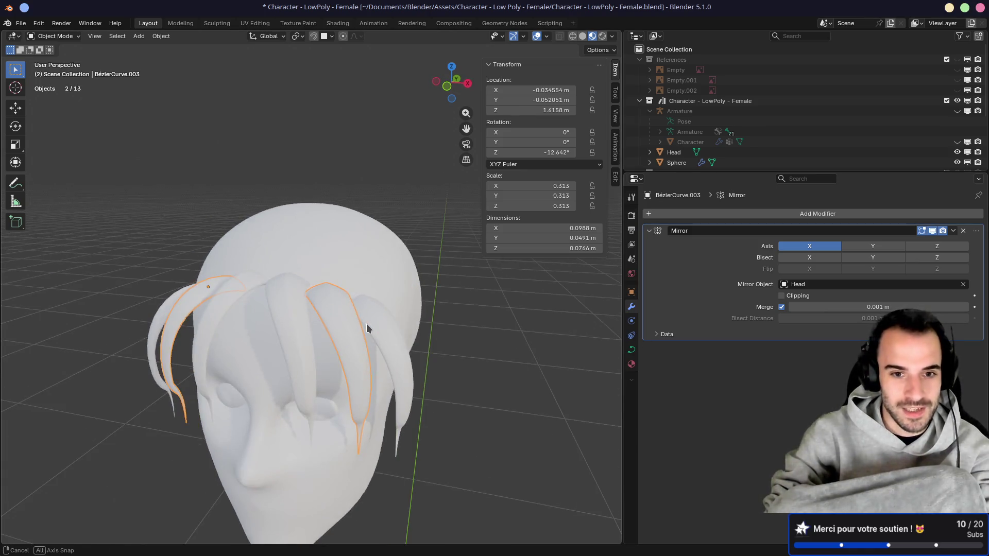
{"action": "left_click", "coordinate": [302, 329]}
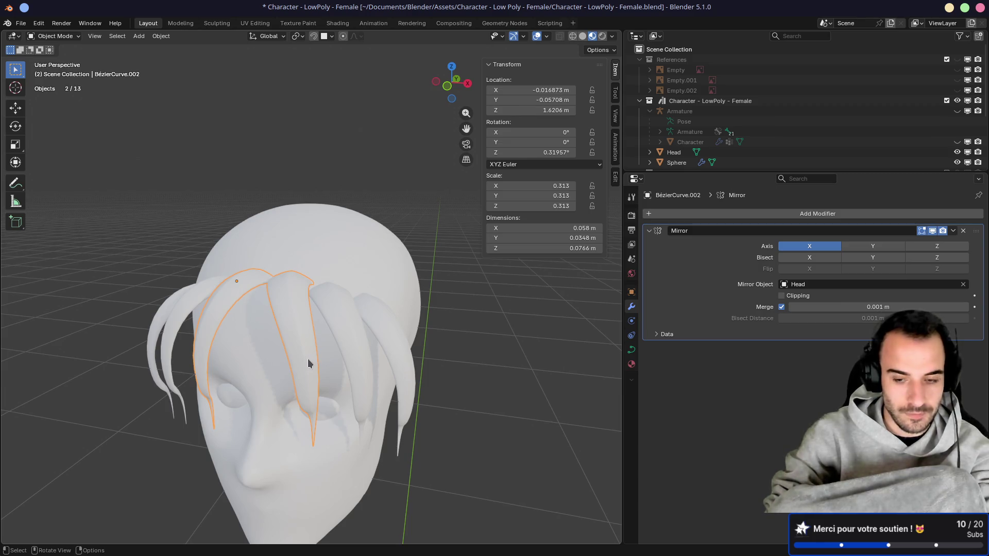
{"action": "key", "text": "KP_7"}
{"action": "middle_click_drag", "start_coordinate": [328, 380], "coordinate": [316, 265]}
{"action": "left_click", "coordinate": [342, 289]}
{"action": "left_click", "coordinate": [369, 292]}
{"action": "middle_click_drag", "start_coordinate": [368, 292], "coordinate": [258, 320]}
{"action": "key", "text": "Tab"}
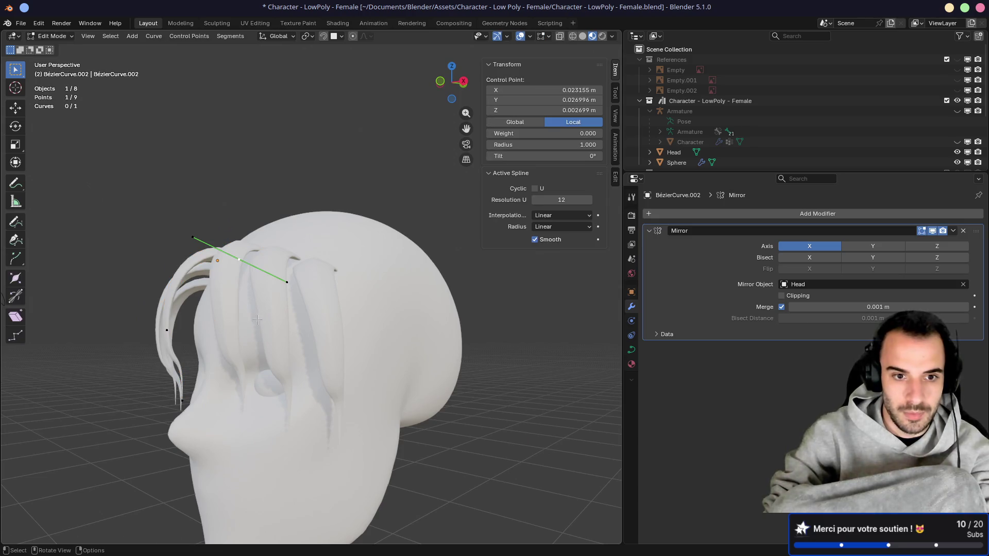
Step: Move one strand control point and rotate another point's handles to bend the strand
{"action": "left_click", "coordinate": [239, 378]}
{"action": "mouse_move", "coordinate": [238, 379]}
{"action": "middle_mouse_down"}
{"action": "mouse_move", "coordinate": [255, 360]}
{"action": "mouse_move", "coordinate": [243, 324]}
{"action": "mouse_move", "coordinate": [270, 319]}
{"action": "middle_mouse_up"}
{"action": "left_click", "coordinate": [325, 303]}
{"action": "middle_click_drag", "start_coordinate": [325, 304], "coordinate": [342, 305]}
{"action": "key", "text": "g"}
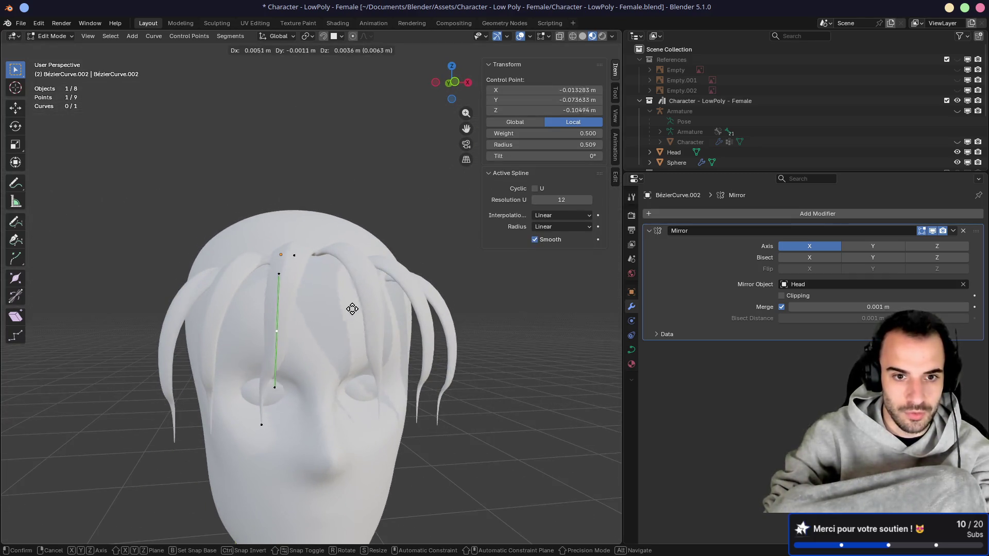
{"action": "left_click", "coordinate": [358, 297]}
{"action": "left_click", "coordinate": [265, 424]}
{"action": "key", "text": "r"}
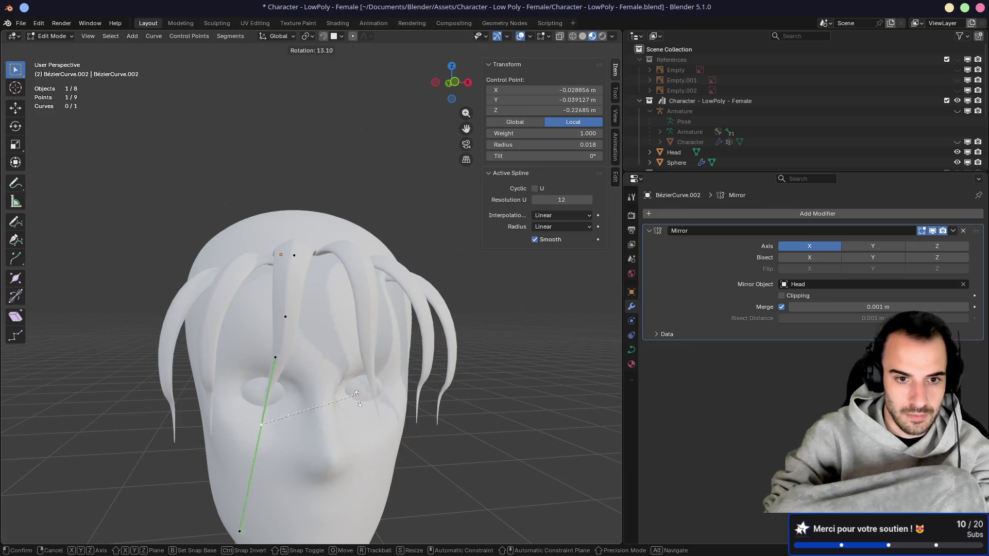
{"action": "left_click", "coordinate": [355, 412]}
Step: Reposition the strand's top point and a lower handle so it drapes over the forehead
{"action": "left_click", "coordinate": [285, 317]}
{"action": "key", "text": "g"}
{"action": "left_click", "coordinate": [297, 309]}
{"action": "left_click", "coordinate": [261, 435]}
{"action": "left_click", "coordinate": [261, 425]}
{"action": "key", "text": "g"}
{"action": "left_click", "coordinate": [285, 362]}
{"action": "key", "text": "g"}
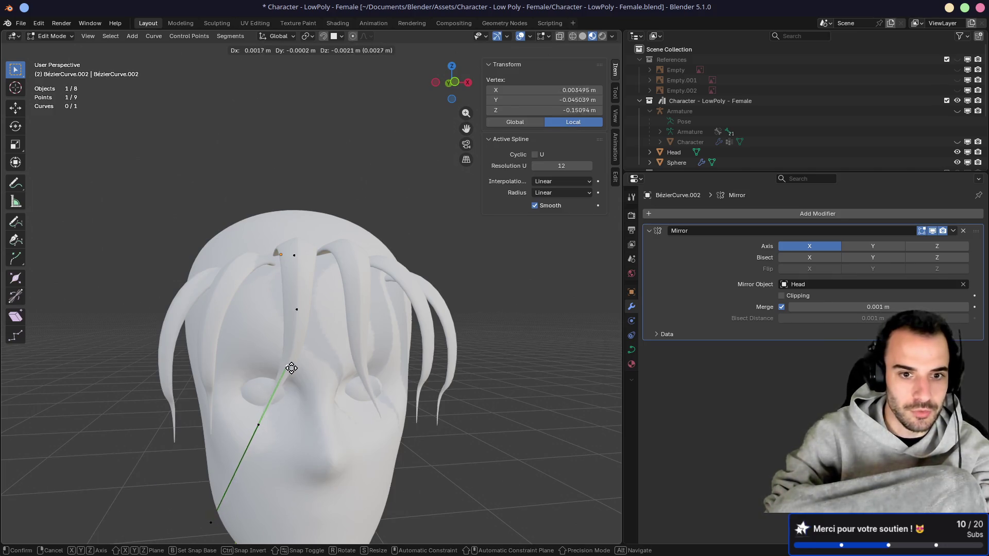
{"action": "left_click", "coordinate": [291, 373]}
Step: Return to Object Mode and select the outer hair strand BézierCurve.003
{"action": "mouse_move", "coordinate": [291, 373]}
{"action": "middle_mouse_down"}
{"action": "mouse_move", "coordinate": [262, 339]}
{"action": "mouse_move", "coordinate": [281, 338]}
{"action": "mouse_move", "coordinate": [258, 341]}
{"action": "mouse_move", "coordinate": [301, 338]}
{"action": "middle_mouse_up"}
{"action": "key", "text": "Tab"}
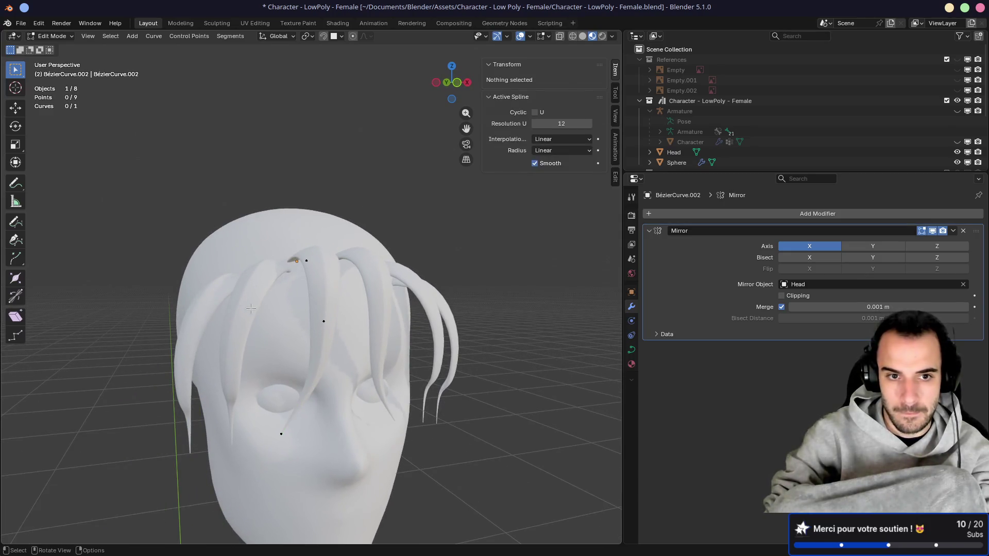
{"action": "left_click", "coordinate": [251, 315], "text": "shift"}
Step: Nudge two control points of the outer strand BézierCurve.003, then leave Edit Mode
{"action": "key", "text": "Tab"}
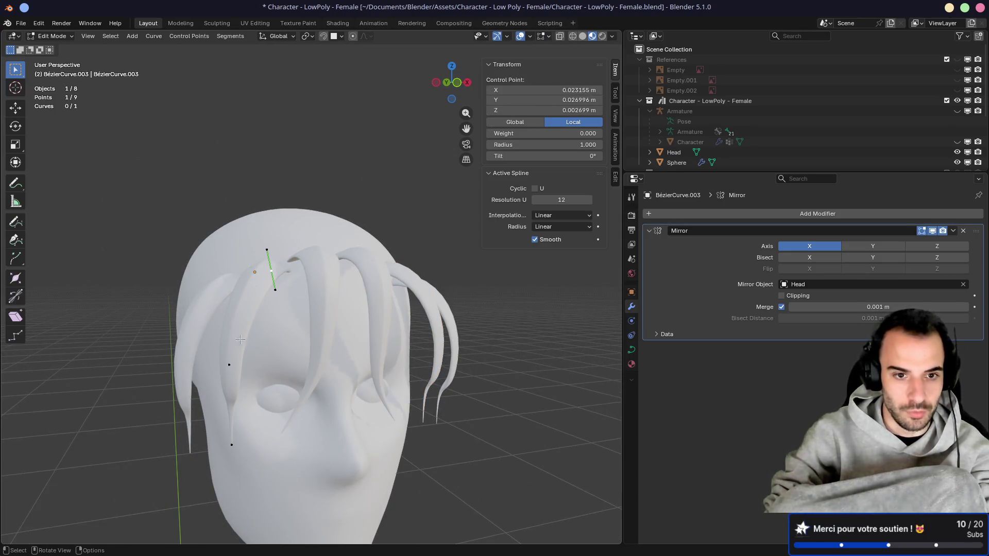
{"action": "key", "text": "g"}
{"action": "left_click", "coordinate": [307, 344]}
{"action": "left_click", "coordinate": [277, 272]}
{"action": "key", "text": "g"}
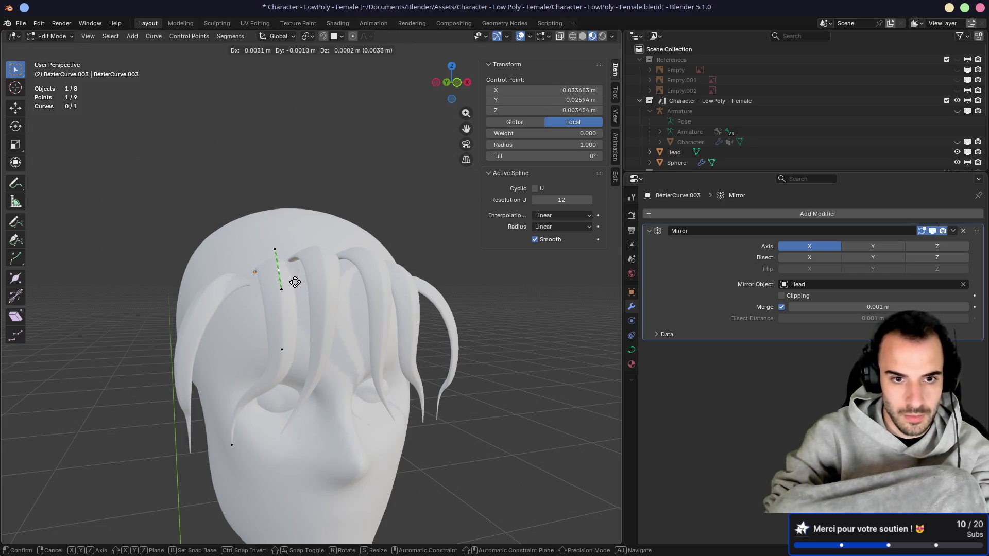
{"action": "left_click", "coordinate": [294, 281]}
{"action": "key", "text": "Tab"}
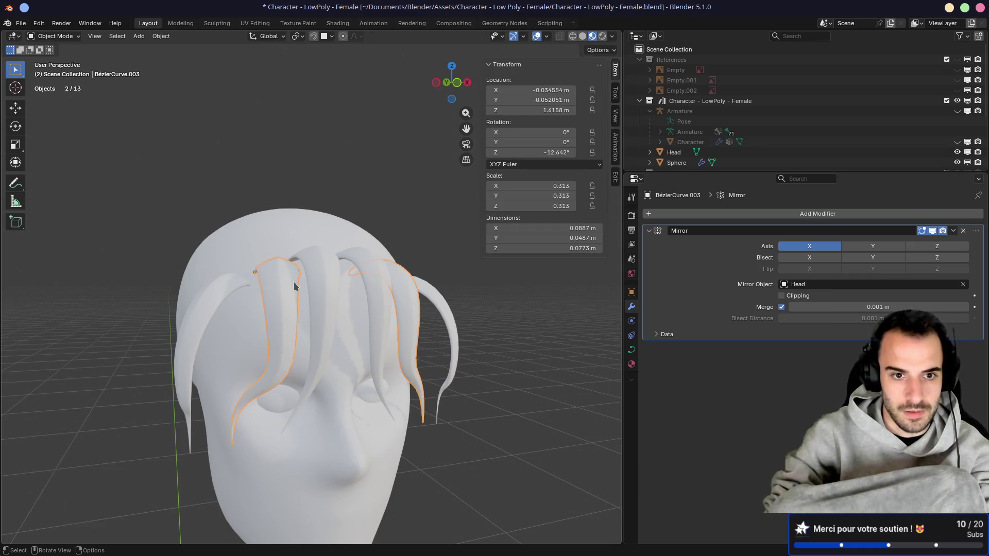
Step: Thicken the outer strand at one control point with Alt+S and reposition that point
{"action": "key", "text": "Tab"}
{"action": "mouse_move", "coordinate": [286, 284]}
{"action": "middle_mouse_down"}
{"action": "mouse_move", "coordinate": [267, 322]}
{"action": "mouse_move", "coordinate": [311, 277]}
{"action": "mouse_move", "coordinate": [331, 360]}
{"action": "middle_mouse_up"}
{"action": "left_click", "coordinate": [321, 292]}
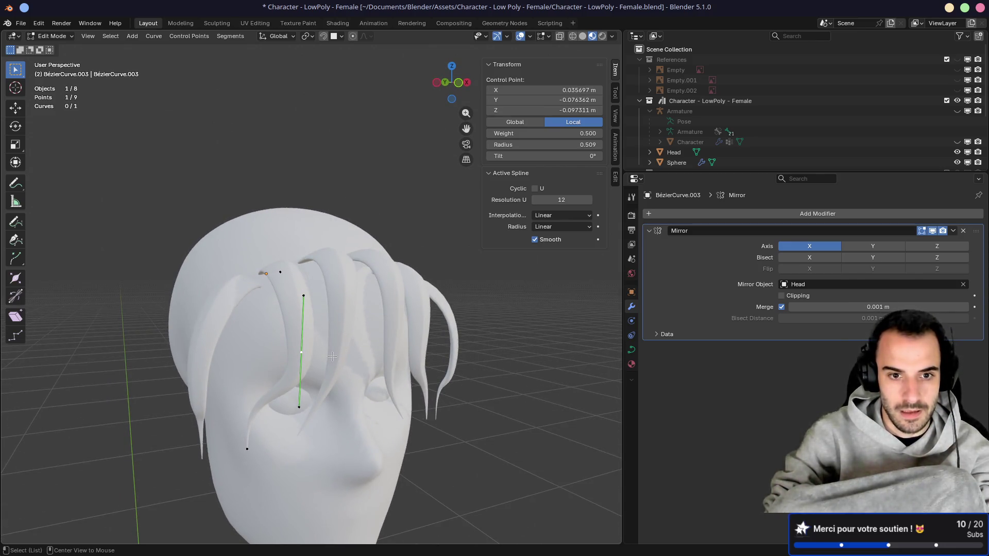
{"action": "key", "text": "alt+s"}
{"action": "left_click", "coordinate": [346, 358]}
{"action": "key", "text": "g"}
{"action": "left_click", "coordinate": [330, 354]}
Step: Move another control point of the outer strand, then deselect all points
{"action": "middle_click_drag", "start_coordinate": [329, 354], "coordinate": [268, 238]}
{"action": "left_click", "coordinate": [268, 238]}
{"action": "key", "text": "g"}
{"action": "left_click", "coordinate": [308, 293]}
{"action": "mouse_move", "coordinate": [308, 293]}
{"action": "middle_mouse_down"}
{"action": "mouse_move", "coordinate": [330, 299]}
{"action": "mouse_move", "coordinate": [303, 304]}
{"action": "mouse_move", "coordinate": [313, 285]}
{"action": "mouse_move", "coordinate": [295, 138]}
{"action": "middle_mouse_up"}
{"action": "left_click", "coordinate": [316, 225]}
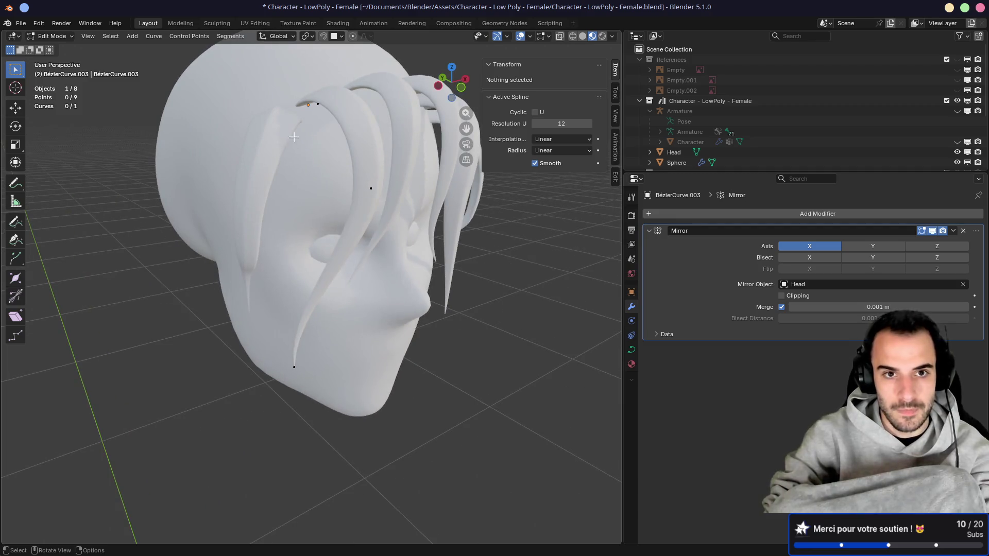
{"action": "mouse_move", "coordinate": [299, 243]}
{"action": "middle_mouse_down"}
{"action": "mouse_move", "coordinate": [371, 236]}
{"action": "mouse_move", "coordinate": [282, 202]}
{"action": "middle_mouse_up"}
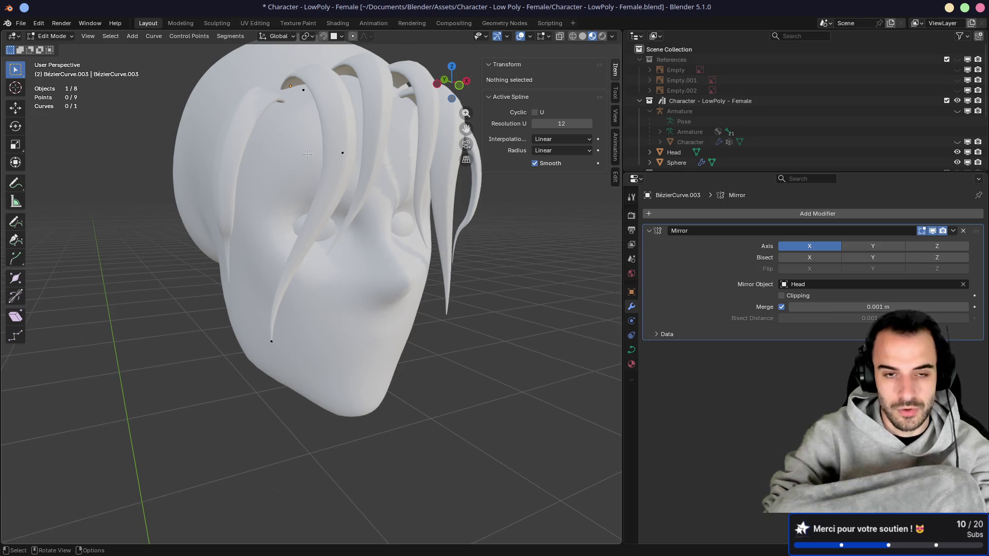
Step: Thin the strand at its bottom point near the chin and pull points down past the cheek
{"action": "left_click", "coordinate": [272, 345]}
{"action": "middle_click_drag", "start_coordinate": [272, 351], "coordinate": [286, 186]}
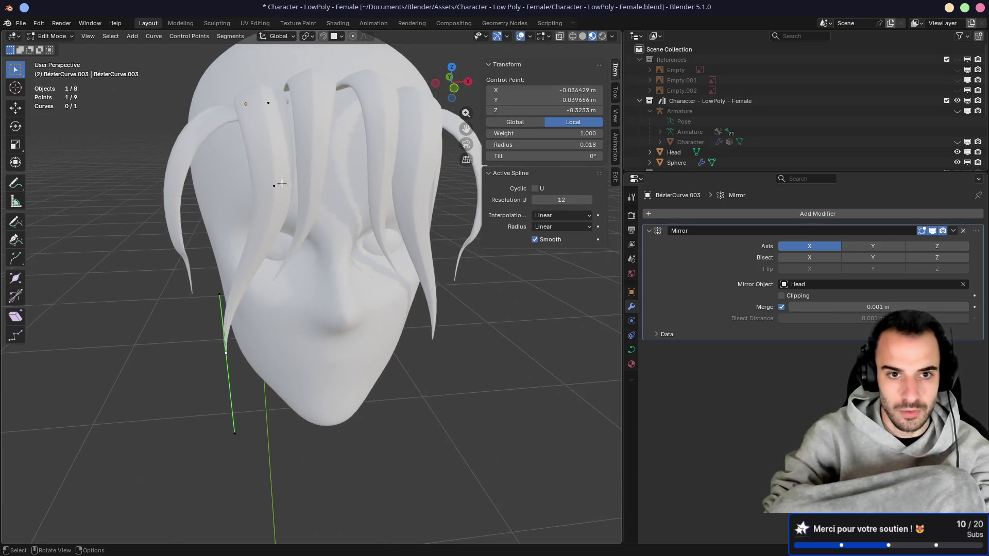
{"action": "key", "text": "alt+s"}
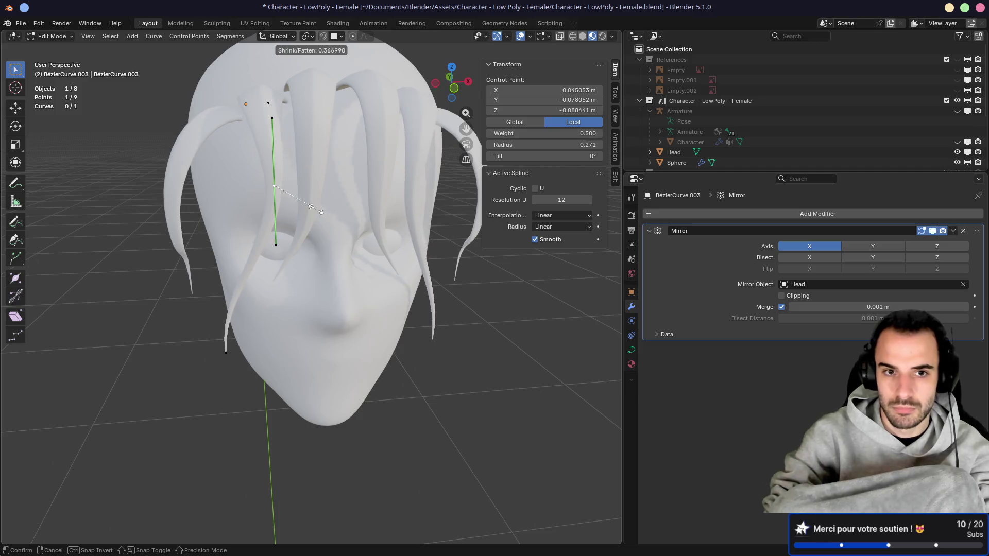
{"action": "left_click", "coordinate": [345, 228]}
{"action": "key", "text": "g"}
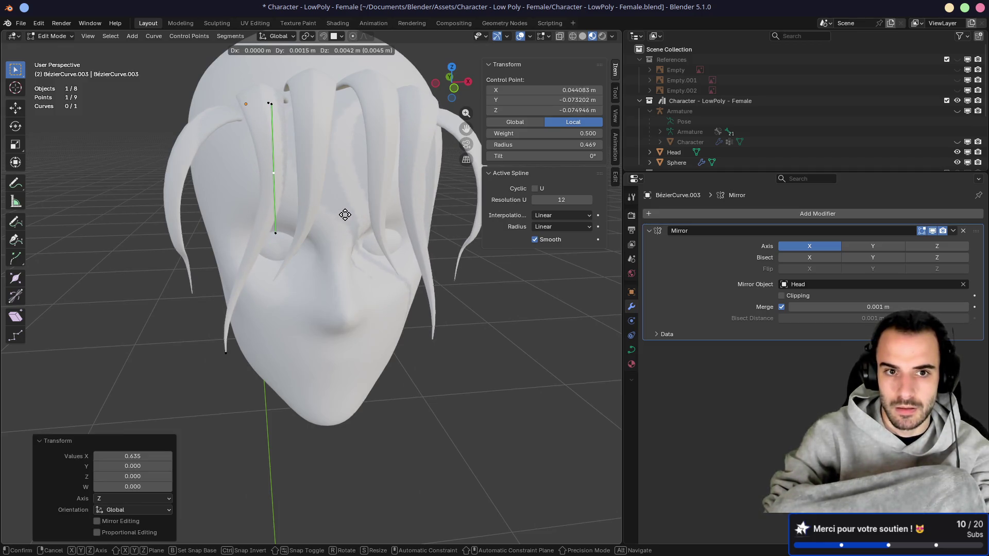
{"action": "left_click", "coordinate": [337, 221]}
{"action": "left_click", "coordinate": [238, 354]}
{"action": "key", "text": "g"}
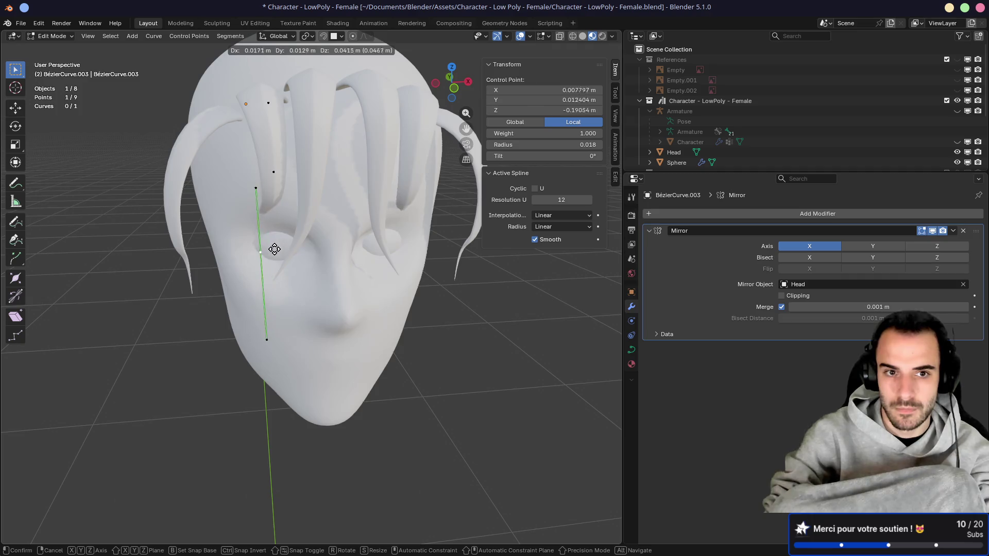
{"action": "left_click", "coordinate": [272, 267]}
Step: Switch to the side strand BézierCurve.004 and move its points from the top view
{"action": "middle_click_drag", "start_coordinate": [272, 267], "coordinate": [292, 213]}
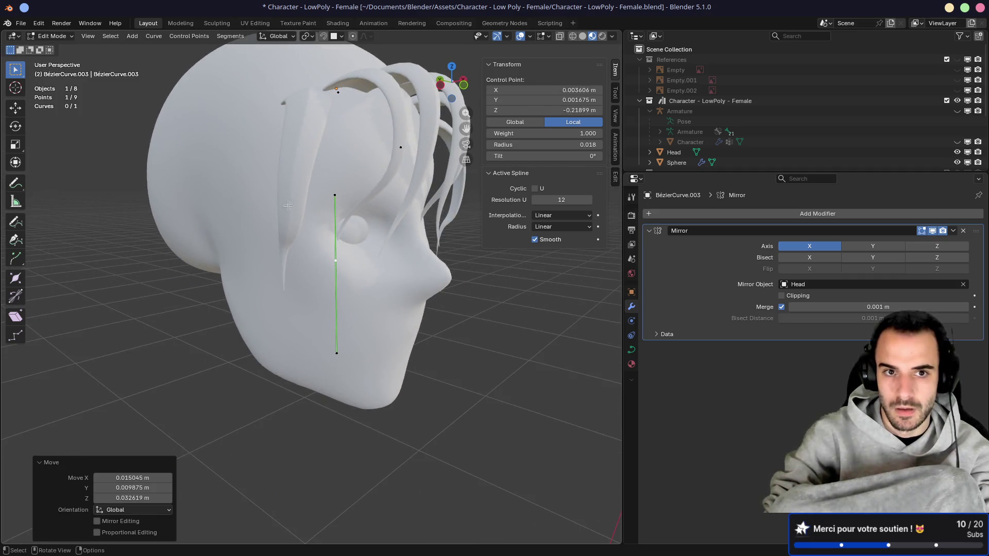
{"action": "left_click", "coordinate": [303, 156]}
{"action": "mouse_move", "coordinate": [304, 159]}
{"action": "middle_mouse_down"}
{"action": "mouse_move", "coordinate": [318, 168]}
{"action": "mouse_move", "coordinate": [289, 180]}
{"action": "middle_mouse_up"}
{"action": "key", "text": "KP_7"}
{"action": "key", "text": "g"}
{"action": "left_click", "coordinate": [207, 422]}
Step: Move the side strand's tip point, then pull a control point down toward the cheek
{"action": "left_click", "coordinate": [208, 400]}
{"action": "key", "text": "g"}
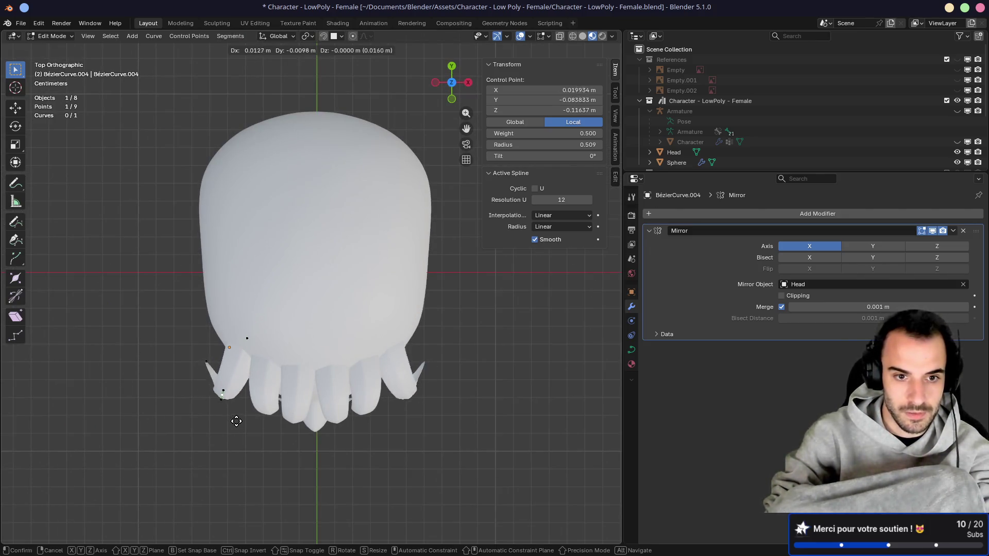
{"action": "left_click", "coordinate": [240, 419]}
{"action": "middle_click_drag", "start_coordinate": [243, 419], "coordinate": [212, 265]}
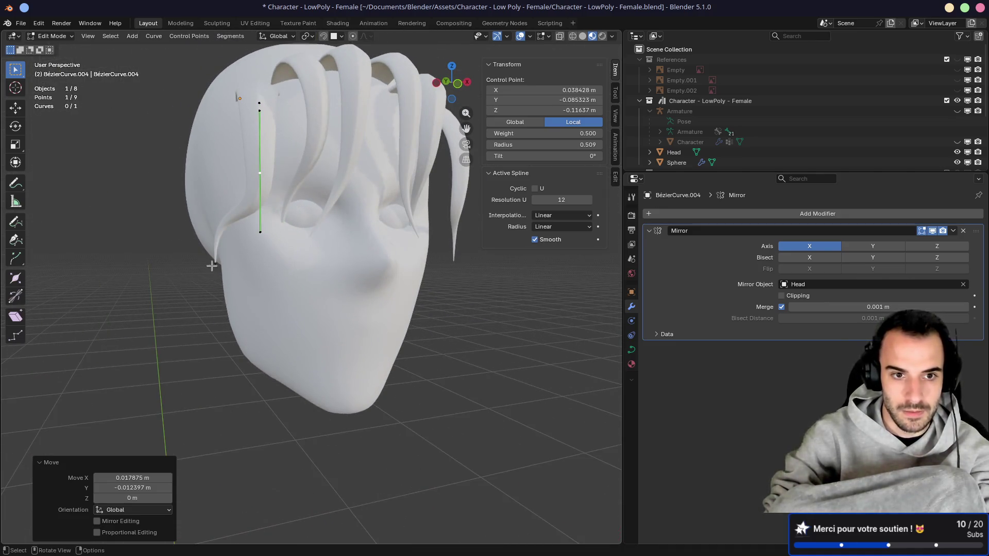
{"action": "key", "text": "g"}
{"action": "left_click", "coordinate": [269, 236]}
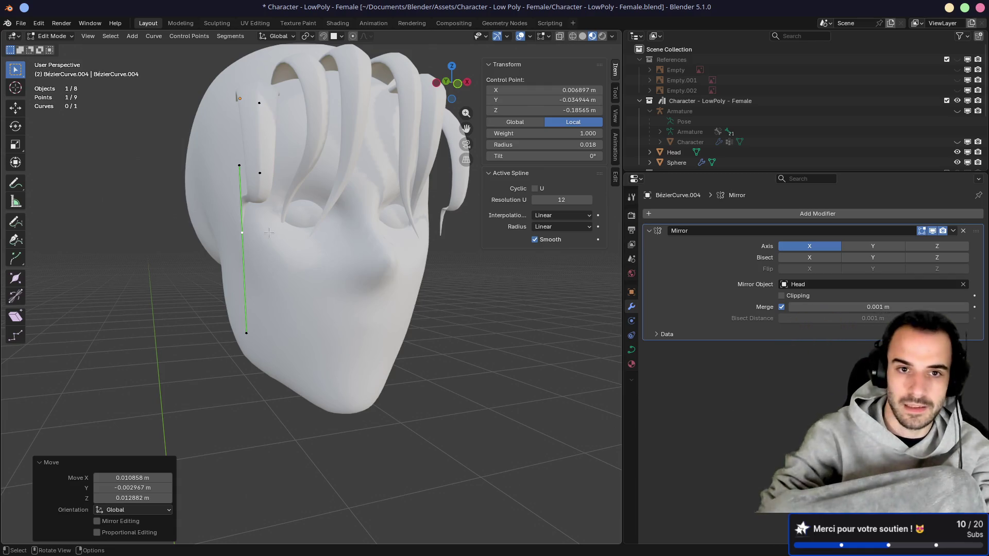
Step: Adjust two more side-strand points so it runs down the temple, then exit Edit Mode
{"action": "middle_click_drag", "start_coordinate": [263, 227], "coordinate": [260, 222]}
{"action": "left_click", "coordinate": [255, 221]}
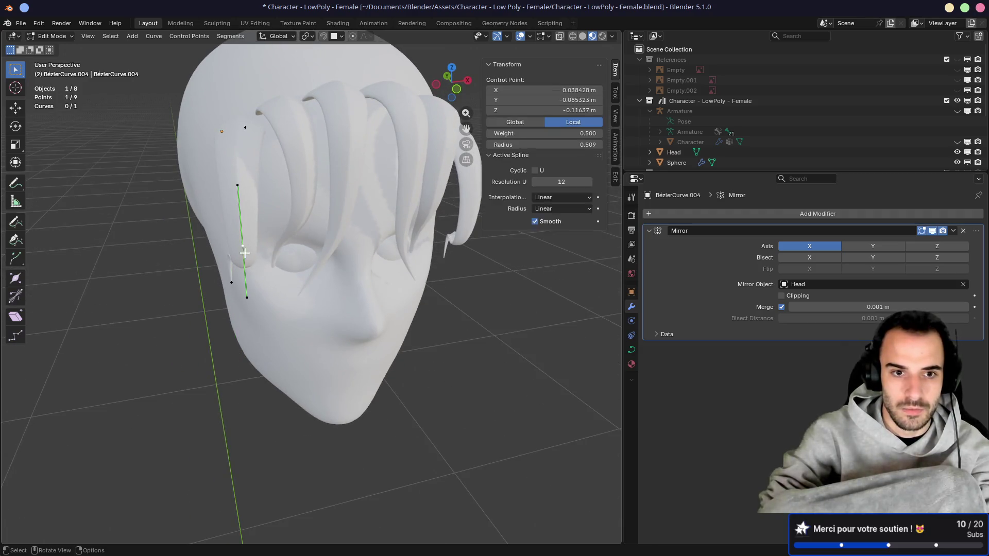
{"action": "key", "text": "g"}
{"action": "left_click", "coordinate": [273, 209]}
{"action": "mouse_move", "coordinate": [274, 209]}
{"action": "middle_mouse_down"}
{"action": "mouse_move", "coordinate": [402, 196]}
{"action": "mouse_move", "coordinate": [360, 154]}
{"action": "mouse_move", "coordinate": [273, 118]}
{"action": "mouse_move", "coordinate": [330, 149]}
{"action": "mouse_move", "coordinate": [335, 143]}
{"action": "middle_mouse_up"}
{"action": "left_click", "coordinate": [306, 126]}
{"action": "left_click", "coordinate": [309, 119]}
{"action": "key", "text": "g"}
{"action": "left_click", "coordinate": [349, 157]}
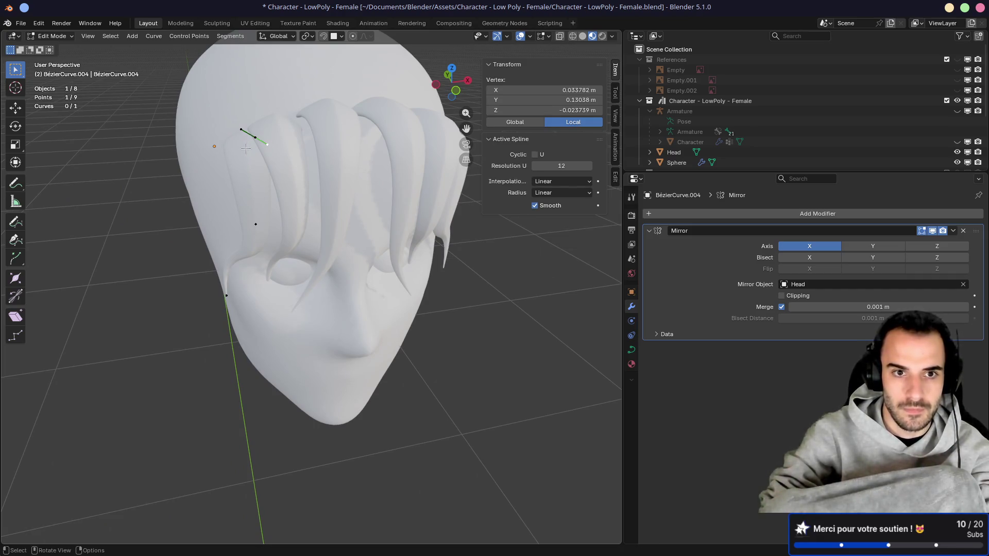
{"action": "key", "text": "Tab"}
{"action": "middle_click_drag", "start_coordinate": [240, 151], "coordinate": [255, 163]}
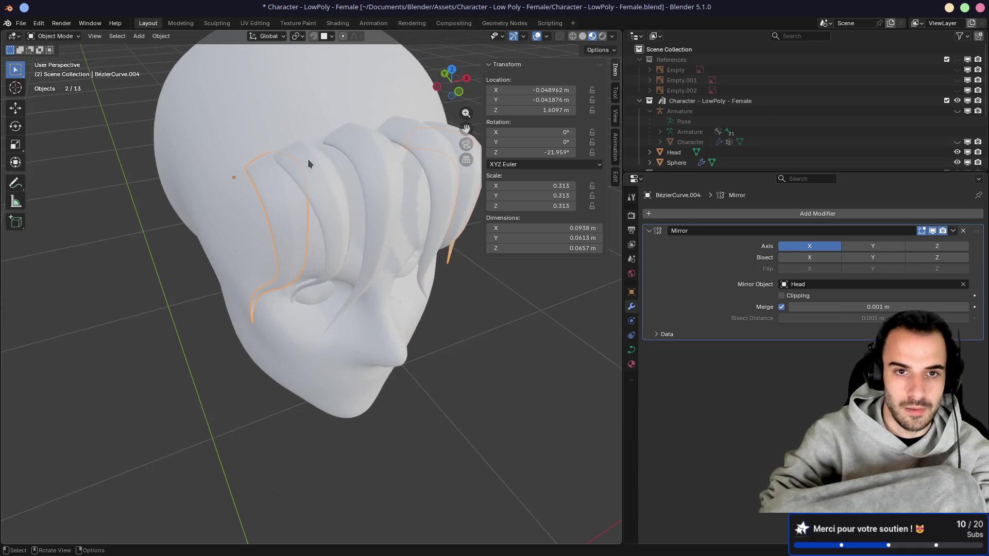
Step: In BézierCurve.002, shift the crown point right and rotate its handles by -8.52°
{"action": "left_click_drag", "start_coordinate": [315, 164], "coordinate": [352, 176]}
{"action": "mouse_move", "coordinate": [353, 176]}
{"action": "middle_mouse_down"}
{"action": "mouse_move", "coordinate": [319, 157]}
{"action": "mouse_move", "coordinate": [272, 158]}
{"action": "middle_mouse_up"}
{"action": "left_click", "coordinate": [286, 149]}
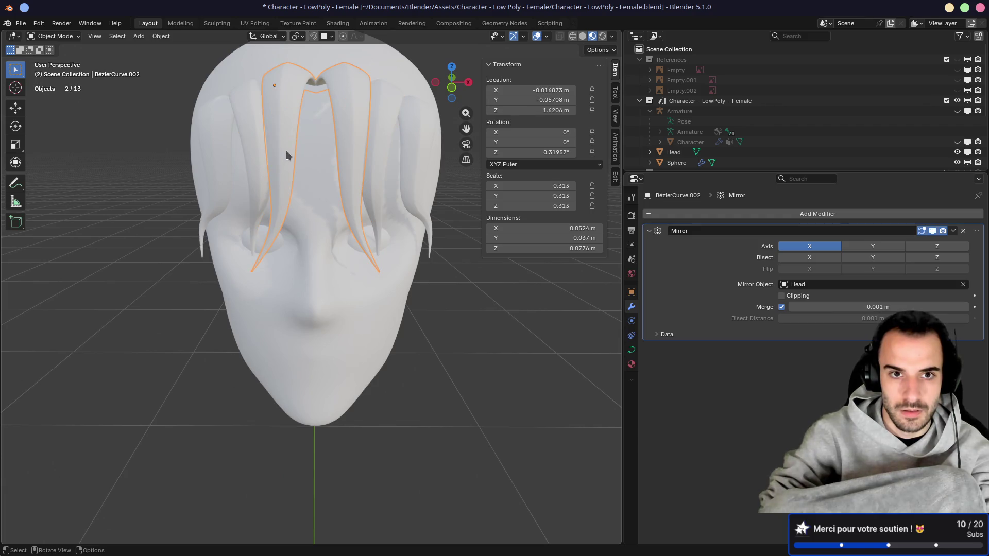
{"action": "key", "text": "Tab"}
{"action": "left_click_drag", "start_coordinate": [276, 155], "coordinate": [304, 163]}
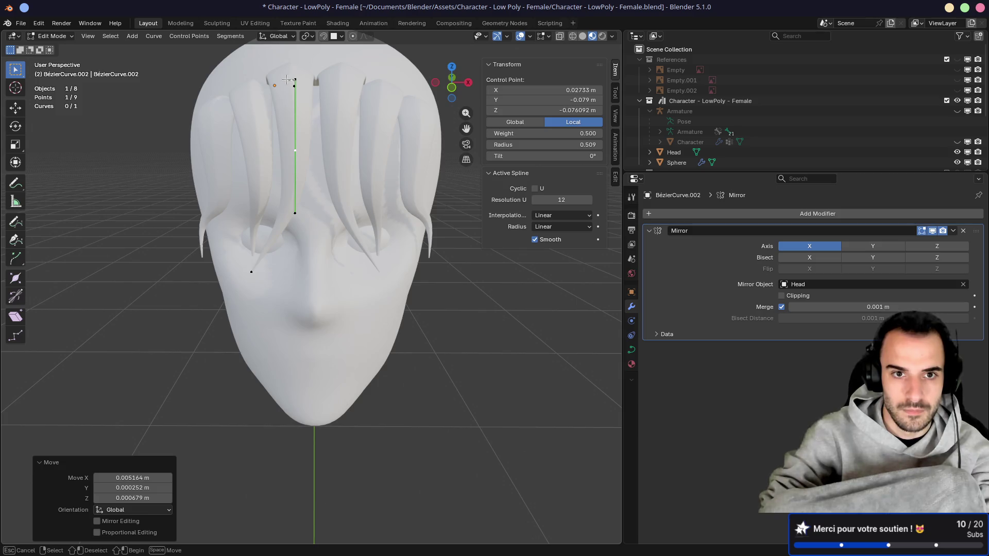
{"action": "key", "text": "r"}
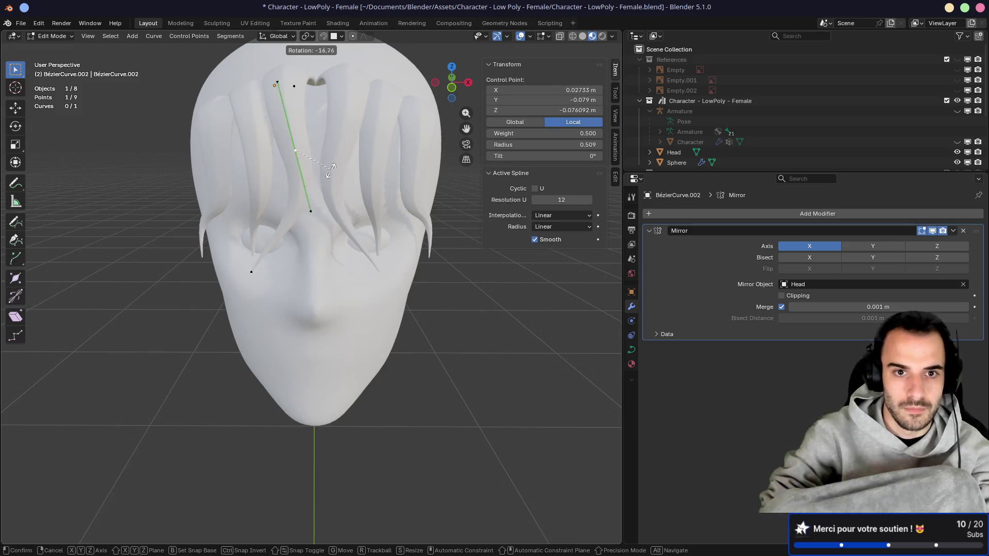
{"action": "left_click", "coordinate": [329, 178]}
Step: Move two further curve points to smooth the strand over the forehead, then exit Edit Mode
{"action": "mouse_move", "coordinate": [250, 273]}
{"action": "left_mouse_down"}
{"action": "mouse_move", "coordinate": [280, 265]}
{"action": "mouse_move", "coordinate": [298, 228]}
{"action": "mouse_move", "coordinate": [292, 232]}
{"action": "left_mouse_up"}
{"action": "mouse_move", "coordinate": [292, 232]}
{"action": "middle_mouse_down"}
{"action": "mouse_move", "coordinate": [257, 209]}
{"action": "mouse_move", "coordinate": [239, 214]}
{"action": "middle_mouse_up"}
{"action": "left_click_drag", "start_coordinate": [191, 226], "coordinate": [178, 227]}
{"action": "mouse_move", "coordinate": [178, 227]}
{"action": "middle_mouse_down"}
{"action": "mouse_move", "coordinate": [268, 160]}
{"action": "mouse_move", "coordinate": [340, 135]}
{"action": "mouse_move", "coordinate": [257, 127]}
{"action": "mouse_move", "coordinate": [391, 181]}
{"action": "mouse_move", "coordinate": [318, 182]}
{"action": "mouse_move", "coordinate": [212, 211]}
{"action": "middle_mouse_up"}
{"action": "left_click", "coordinate": [228, 176]}
{"action": "scroll", "coordinate": [318, 182], "scroll_direction": "up", "scroll_amount": 5}
{"action": "scroll", "coordinate": [317, 211], "scroll_direction": "down", "scroll_amount": 3}
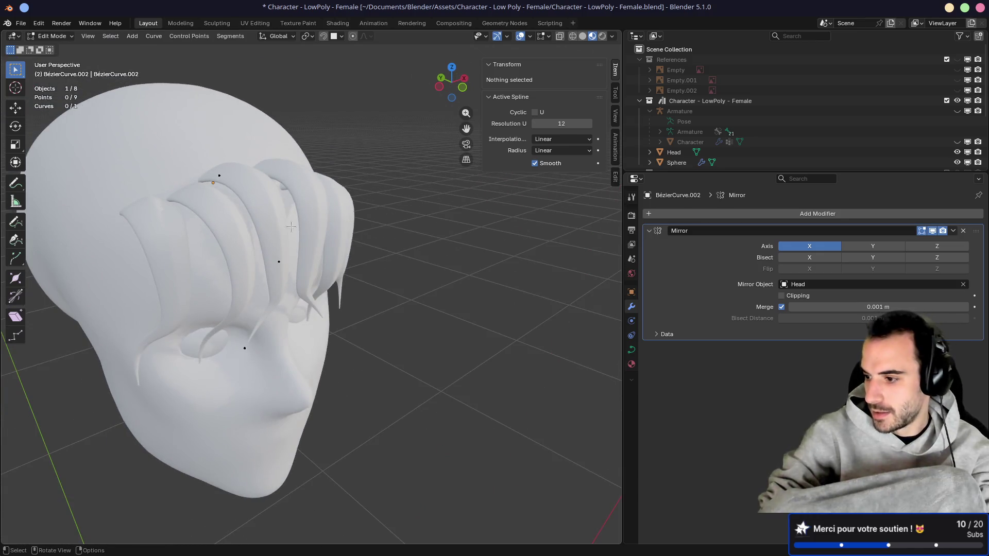
{"action": "key", "text": "Tab"}
Step: Select side strand BézierCurve.004, enter Edit Mode, and move one curve point
{"action": "left_click", "coordinate": [251, 269], "text": "shift"}
{"action": "mouse_move", "coordinate": [251, 270]}
{"action": "middle_mouse_down"}
{"action": "mouse_move", "coordinate": [428, 287]}
{"action": "mouse_move", "coordinate": [362, 280]}
{"action": "middle_mouse_up"}
{"action": "key", "text": "Tab"}
{"action": "middle_click_drag", "start_coordinate": [255, 234], "coordinate": [386, 169]}
{"action": "left_click", "coordinate": [234, 189]}
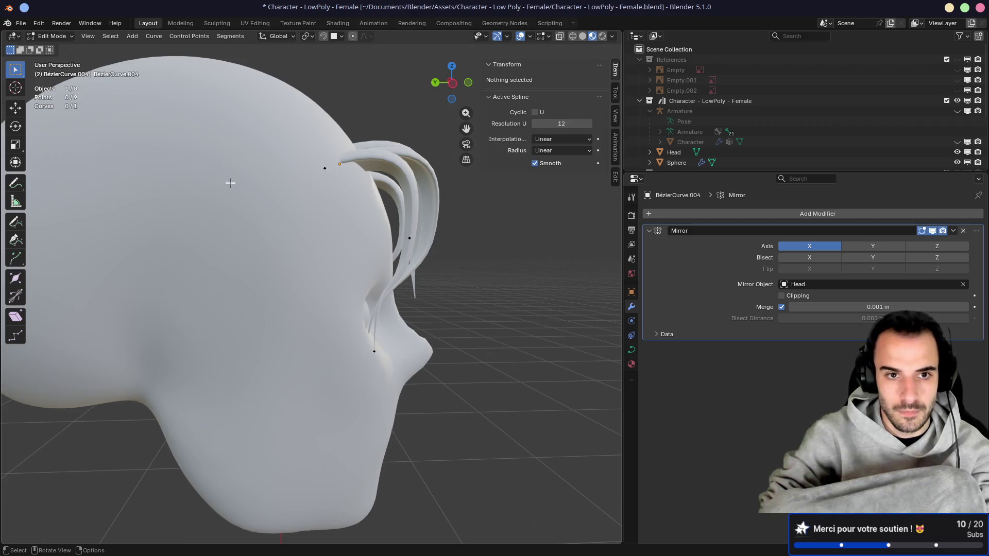
{"action": "left_click", "coordinate": [339, 164]}
{"action": "key", "text": "g"}
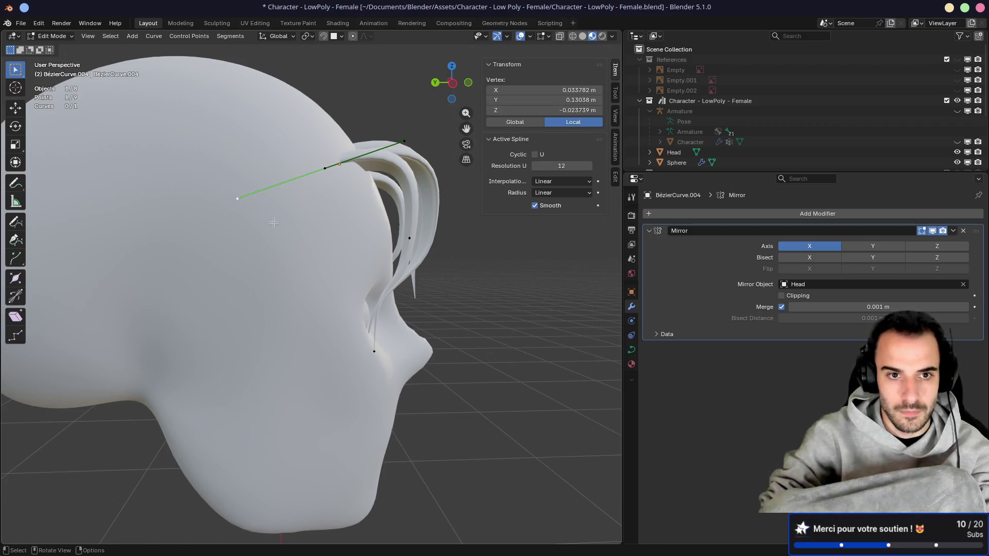
{"action": "left_click", "coordinate": [278, 184]}
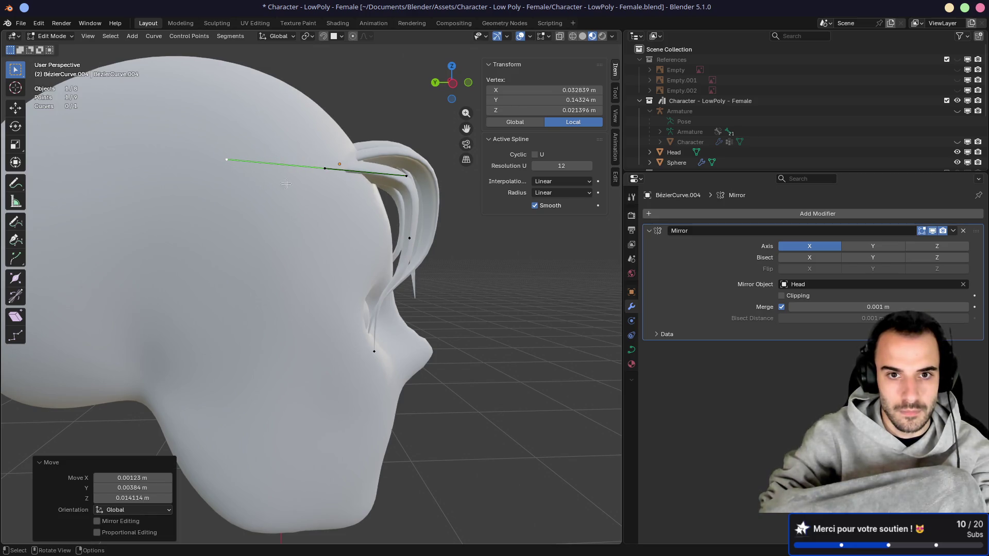
Step: Reposition three more control points so the strand arcs over the brow
{"action": "key", "text": "g"}
{"action": "left_click", "coordinate": [413, 233]}
{"action": "left_click", "coordinate": [410, 237]}
{"action": "key", "text": "g"}
{"action": "left_click", "coordinate": [394, 232]}
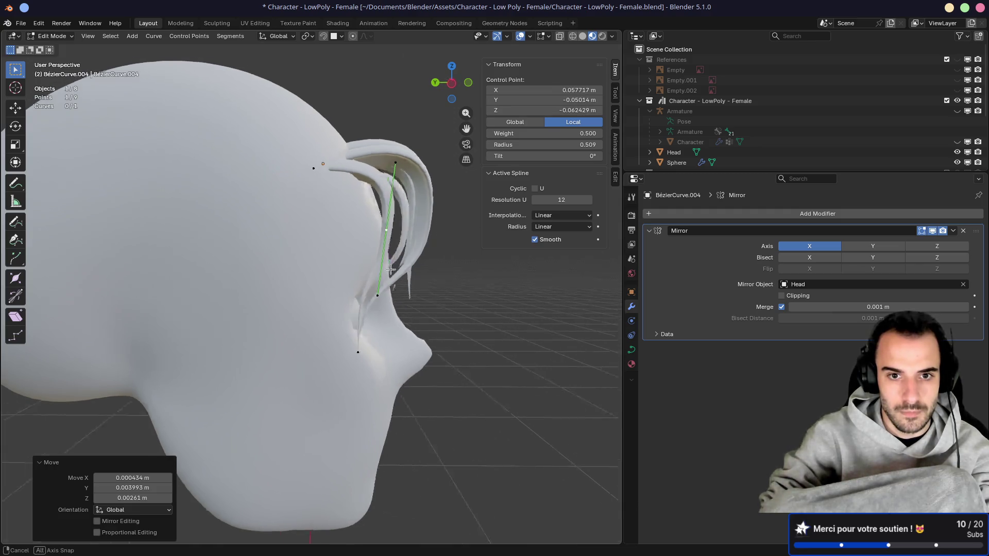
{"action": "middle_click_drag", "start_coordinate": [394, 232], "coordinate": [301, 267]}
{"action": "left_click", "coordinate": [165, 335]}
{"action": "key", "text": "g"}
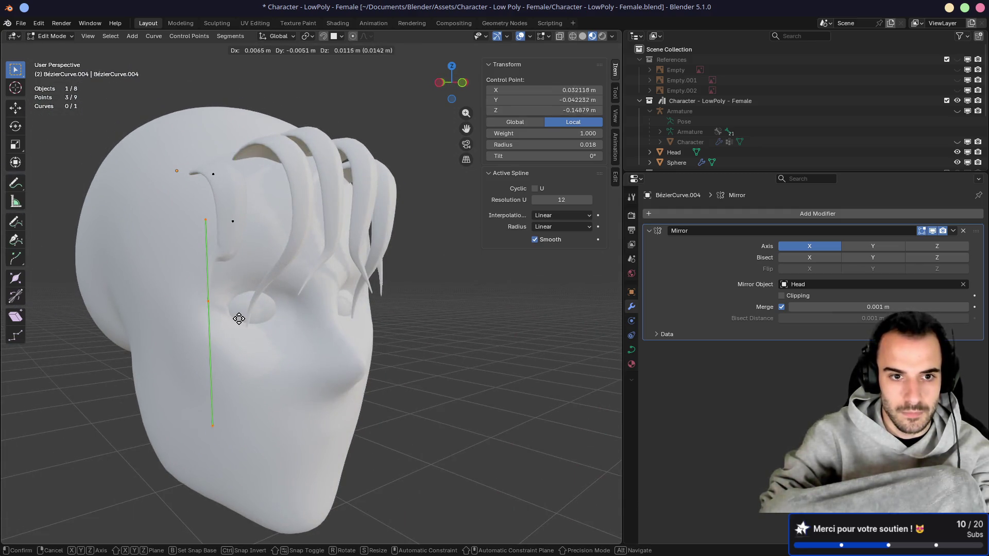
{"action": "left_click", "coordinate": [211, 319]}
Step: Shrink the strand's lower point radius to about 0.29 with Alt+S, then deselect all
{"action": "middle_click_drag", "start_coordinate": [211, 319], "coordinate": [230, 289]}
{"action": "mouse_move", "coordinate": [449, 270]}
{"action": "middle_mouse_down"}
{"action": "mouse_move", "coordinate": [307, 260]}
{"action": "mouse_move", "coordinate": [283, 248]}
{"action": "middle_mouse_up"}
{"action": "scroll", "coordinate": [391, 265], "scroll_direction": "up", "scroll_amount": 4}
{"action": "left_click", "coordinate": [173, 127]}
{"action": "mouse_move", "coordinate": [173, 127]}
{"action": "middle_mouse_down"}
{"action": "mouse_move", "coordinate": [289, 190]}
{"action": "mouse_move", "coordinate": [278, 193]}
{"action": "middle_mouse_up"}
{"action": "key", "text": "alt+s"}
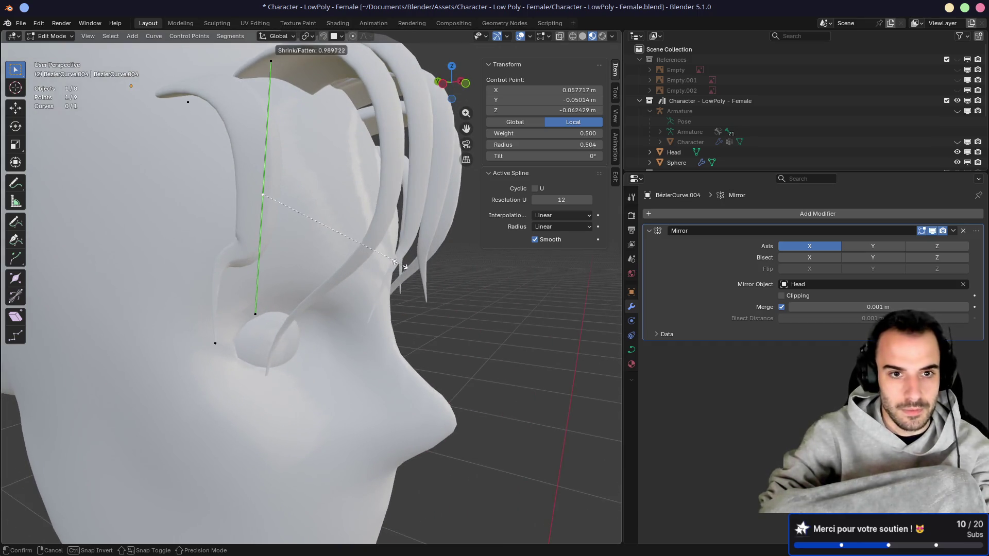
{"action": "left_click", "coordinate": [340, 241]}
{"action": "mouse_move", "coordinate": [326, 232]}
{"action": "middle_mouse_down"}
{"action": "mouse_move", "coordinate": [268, 226]}
{"action": "mouse_move", "coordinate": [339, 219]}
{"action": "middle_mouse_up"}
{"action": "left_click", "coordinate": [272, 192]}
{"action": "scroll", "coordinate": [271, 196], "scroll_direction": "down", "scroll_amount": 4}
{"action": "middle_click_drag", "start_coordinate": [263, 206], "coordinate": [225, 243]}
Step: Nudge the whole BézierCurve.004 strand in three small moves to sit against the forehead
{"action": "key", "text": "Tab"}
{"action": "scroll", "coordinate": [289, 230], "scroll_direction": "up", "scroll_amount": 6}
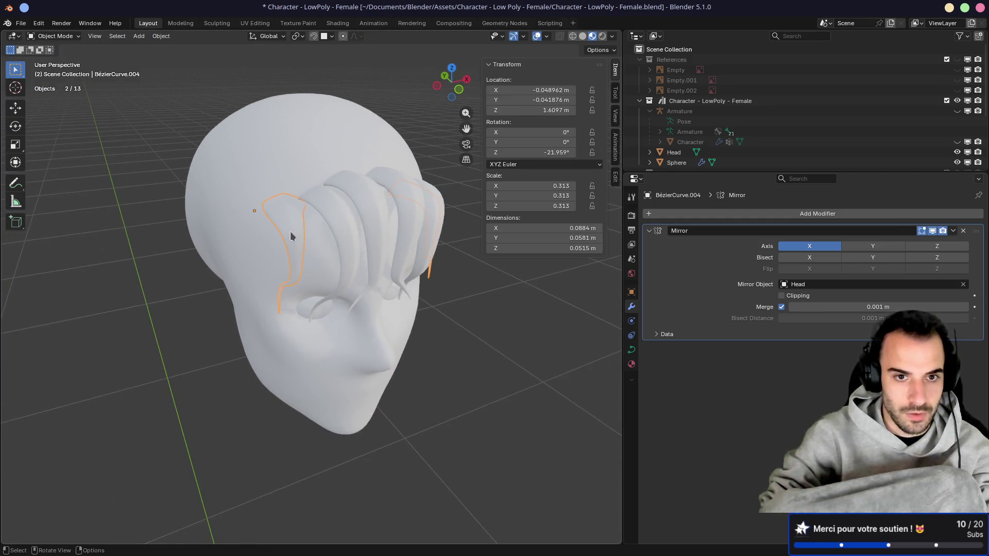
{"action": "mouse_move", "coordinate": [292, 210]}
{"action": "middle_mouse_down"}
{"action": "mouse_move", "coordinate": [323, 263]}
{"action": "mouse_move", "coordinate": [315, 214]}
{"action": "middle_mouse_up"}
{"action": "key", "text": "g"}
{"action": "left_click", "coordinate": [359, 244]}
{"action": "mouse_move", "coordinate": [360, 244]}
{"action": "middle_mouse_down"}
{"action": "mouse_move", "coordinate": [419, 218]}
{"action": "mouse_move", "coordinate": [304, 216]}
{"action": "mouse_move", "coordinate": [373, 203]}
{"action": "mouse_move", "coordinate": [326, 225]}
{"action": "mouse_move", "coordinate": [356, 215]}
{"action": "mouse_move", "coordinate": [364, 224]}
{"action": "mouse_move", "coordinate": [302, 217]}
{"action": "middle_mouse_up"}
{"action": "key", "text": "g"}
{"action": "left_click", "coordinate": [361, 221]}
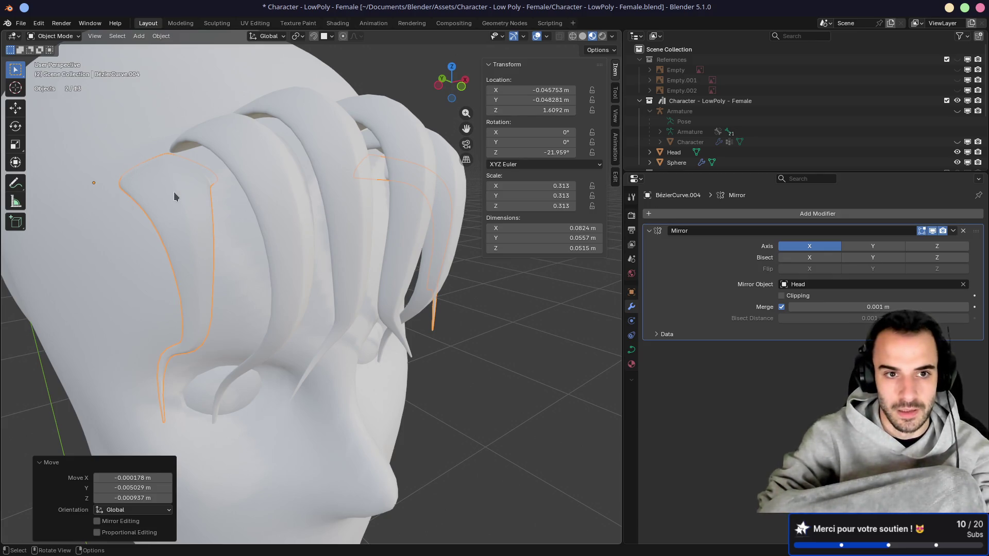
{"action": "key", "text": "g"}
{"action": "left_click", "coordinate": [190, 212]}
Step: Select BézierCurve.003 and .002 and shift them together to sit snugly on the head
{"action": "mouse_move", "coordinate": [197, 177]}
{"action": "middle_mouse_down"}
{"action": "mouse_move", "coordinate": [242, 218]}
{"action": "mouse_move", "coordinate": [307, 242]}
{"action": "mouse_move", "coordinate": [386, 190]}
{"action": "mouse_move", "coordinate": [274, 188]}
{"action": "middle_mouse_up"}
{"action": "left_click", "coordinate": [273, 233], "text": "shift"}
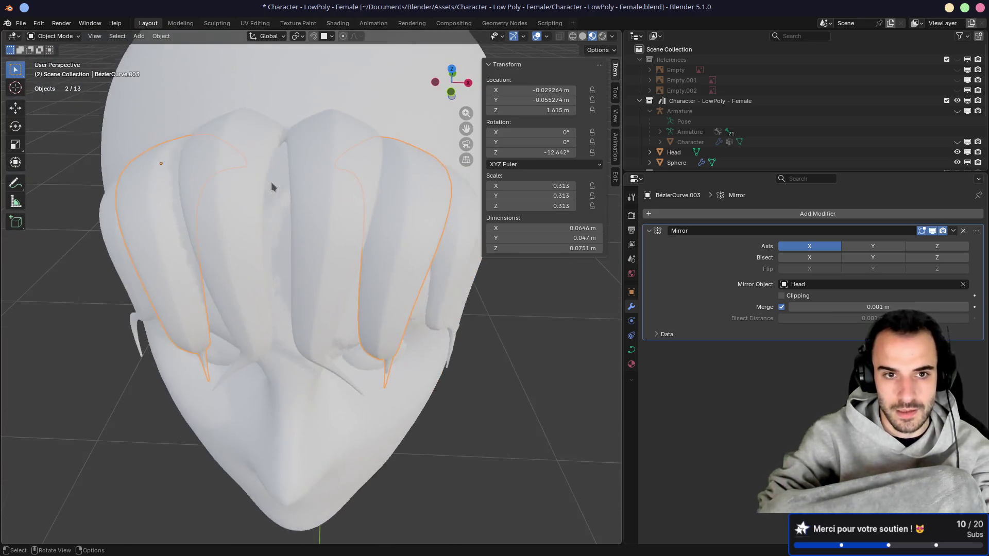
{"action": "left_click", "coordinate": [258, 148]}
{"action": "mouse_move", "coordinate": [258, 148]}
{"action": "middle_mouse_down"}
{"action": "mouse_move", "coordinate": [276, 152]}
{"action": "mouse_move", "coordinate": [235, 143]}
{"action": "middle_mouse_up"}
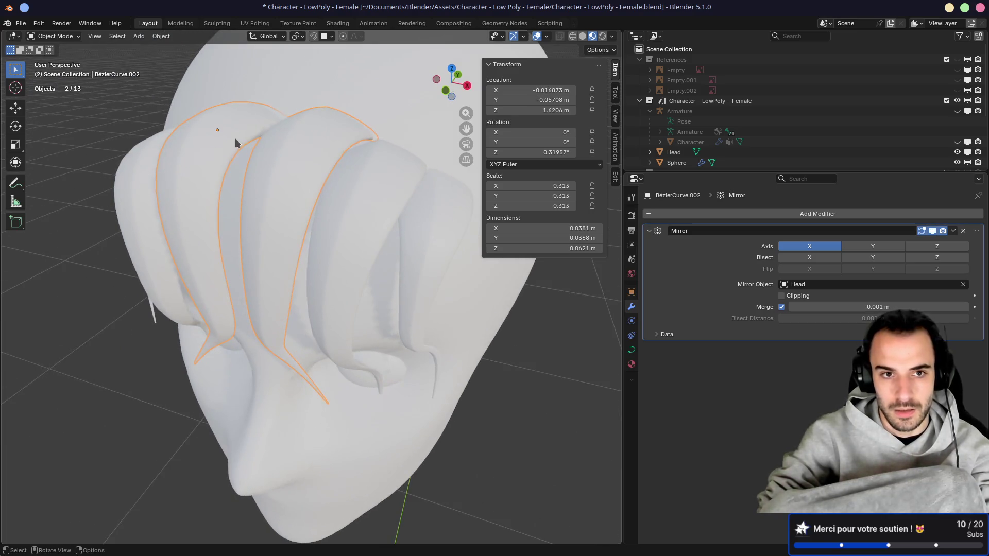
{"action": "key", "text": "g"}
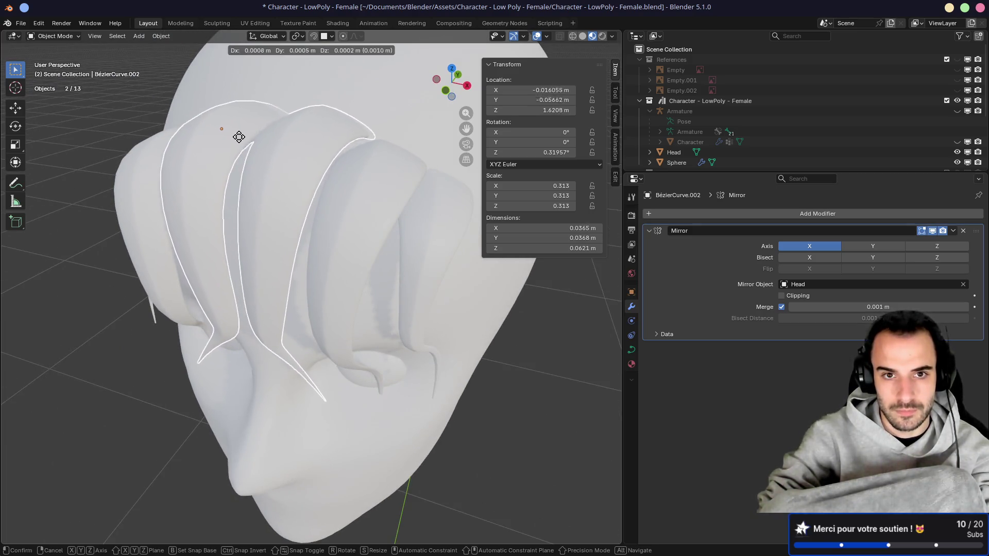
{"action": "left_click", "coordinate": [237, 145]}
{"action": "mouse_move", "coordinate": [237, 146]}
{"action": "middle_mouse_down"}
{"action": "mouse_move", "coordinate": [298, 133]}
{"action": "mouse_move", "coordinate": [289, 231]}
{"action": "mouse_move", "coordinate": [286, 202]}
{"action": "mouse_move", "coordinate": [265, 256]}
{"action": "mouse_move", "coordinate": [366, 326]}
{"action": "mouse_move", "coordinate": [345, 350]}
{"action": "middle_mouse_up"}
{"action": "key", "text": "Tab"}
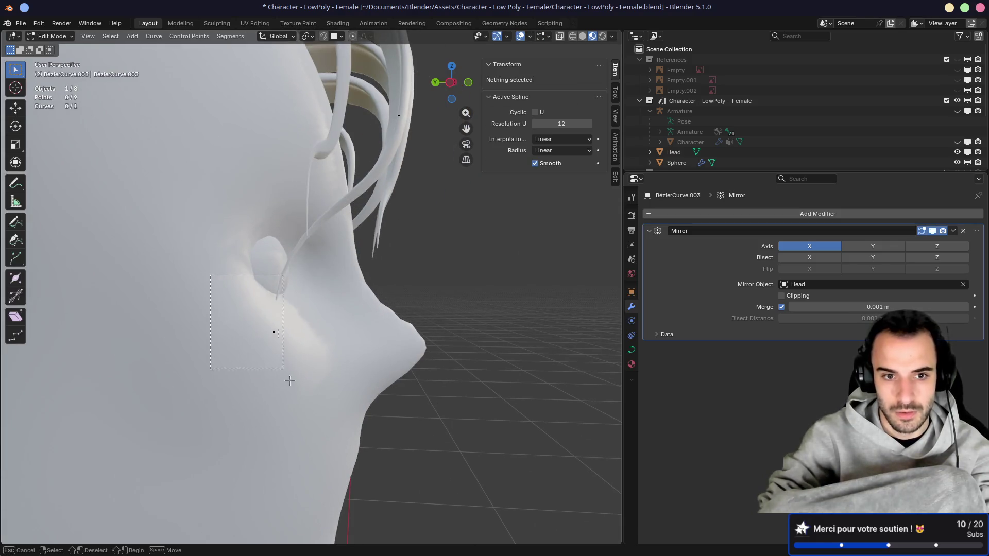
Step: Pull the BézierCurve.003 strand's tip lower toward the cheek
{"action": "key", "text": "l"}
{"action": "key", "text": "g"}
{"action": "left_click", "coordinate": [369, 314]}
{"action": "middle_click_drag", "start_coordinate": [369, 314], "coordinate": [228, 273]}
{"action": "key", "text": "alt+a"}
Step: Move the BézierCurve.004 strand's end points closer to the ear
{"action": "key", "text": "Tab"}
{"action": "left_click", "coordinate": [220, 179]}
{"action": "key", "text": "Tab"}
{"action": "mouse_move", "coordinate": [220, 178]}
{"action": "middle_mouse_down"}
{"action": "mouse_move", "coordinate": [284, 294]}
{"action": "mouse_move", "coordinate": [276, 304]}
{"action": "mouse_move", "coordinate": [262, 280]}
{"action": "middle_mouse_up"}
{"action": "key", "text": "l"}
{"action": "key", "text": "g"}
{"action": "left_click", "coordinate": [284, 319]}
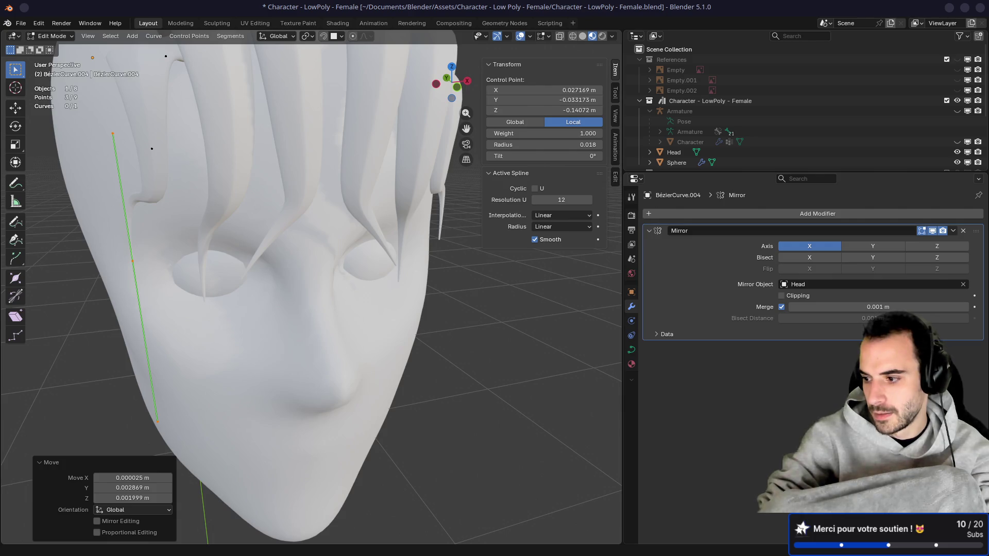
Step: Check the strand from the side, then reposition the whole strand object
{"action": "middle_click_drag", "start_coordinate": [453, 263], "coordinate": [301, 254]}
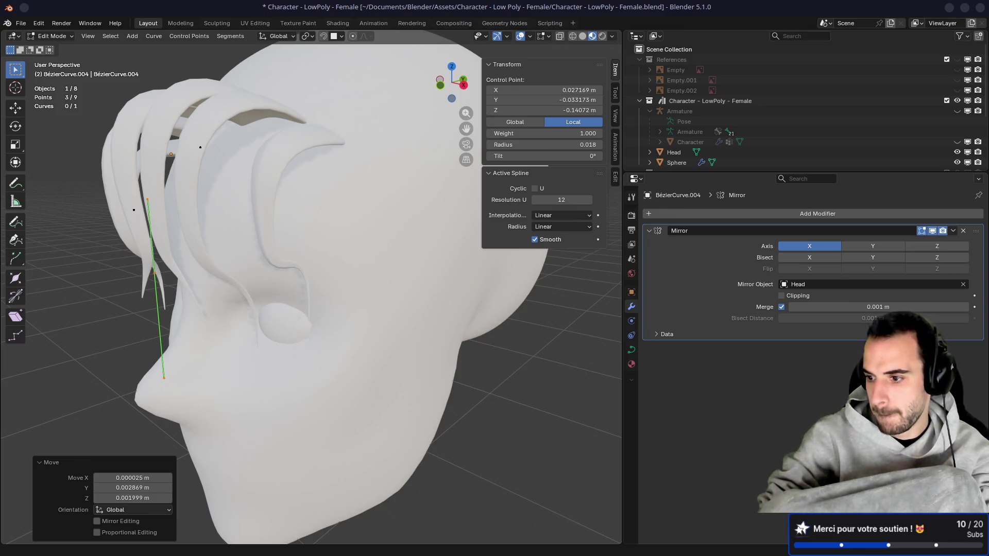
{"action": "middle_click_drag", "start_coordinate": [99, 253], "coordinate": [85, 248]}
{"action": "middle_click_drag", "start_coordinate": [179, 217], "coordinate": [285, 243]}
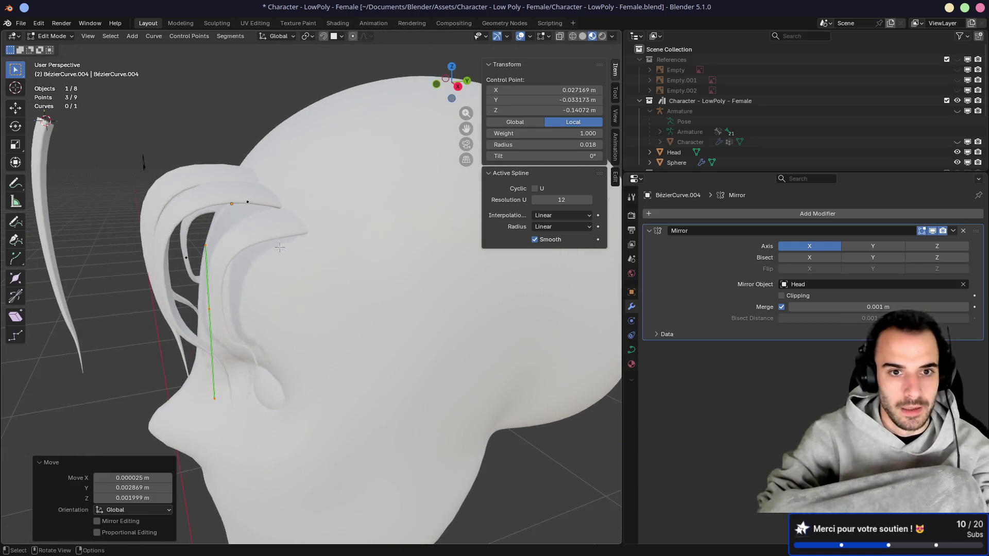
{"action": "left_click", "coordinate": [285, 243]}
{"action": "key", "text": "Tab"}
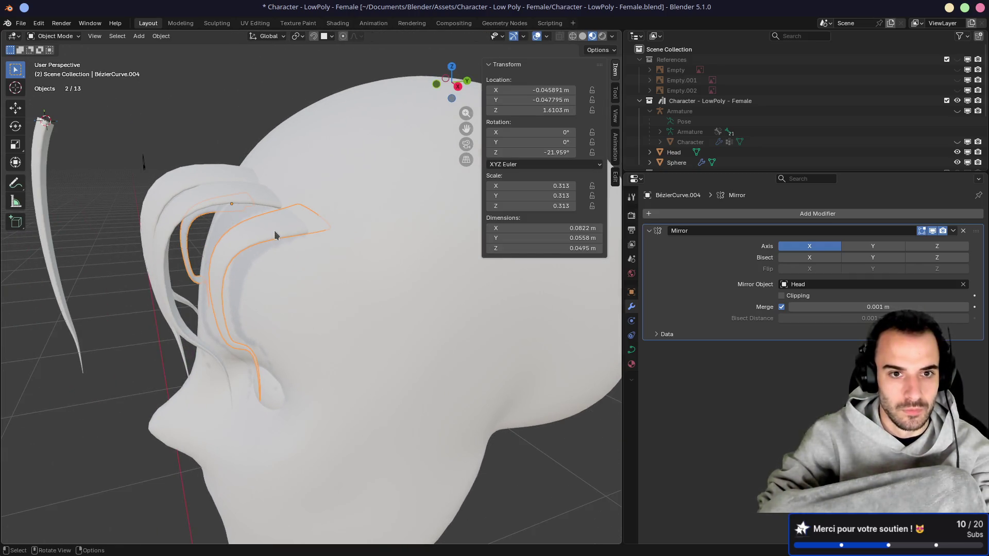
{"action": "key", "text": "g"}
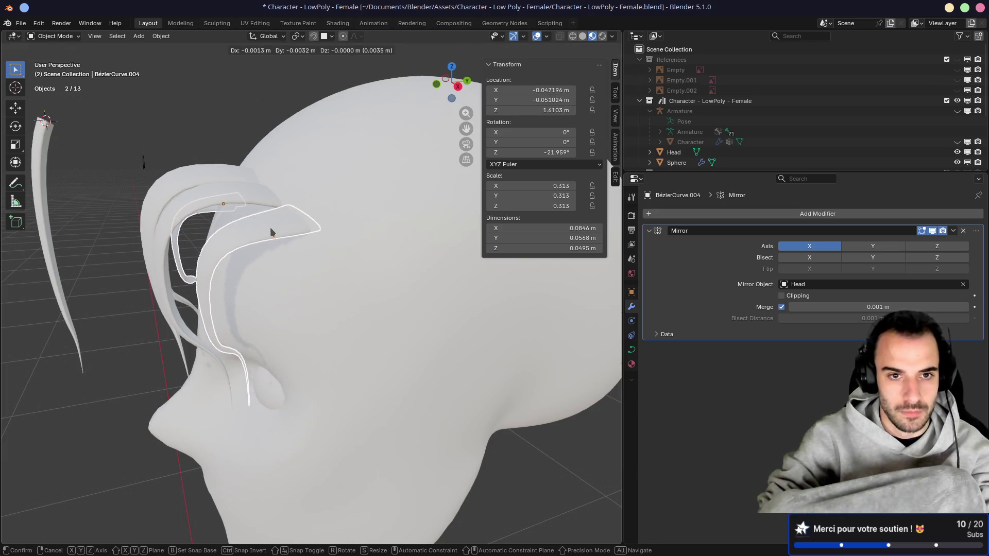
{"action": "left_click", "coordinate": [271, 227]}
{"action": "middle_click_drag", "start_coordinate": [272, 227], "coordinate": [298, 216]}
Step: Reselect the BézierCurve.003 strand, undoing a stray selection
{"action": "left_click", "coordinate": [232, 189]}
{"action": "left_click", "coordinate": [237, 201]}
{"action": "key", "text": "Tab"}
{"action": "middle_click_drag", "start_coordinate": [237, 201], "coordinate": [387, 211]}
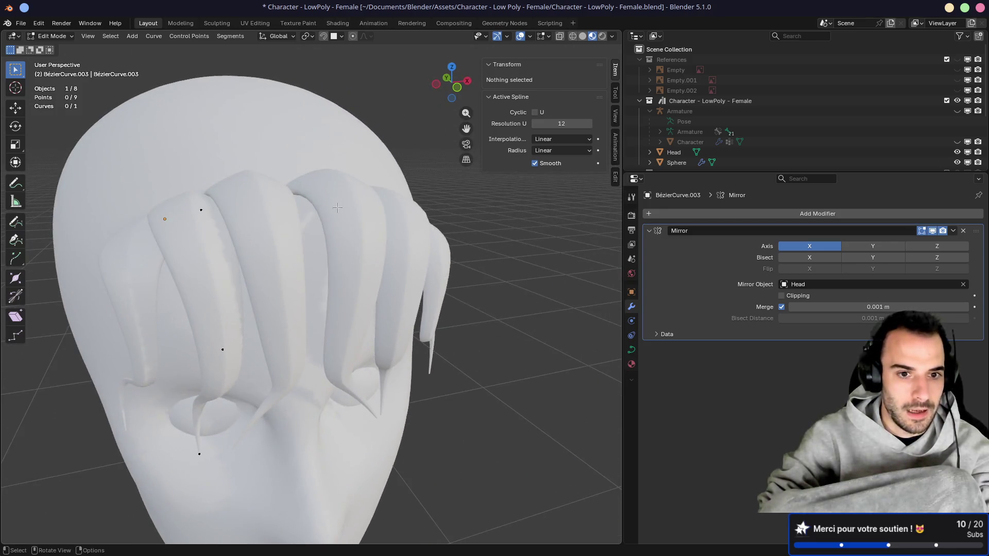
{"action": "key", "text": "Tab"}
{"action": "key", "text": "Tab"}
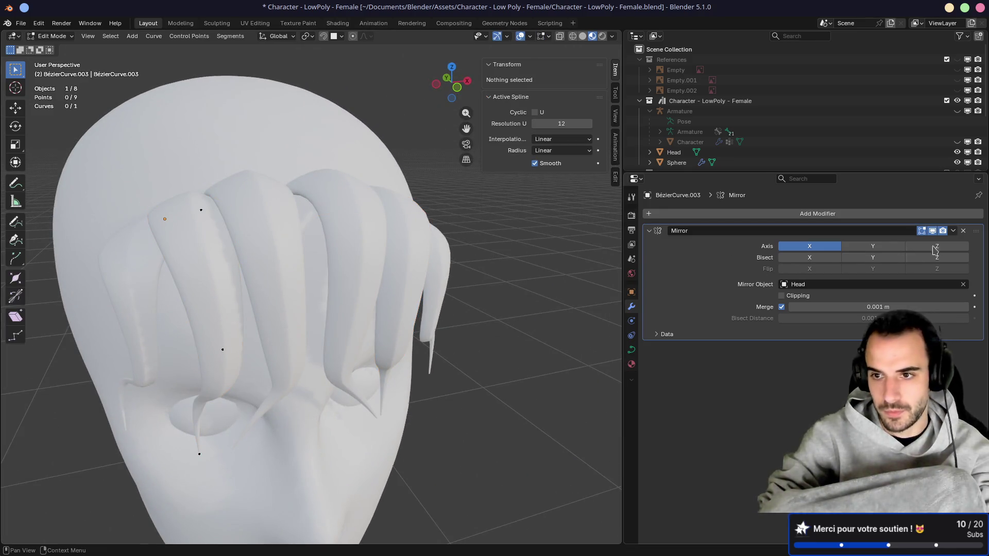
{"action": "middle_click_drag", "start_coordinate": [499, 310], "coordinate": [359, 245]}
{"action": "key", "text": "Tab"}
{"action": "scroll", "coordinate": [339, 206], "scroll_direction": "up", "scroll_amount": 2}
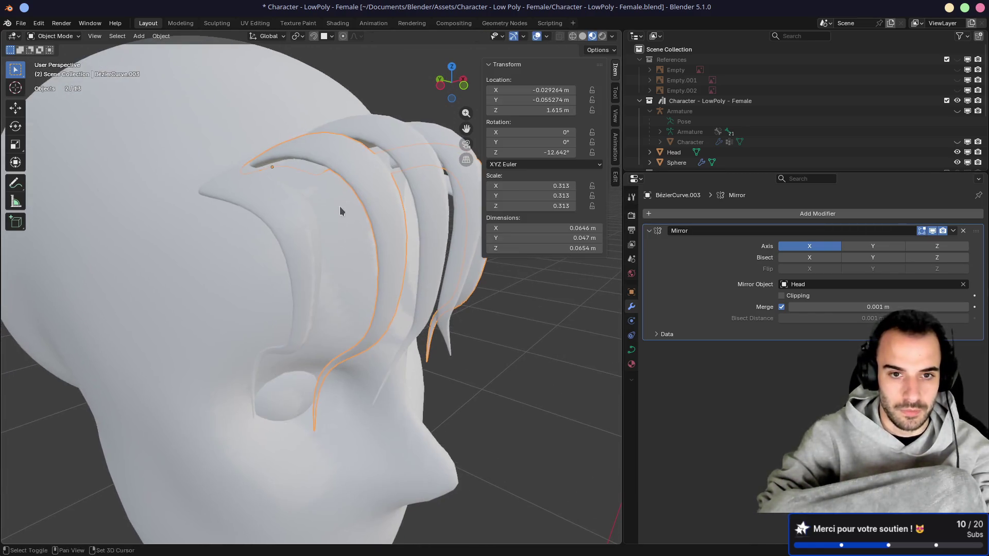
{"action": "left_click", "coordinate": [342, 189]}
{"action": "key", "text": "ctrl+z"}
Step: Reshape BézierCurve.003 by moving its control points and handle so it hangs lower beside the eye
{"action": "key", "text": "Tab"}
{"action": "mouse_move", "coordinate": [391, 226]}
{"action": "middle_mouse_down"}
{"action": "mouse_move", "coordinate": [332, 197]}
{"action": "mouse_move", "coordinate": [307, 159]}
{"action": "mouse_move", "coordinate": [390, 106]}
{"action": "middle_mouse_up"}
{"action": "left_click", "coordinate": [305, 169]}
{"action": "left_click_drag", "start_coordinate": [423, 90], "coordinate": [381, 110]}
{"action": "left_click_drag", "start_coordinate": [459, 252], "coordinate": [415, 236]}
{"action": "mouse_move", "coordinate": [415, 236]}
{"action": "middle_mouse_down"}
{"action": "mouse_move", "coordinate": [288, 212]}
{"action": "mouse_move", "coordinate": [350, 175]}
{"action": "mouse_move", "coordinate": [394, 132]}
{"action": "middle_mouse_up"}
{"action": "key", "text": "Tab"}
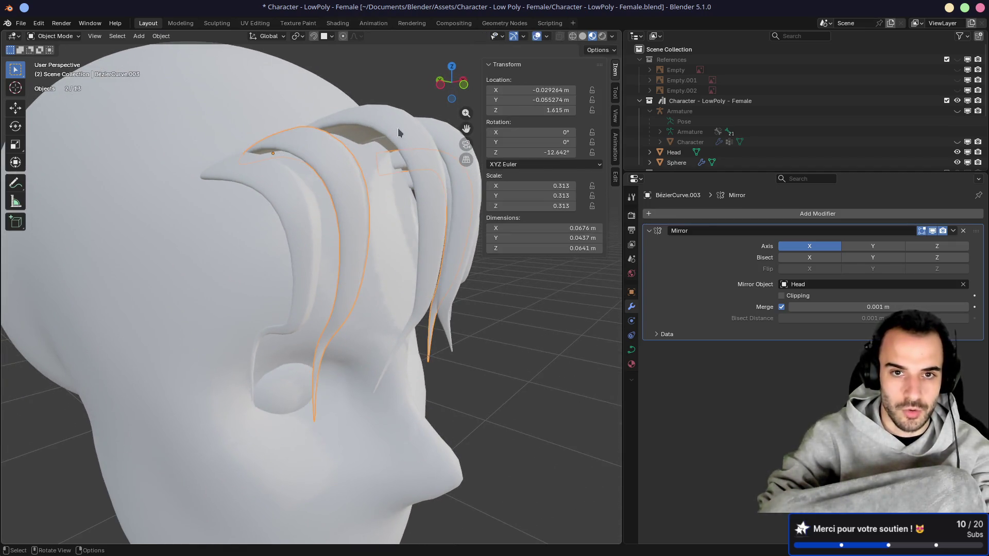
{"action": "left_click", "coordinate": [419, 161]}
{"action": "key", "text": "Tab"}
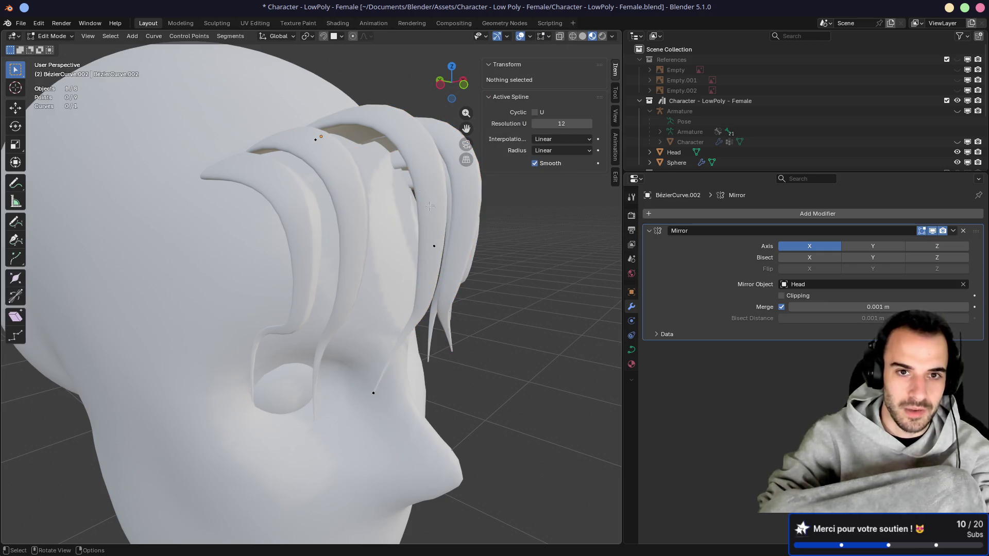
Step: Bend BézierCurve.002 by moving its top, middle and lower control points and handles
{"action": "left_click", "coordinate": [316, 137]}
{"action": "left_click_drag", "start_coordinate": [405, 86], "coordinate": [352, 113]}
{"action": "left_click", "coordinate": [438, 253]}
{"action": "left_click_drag", "start_coordinate": [438, 252], "coordinate": [409, 249]}
{"action": "left_click", "coordinate": [405, 341]}
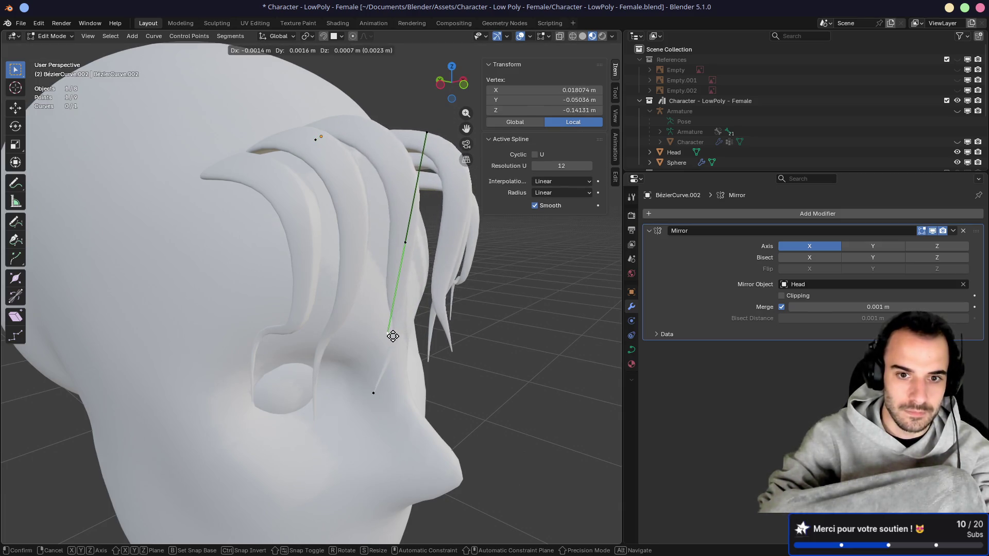
{"action": "left_click_drag", "start_coordinate": [397, 336], "coordinate": [409, 285]}
{"action": "left_click_drag", "start_coordinate": [405, 243], "coordinate": [393, 250]}
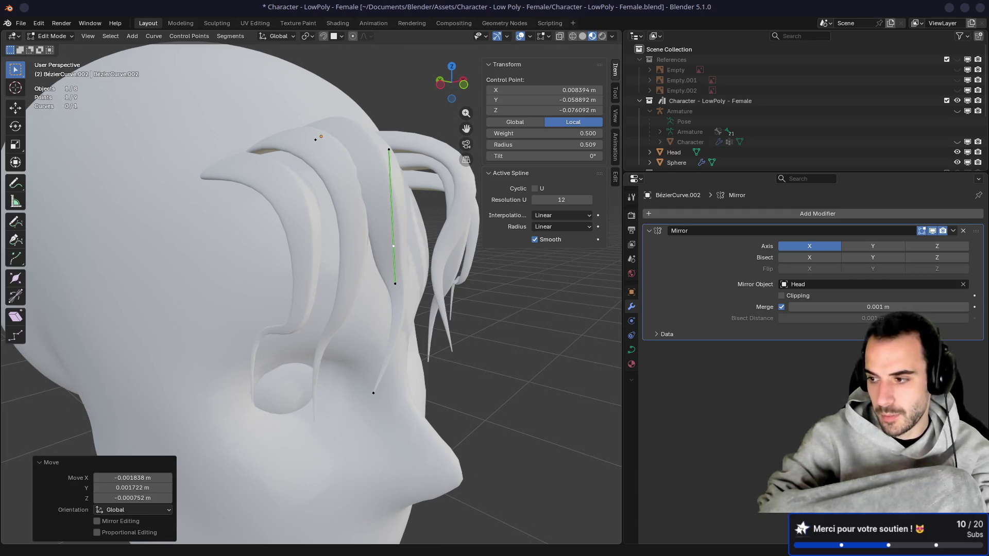
Step: Orbit around the head to inspect the strand, then isolate it in Local View
{"action": "mouse_move", "coordinate": [393, 238]}
{"action": "middle_mouse_down"}
{"action": "mouse_move", "coordinate": [335, 237]}
{"action": "mouse_move", "coordinate": [463, 242]}
{"action": "mouse_move", "coordinate": [391, 226]}
{"action": "mouse_move", "coordinate": [404, 222]}
{"action": "mouse_move", "coordinate": [370, 288]}
{"action": "middle_mouse_up"}
{"action": "scroll", "coordinate": [405, 222], "scroll_direction": "down", "scroll_amount": 5}
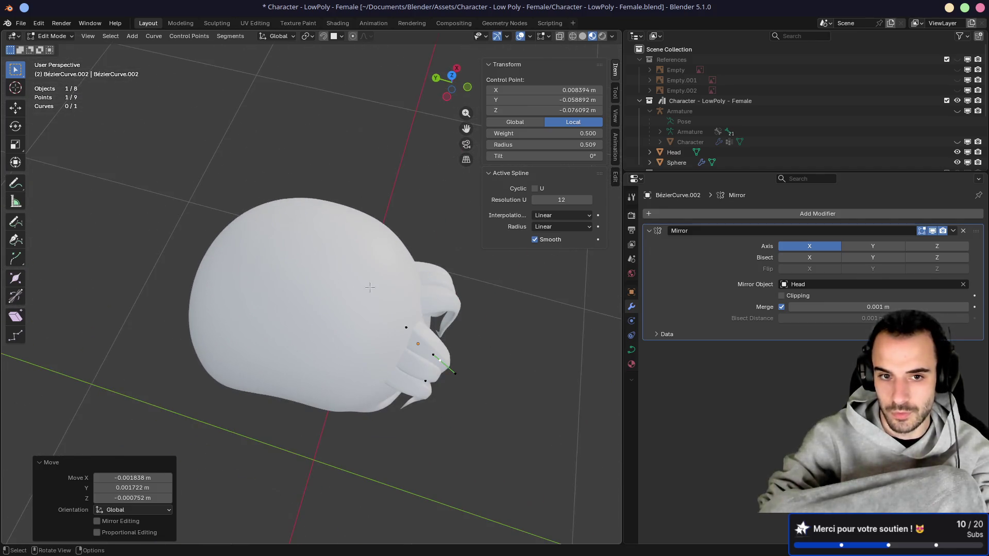
{"action": "left_click_drag", "start_coordinate": [351, 286], "coordinate": [253, 268]}
{"action": "left_click_drag", "start_coordinate": [349, 284], "coordinate": [204, 260]}
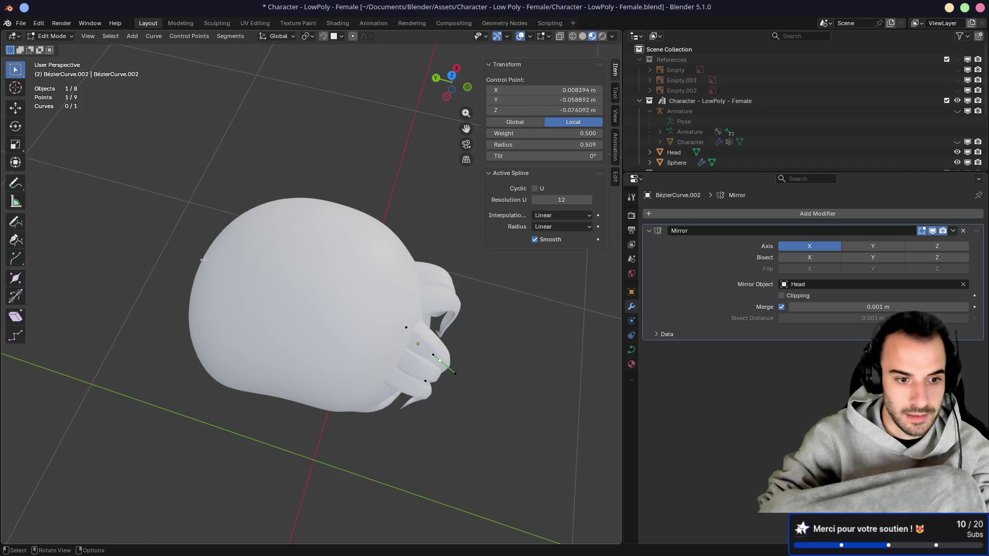
{"action": "key", "text": "KP_Divide"}
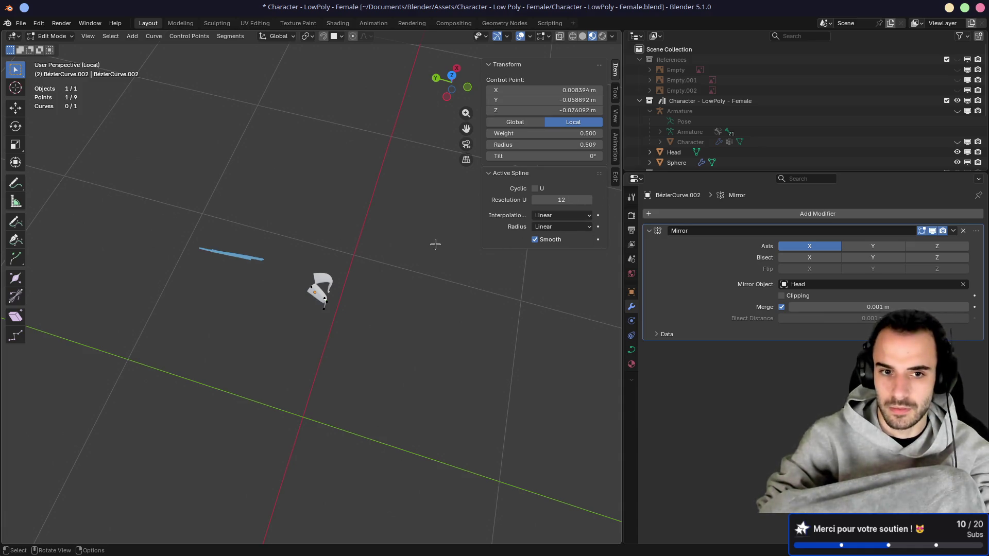
Step: Sketch several annotation strokes tracing possible hair strand paths around the head
{"action": "mouse_move", "coordinate": [266, 259]}
{"action": "left_mouse_down"}
{"action": "mouse_move", "coordinate": [217, 252]}
{"action": "mouse_move", "coordinate": [329, 220]}
{"action": "left_mouse_up"}
{"action": "mouse_move", "coordinate": [287, 246]}
{"action": "left_mouse_down"}
{"action": "mouse_move", "coordinate": [262, 282]}
{"action": "mouse_move", "coordinate": [254, 325]}
{"action": "mouse_move", "coordinate": [352, 330]}
{"action": "left_mouse_up"}
{"action": "left_click_drag", "start_coordinate": [293, 282], "coordinate": [339, 309]}
{"action": "left_click_drag", "start_coordinate": [293, 263], "coordinate": [366, 279]}
{"action": "left_click_drag", "start_coordinate": [315, 245], "coordinate": [407, 258]}
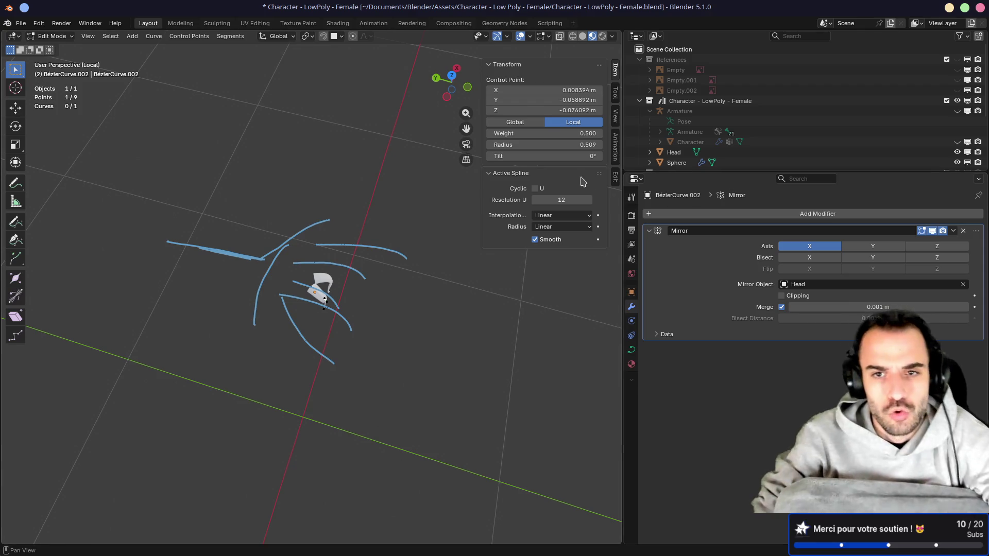
Step: Remove the RulerData3D and Note annotation layers, then exit Local View to show the full head
{"action": "mouse_move", "coordinate": [615, 150]}
{"action": "left_mouse_down"}
{"action": "mouse_move", "coordinate": [620, 189]}
{"action": "mouse_move", "coordinate": [618, 70]}
{"action": "left_mouse_up"}
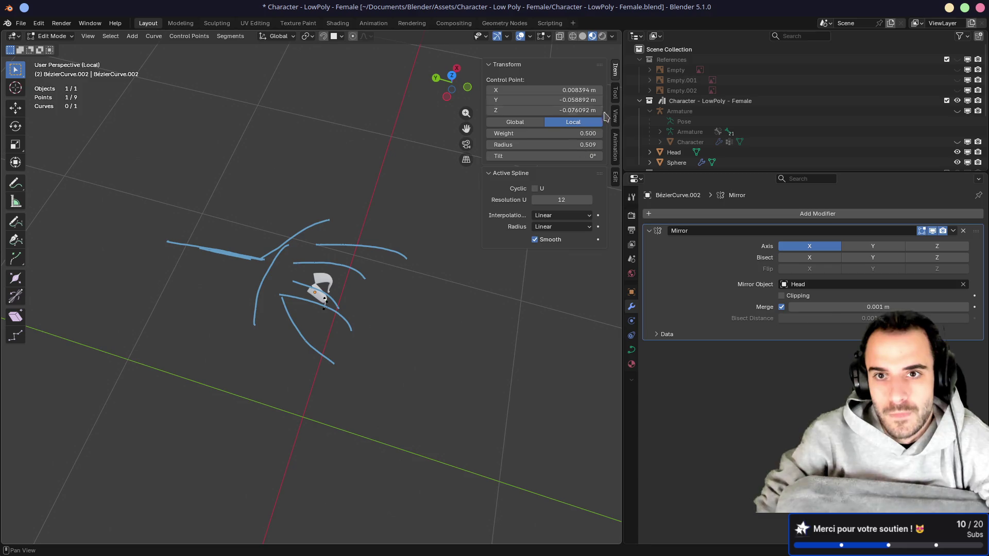
{"action": "left_click", "coordinate": [615, 94]}
{"action": "left_click", "coordinate": [615, 116]}
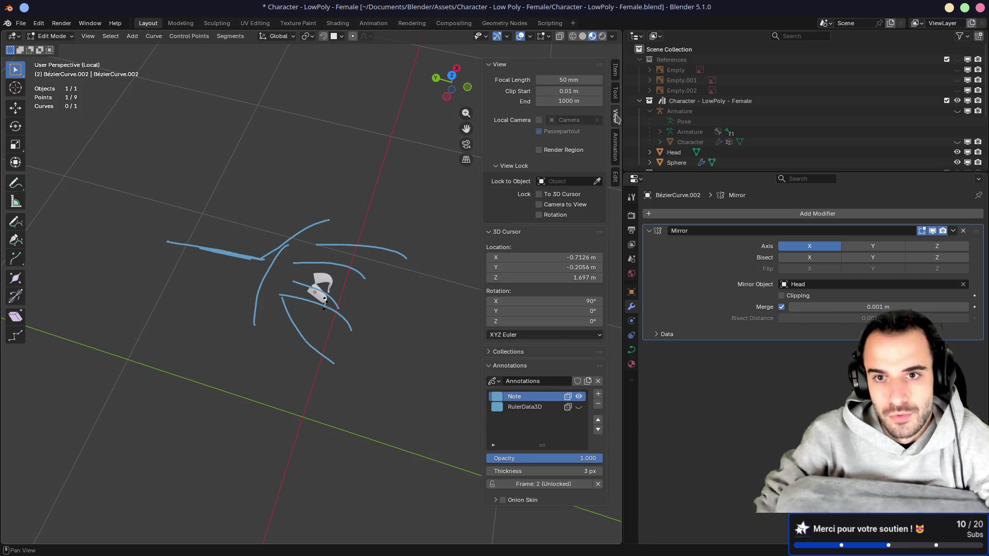
{"action": "left_click", "coordinate": [547, 407]}
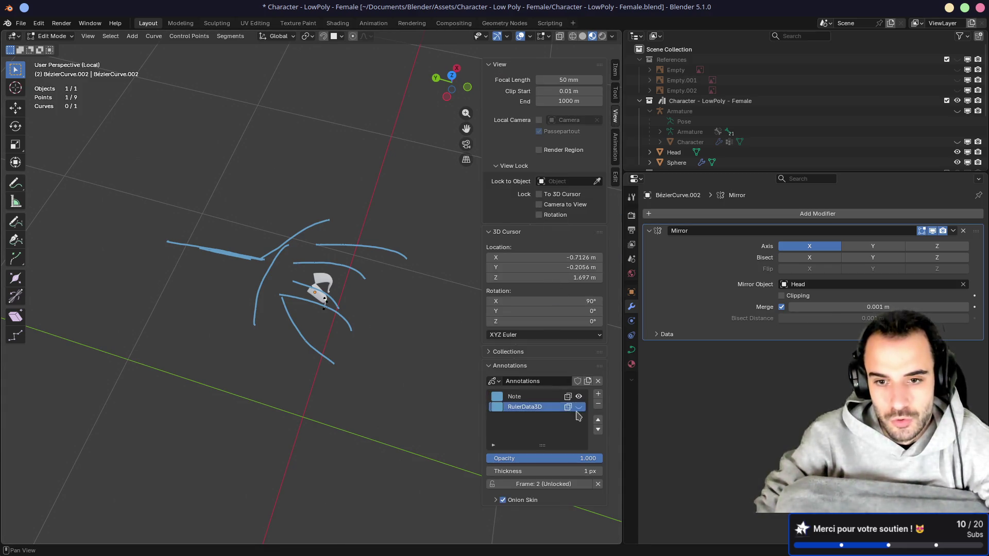
{"action": "left_click", "coordinate": [598, 404]}
{"action": "left_click", "coordinate": [598, 405]}
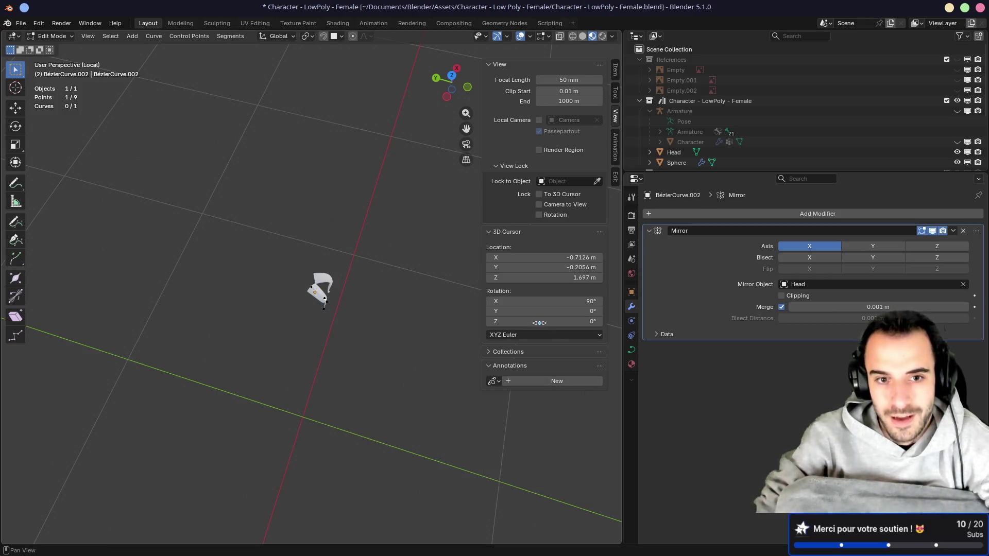
{"action": "key", "text": "KP_Divide"}
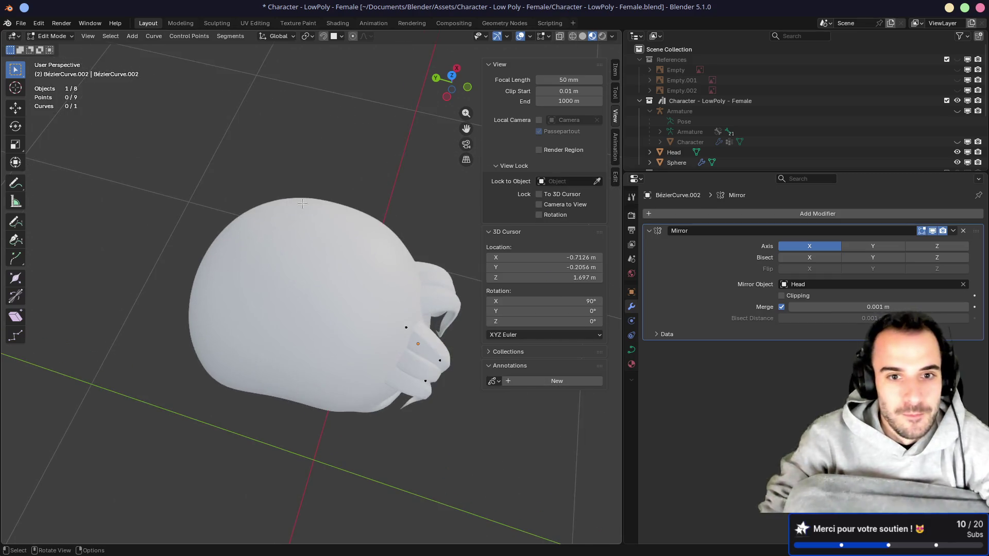
Step: Zoom and orbit to a front view of the hair strands, hiding the sidebar
{"action": "middle_click_drag", "start_coordinate": [303, 204], "coordinate": [186, 77], "text": "shift"}
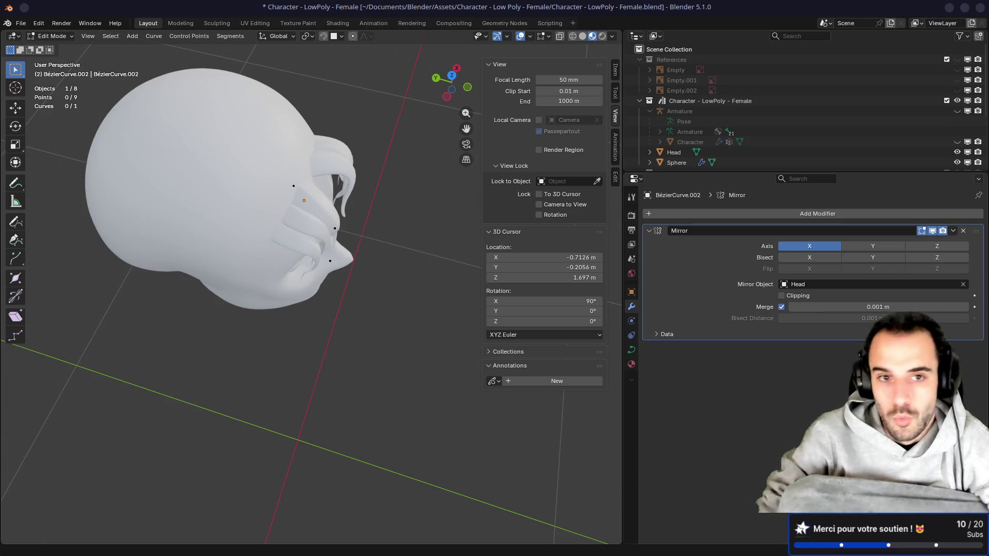
{"action": "middle_click_drag", "start_coordinate": [436, 337], "coordinate": [372, 290]}
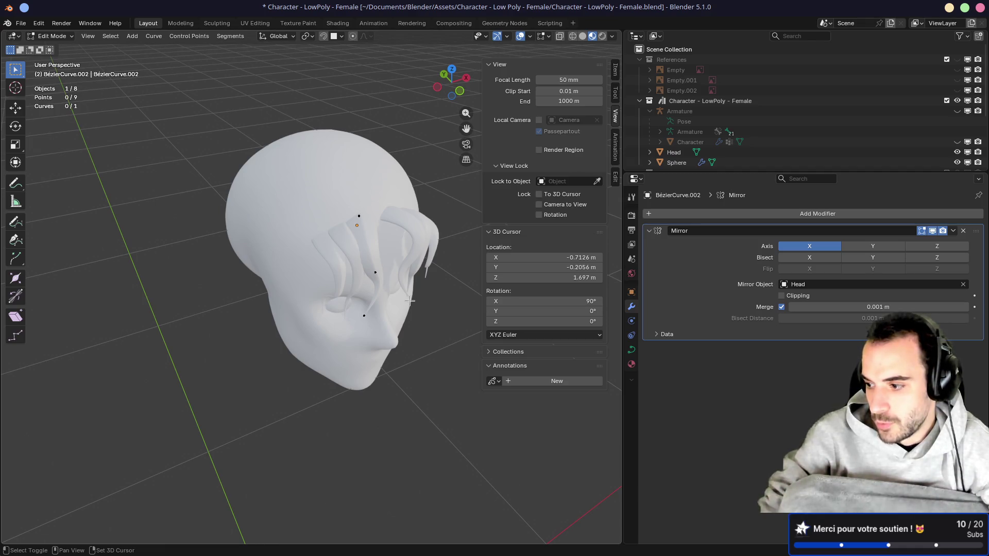
{"action": "scroll", "coordinate": [410, 301], "scroll_direction": "up", "scroll_amount": 3}
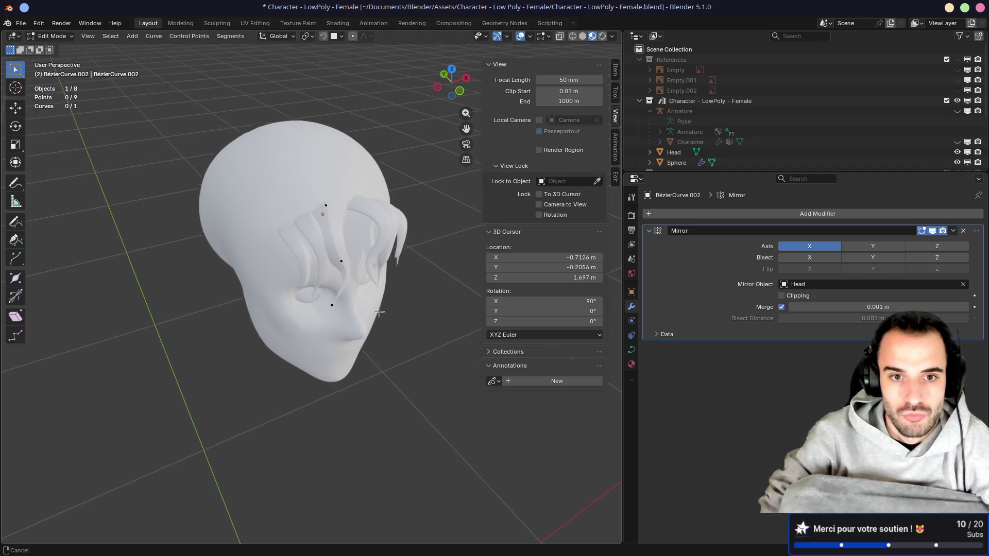
{"action": "scroll", "coordinate": [381, 319], "scroll_direction": "up", "scroll_amount": 6}
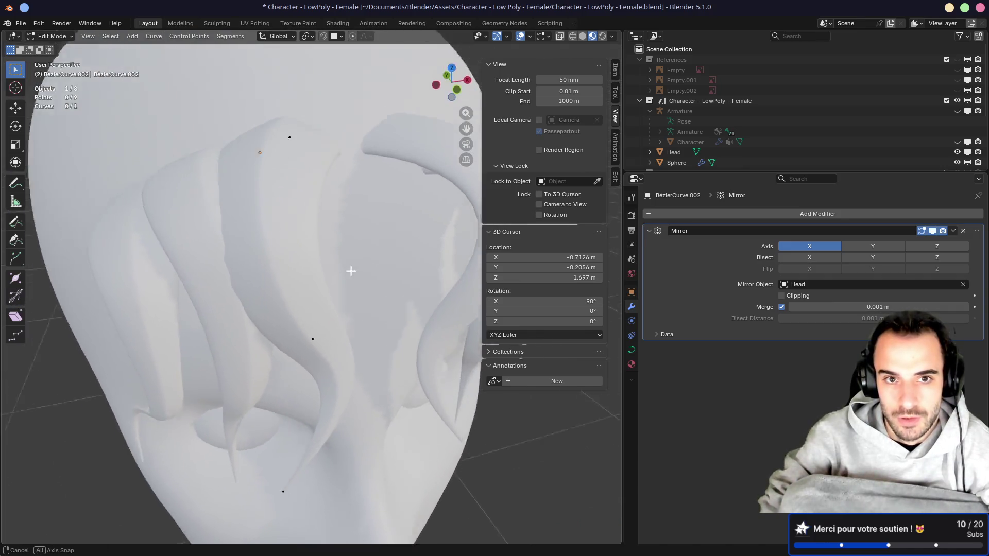
{"action": "middle_click_drag", "start_coordinate": [355, 278], "coordinate": [339, 255]}
{"action": "scroll", "coordinate": [338, 255], "scroll_direction": "down", "scroll_amount": 6}
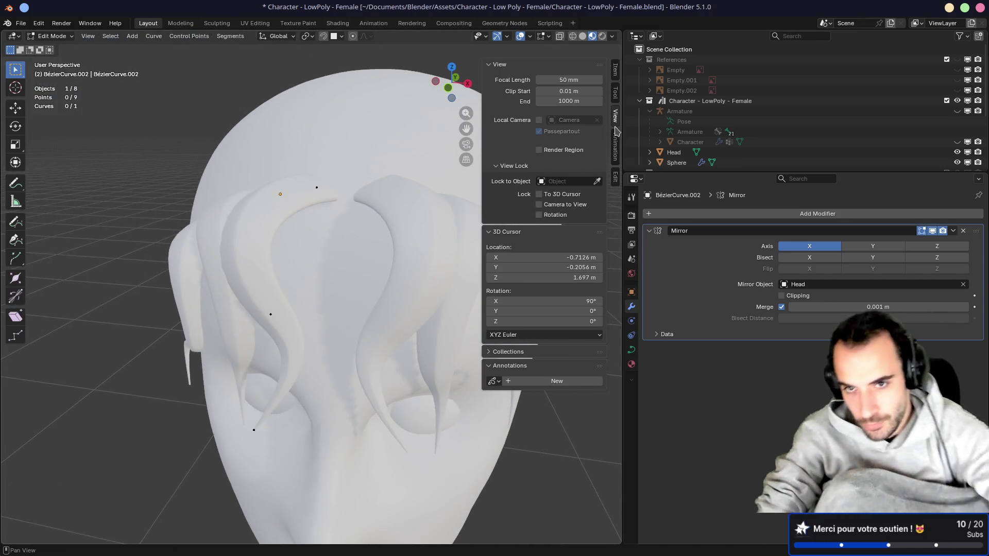
{"action": "left_click", "coordinate": [616, 117]}
{"action": "middle_click_drag", "start_coordinate": [309, 242], "coordinate": [289, 234]}
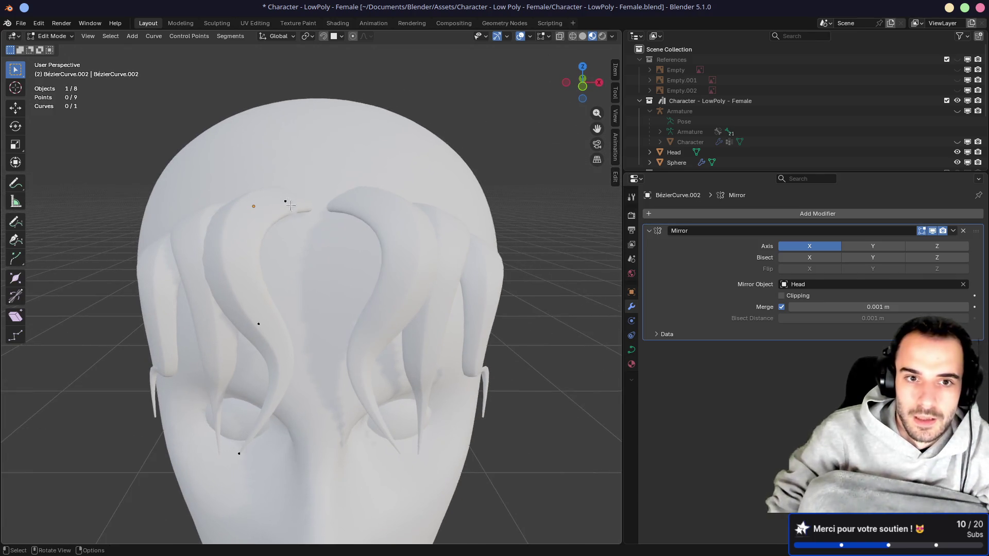
Step: Lower the front strand's control point and pull its handle to reshape it over the forehead
{"action": "left_click_drag", "start_coordinate": [315, 214], "coordinate": [319, 213]}
{"action": "left_click", "coordinate": [265, 326]}
{"action": "left_click_drag", "start_coordinate": [265, 326], "coordinate": [283, 331]}
{"action": "left_click_drag", "start_coordinate": [216, 246], "coordinate": [248, 255]}
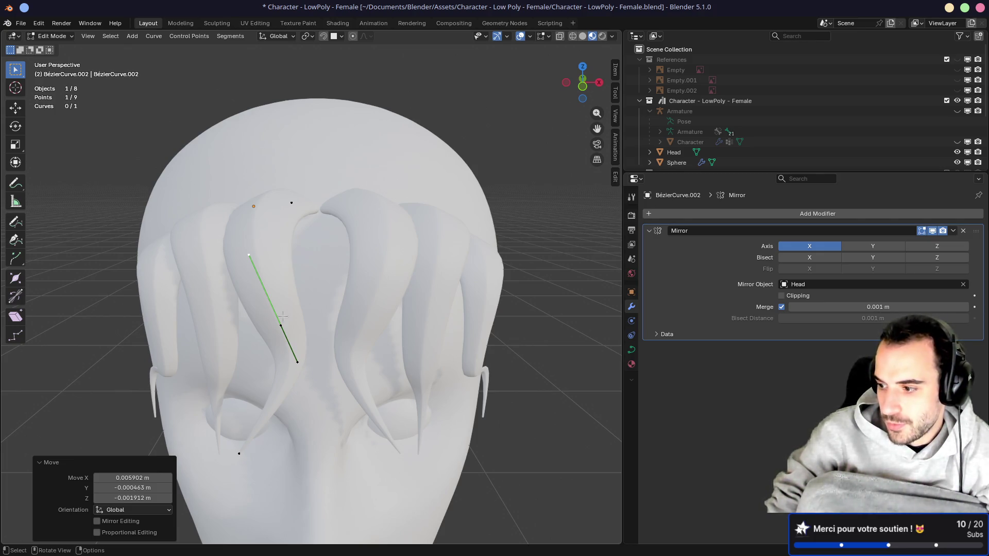
{"action": "mouse_move", "coordinate": [283, 316]}
{"action": "middle_mouse_down", "text": "shift"}
{"action": "mouse_move", "coordinate": [284, 131]}
{"action": "mouse_move", "coordinate": [305, 139]}
{"action": "middle_mouse_up", "text": "shift"}
{"action": "left_click_drag", "start_coordinate": [308, 138], "coordinate": [313, 139]}
{"action": "mouse_move", "coordinate": [313, 140]}
{"action": "middle_mouse_down"}
{"action": "mouse_move", "coordinate": [356, 138]}
{"action": "mouse_move", "coordinate": [331, 137]}
{"action": "mouse_move", "coordinate": [284, 166]}
{"action": "mouse_move", "coordinate": [345, 161]}
{"action": "mouse_move", "coordinate": [264, 215]}
{"action": "mouse_move", "coordinate": [307, 267]}
{"action": "mouse_move", "coordinate": [350, 187]}
{"action": "mouse_move", "coordinate": [340, 183]}
{"action": "mouse_move", "coordinate": [444, 250]}
{"action": "middle_mouse_up"}
{"action": "key", "text": "Tab"}
Step: Duplicate the hair curves and place the copy, with snapping set to the object's centre
{"action": "key", "text": "shift+d"}
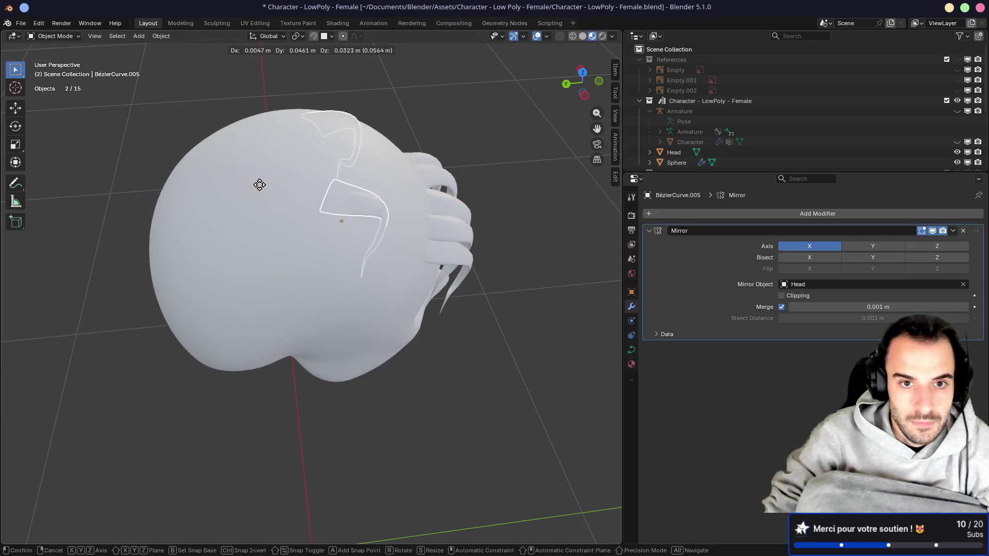
{"action": "left_click", "coordinate": [346, 192]}
{"action": "mouse_move", "coordinate": [346, 192]}
{"action": "middle_mouse_down"}
{"action": "mouse_move", "coordinate": [349, 122]}
{"action": "mouse_move", "coordinate": [366, 151]}
{"action": "middle_mouse_up"}
{"action": "left_click", "coordinate": [325, 37]}
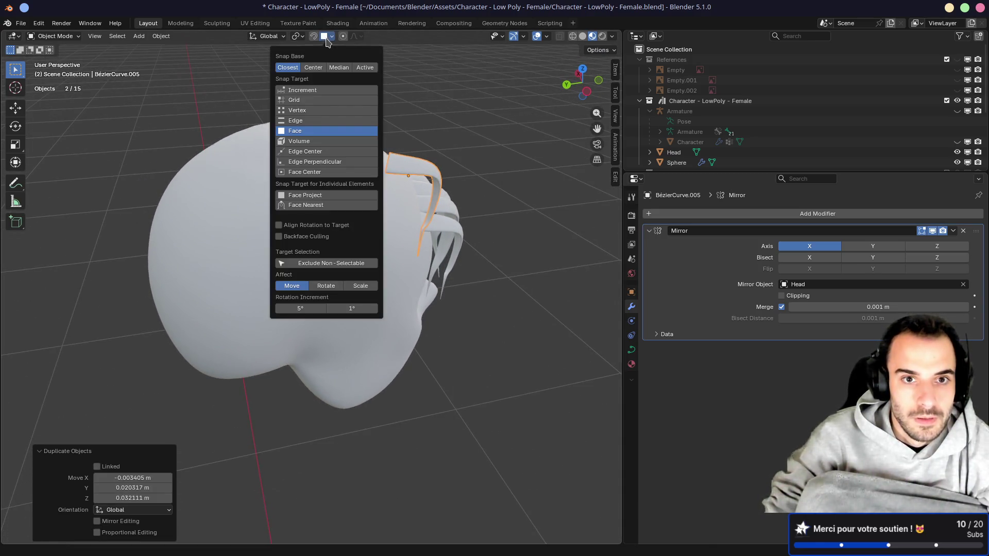
{"action": "left_click", "coordinate": [313, 68]}
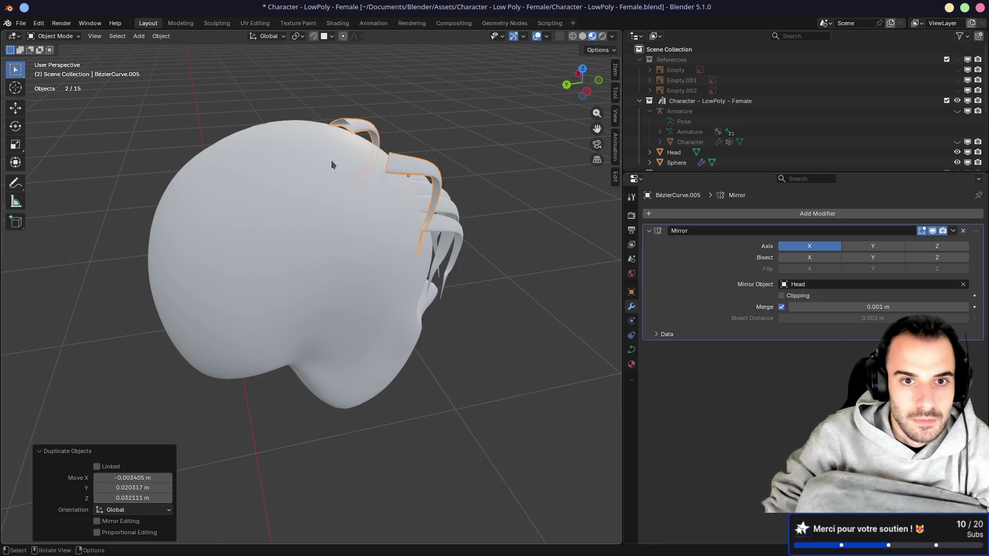
{"action": "key", "text": "g"}
{"action": "left_click", "coordinate": [338, 183]}
Step: In edit mode, rotate the selected point's handles about 64.5° from top view, then to vertical
{"action": "mouse_move", "coordinate": [377, 162]}
{"action": "middle_mouse_down"}
{"action": "mouse_move", "coordinate": [341, 220]}
{"action": "mouse_move", "coordinate": [308, 169]}
{"action": "mouse_move", "coordinate": [326, 254]}
{"action": "middle_mouse_up"}
{"action": "key", "text": "Tab"}
{"action": "key", "text": "KP_7"}
{"action": "key", "text": "r"}
{"action": "left_click", "coordinate": [400, 351]}
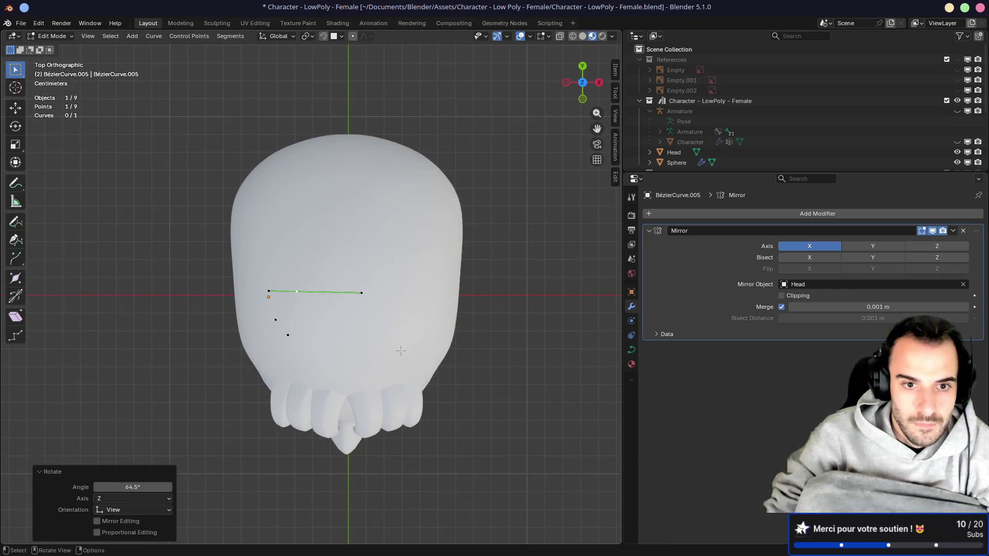
{"action": "middle_click_drag", "start_coordinate": [380, 297], "coordinate": [459, 150]}
{"action": "key", "text": "r"}
{"action": "left_click", "coordinate": [467, 205]}
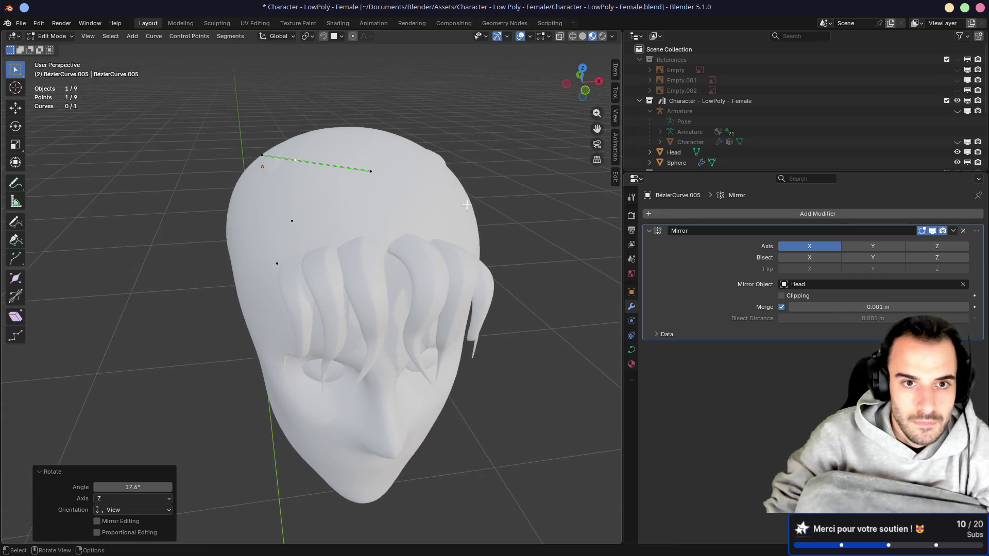
{"action": "key", "text": "r"}
{"action": "left_click", "coordinate": [150, 184]}
Step: Reposition the curve points from top view, then raise them along the Z axis
{"action": "key", "text": "g"}
{"action": "left_click", "coordinate": [273, 212]}
{"action": "middle_click_drag", "start_coordinate": [273, 213], "coordinate": [318, 184]}
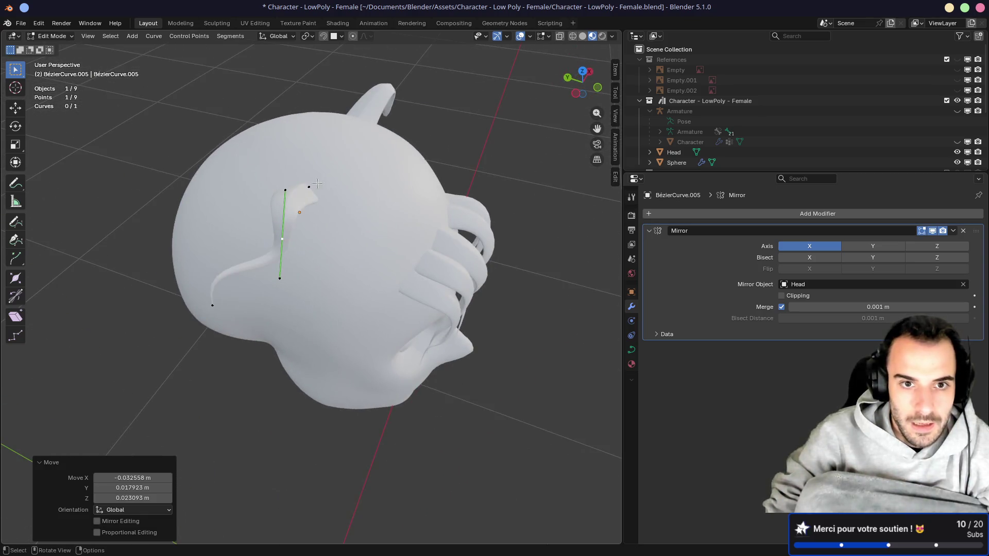
{"action": "key", "text": "ctrl+z"}
{"action": "key", "text": "KP_7"}
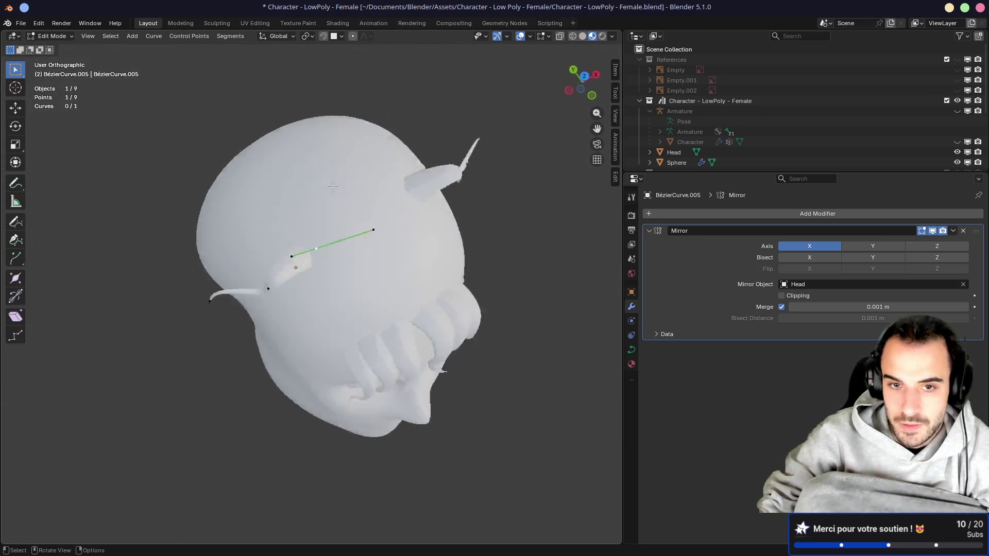
{"action": "left_click", "coordinate": [371, 346]}
{"action": "middle_click_drag", "start_coordinate": [371, 347], "coordinate": [370, 227]}
{"action": "key", "text": "g"}
{"action": "key", "text": "z"}
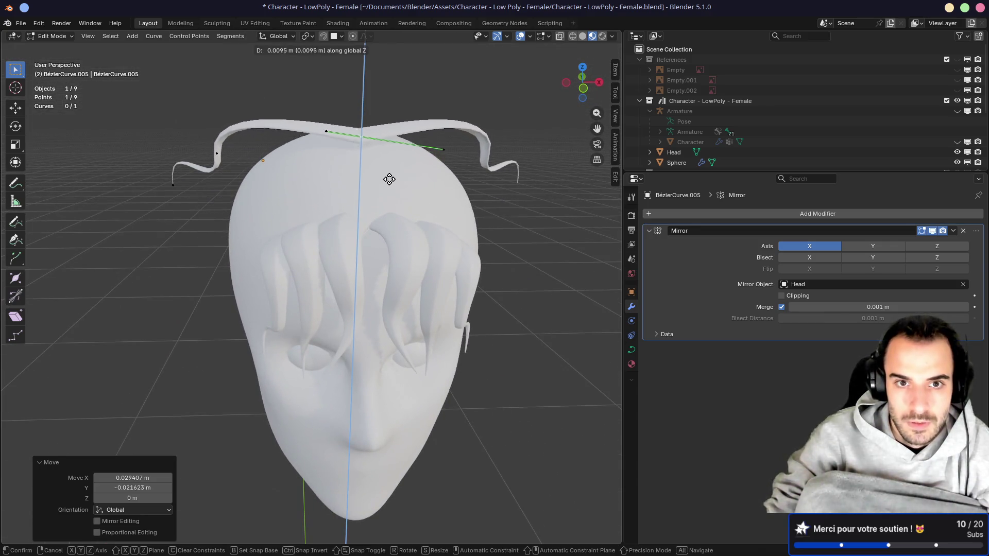
{"action": "left_click", "coordinate": [393, 191]}
{"action": "middle_click_drag", "start_coordinate": [392, 191], "coordinate": [392, 181]}
Step: Thicken the strand running over the crown and move a handle into place
{"action": "key", "text": "alt+s"}
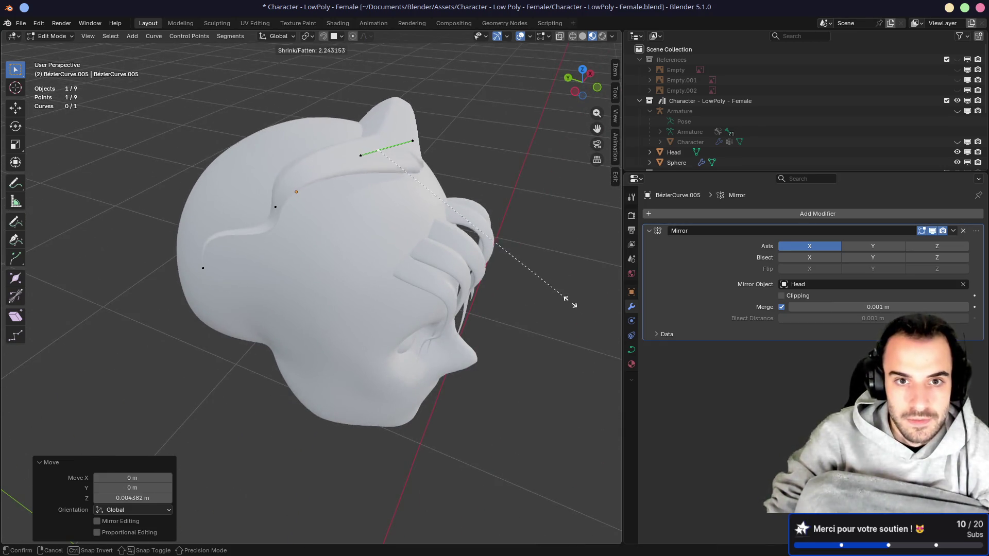
{"action": "left_click", "coordinate": [576, 302]}
{"action": "middle_click_drag", "start_coordinate": [403, 245], "coordinate": [307, 178]}
{"action": "left_click", "coordinate": [331, 184]}
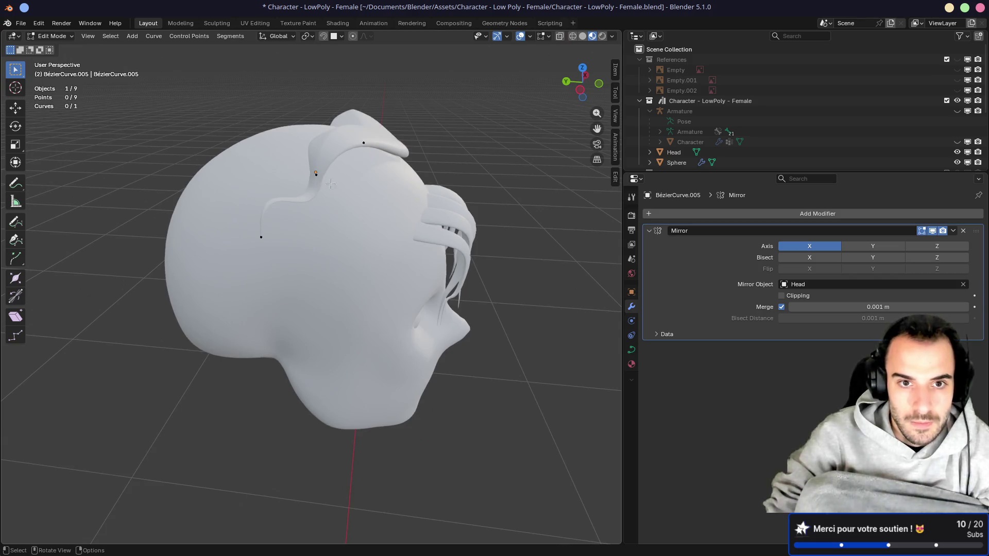
{"action": "key", "text": "g"}
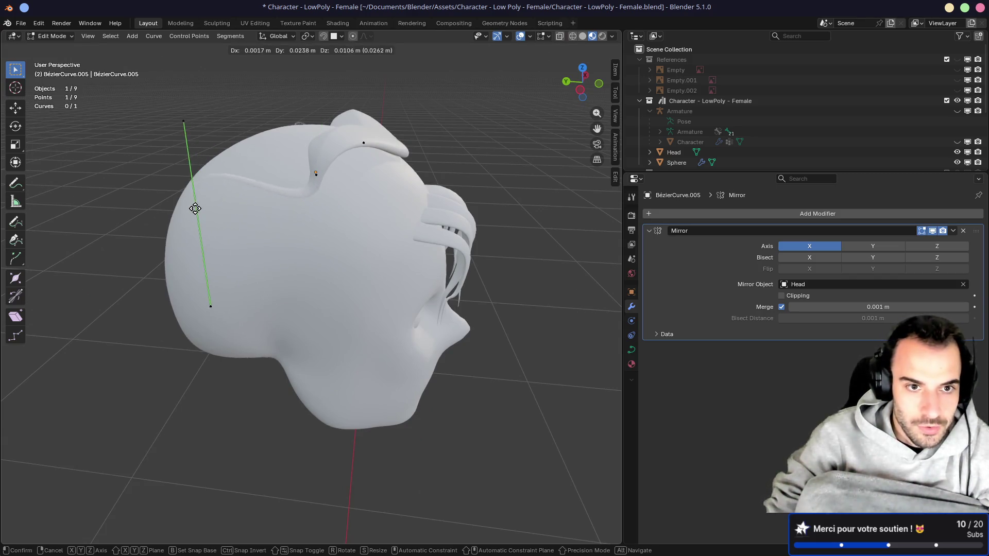
{"action": "left_click", "coordinate": [187, 201]}
{"action": "middle_click_drag", "start_coordinate": [268, 206], "coordinate": [370, 212]}
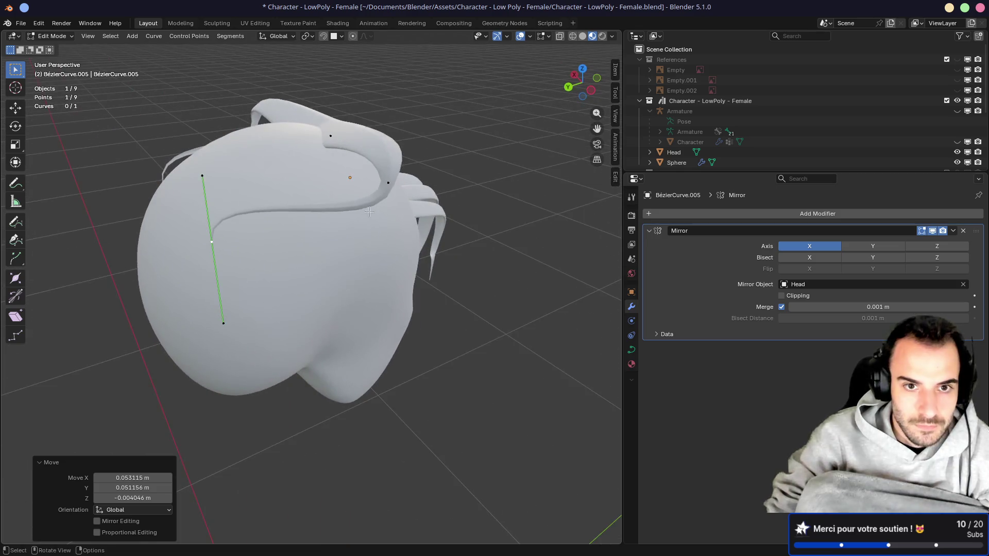
{"action": "middle_click_drag", "start_coordinate": [204, 190], "coordinate": [490, 148]}
Step: Rotate the handle around the Z axis and move it beside the head
{"action": "key", "text": "r"}
{"action": "key", "text": "z"}
{"action": "left_click", "coordinate": [508, 243]}
{"action": "middle_click_drag", "start_coordinate": [508, 242], "coordinate": [389, 239]}
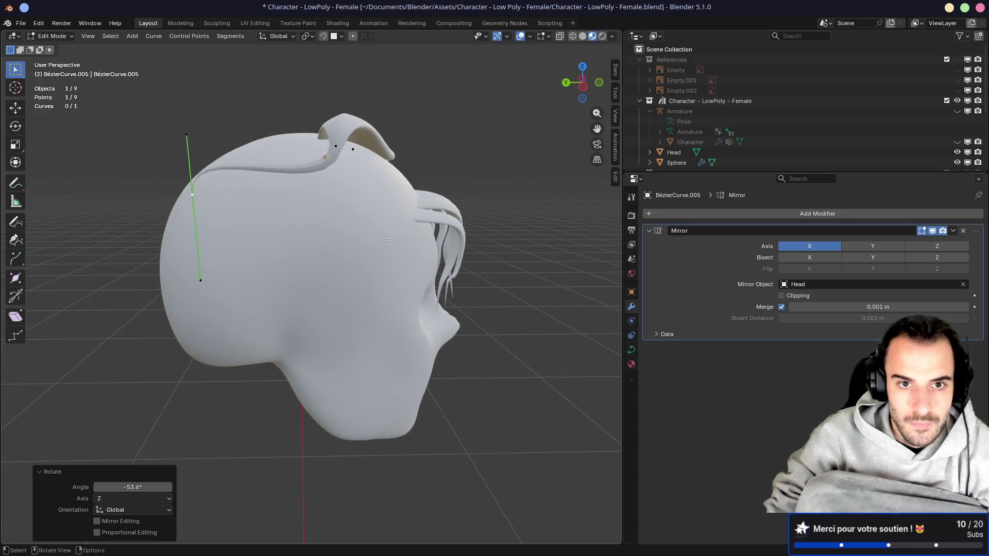
{"action": "key", "text": "g"}
{"action": "left_click", "coordinate": [283, 214]}
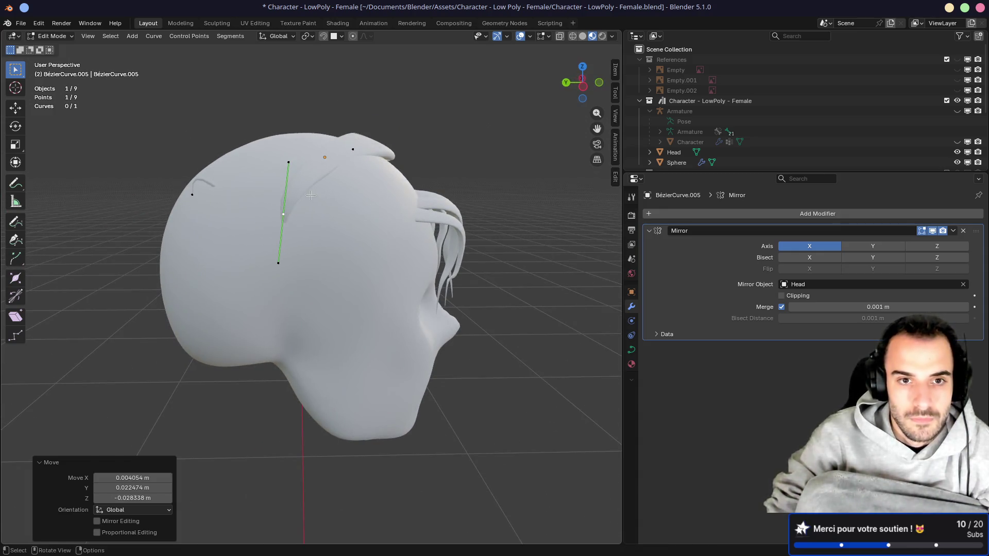
{"action": "middle_click_drag", "start_coordinate": [283, 214], "coordinate": [392, 206]}
{"action": "mouse_move", "coordinate": [459, 176]}
{"action": "middle_mouse_down"}
{"action": "mouse_move", "coordinate": [426, 187]}
{"action": "mouse_move", "coordinate": [446, 135]}
{"action": "mouse_move", "coordinate": [405, 233]}
{"action": "mouse_move", "coordinate": [415, 251]}
{"action": "mouse_move", "coordinate": [426, 248]}
{"action": "middle_mouse_up"}
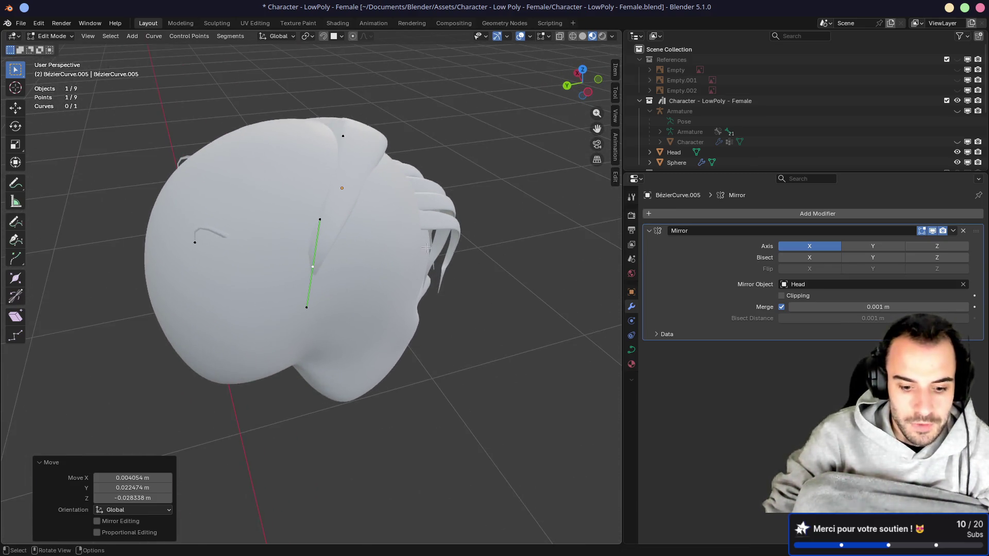
Step: Twist the strand at this point to -27.1°
{"action": "key", "text": "ctrl+t"}
{"action": "left_click", "coordinate": [432, 178]}
{"action": "middle_click_drag", "start_coordinate": [433, 178], "coordinate": [350, 217]}
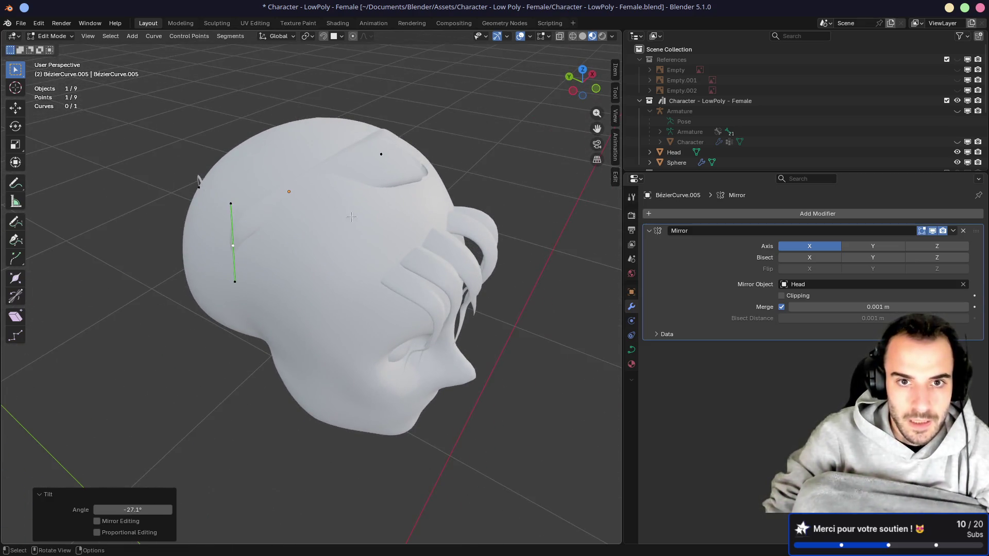
{"action": "middle_click_drag", "start_coordinate": [386, 180], "coordinate": [377, 172]}
Step: Move the strand's points, including its top control point, to hug the back of the skull
{"action": "key", "text": "g"}
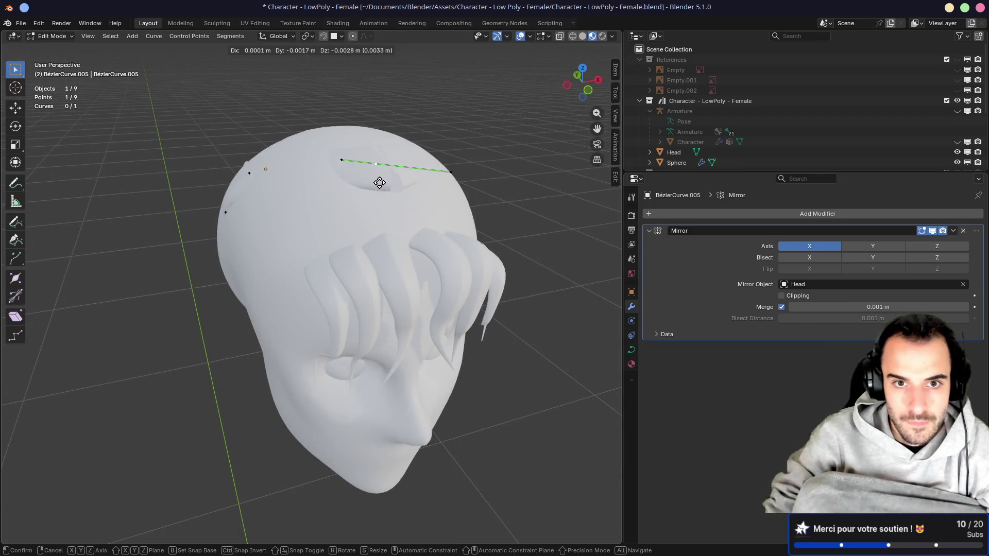
{"action": "left_click", "coordinate": [362, 174]}
{"action": "mouse_move", "coordinate": [371, 196]}
{"action": "middle_mouse_down"}
{"action": "mouse_move", "coordinate": [426, 179]}
{"action": "mouse_move", "coordinate": [280, 211]}
{"action": "middle_mouse_up"}
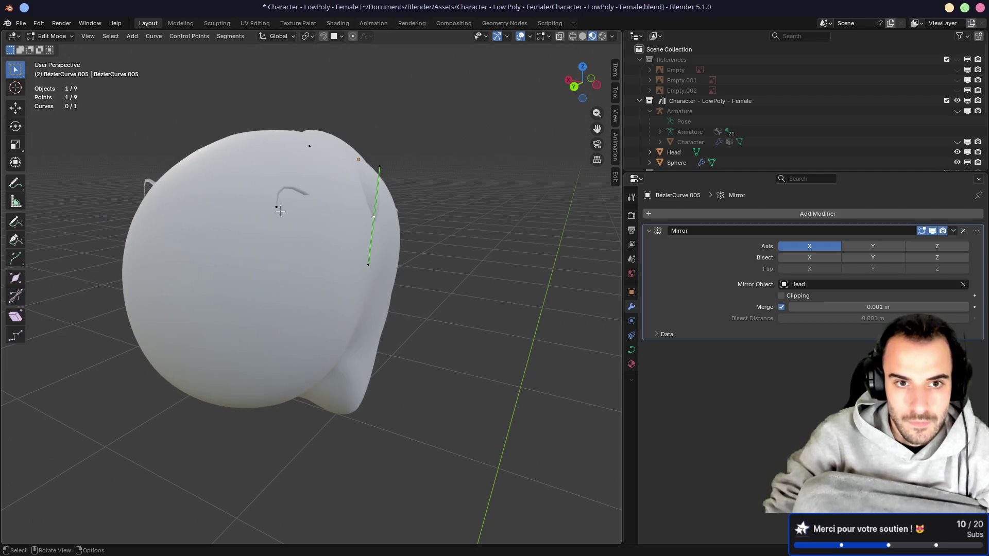
{"action": "left_click", "coordinate": [264, 124]}
{"action": "key", "text": "g"}
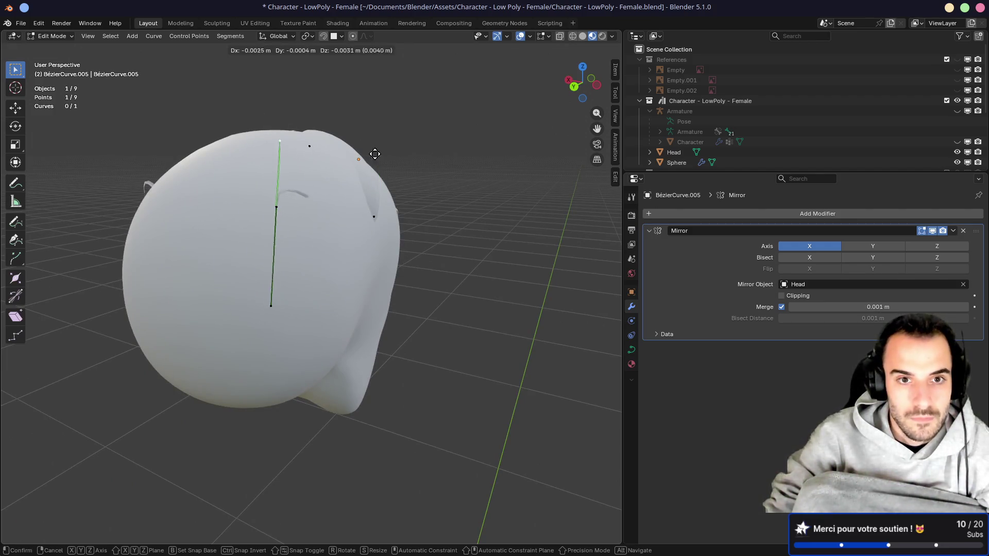
{"action": "left_click", "coordinate": [391, 215]}
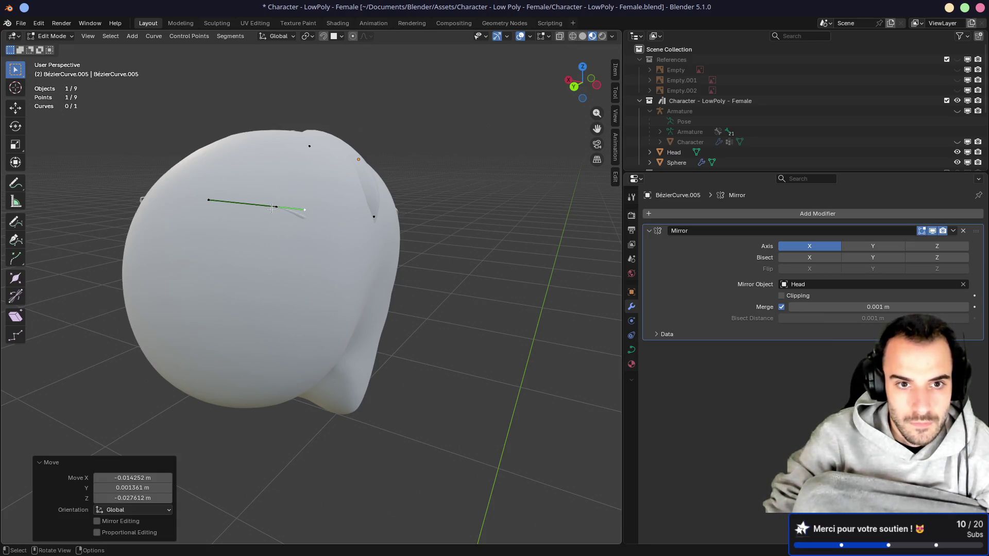
Step: Nudge the strand's points repeatedly so they follow the side profile of the head
{"action": "key", "text": "g"}
{"action": "left_click", "coordinate": [256, 237]}
{"action": "mouse_move", "coordinate": [256, 237]}
{"action": "middle_mouse_down"}
{"action": "mouse_move", "coordinate": [202, 222]}
{"action": "mouse_move", "coordinate": [234, 241]}
{"action": "mouse_move", "coordinate": [338, 229]}
{"action": "middle_mouse_up"}
{"action": "key", "text": "g"}
{"action": "left_click", "coordinate": [200, 214]}
{"action": "key", "text": "g"}
{"action": "left_click", "coordinate": [203, 212]}
{"action": "mouse_move", "coordinate": [246, 291]}
{"action": "middle_mouse_down"}
{"action": "mouse_move", "coordinate": [298, 240]}
{"action": "mouse_move", "coordinate": [239, 234]}
{"action": "mouse_move", "coordinate": [360, 219]}
{"action": "mouse_move", "coordinate": [483, 229]}
{"action": "middle_mouse_up"}
{"action": "key", "text": "g"}
{"action": "left_click", "coordinate": [239, 235]}
{"action": "key", "text": "g"}
{"action": "left_click", "coordinate": [387, 216]}
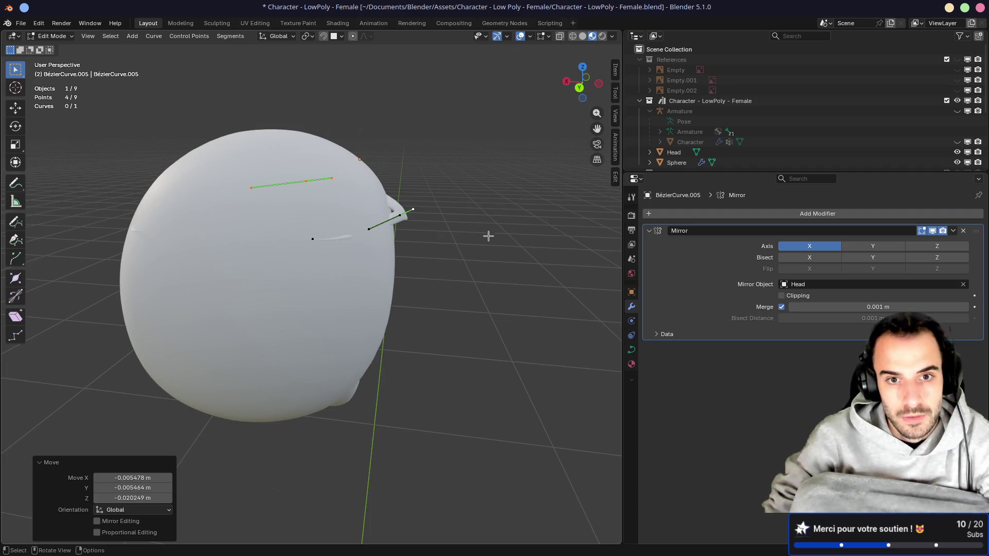
Step: Twist the selected points, then tilt another control point to -51.1°
{"action": "key", "text": "ctrl+t"}
{"action": "left_click", "coordinate": [469, 265]}
{"action": "middle_click_drag", "start_coordinate": [469, 265], "coordinate": [387, 268]}
{"action": "left_click", "coordinate": [348, 259]}
{"action": "key", "text": "ctrl+t"}
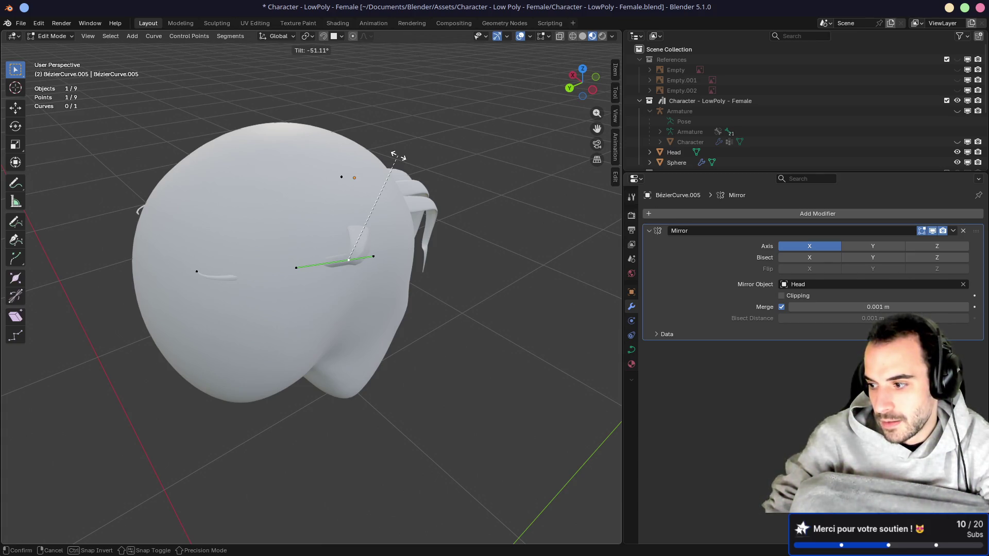
{"action": "left_click", "coordinate": [398, 156]}
Step: Toggle the full-window 3D view and widen the side panels while viewing the head from the side
{"action": "key", "text": "ctrl+space"}
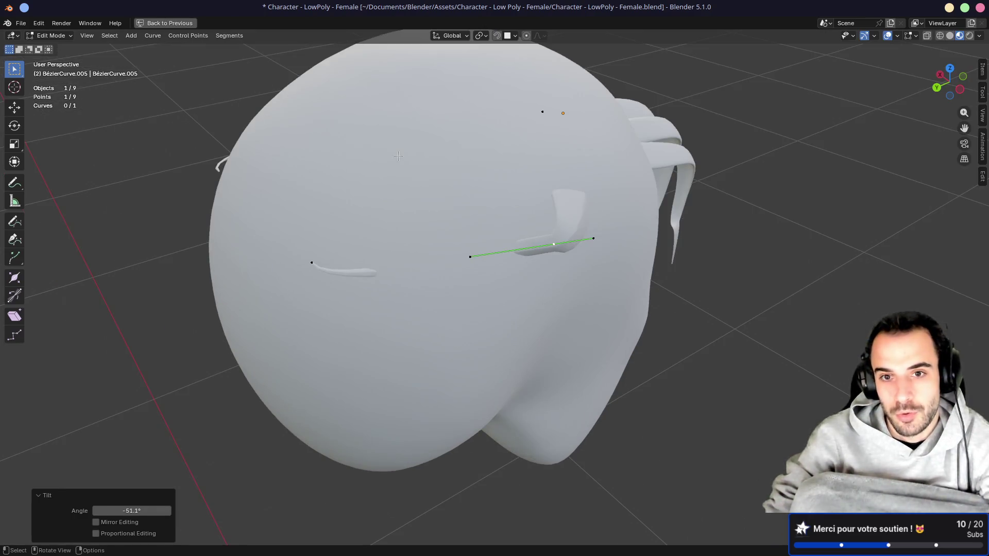
{"action": "key", "text": "ctrl+space"}
{"action": "key", "text": "ctrl+space"}
{"action": "key", "text": "ctrl+space"}
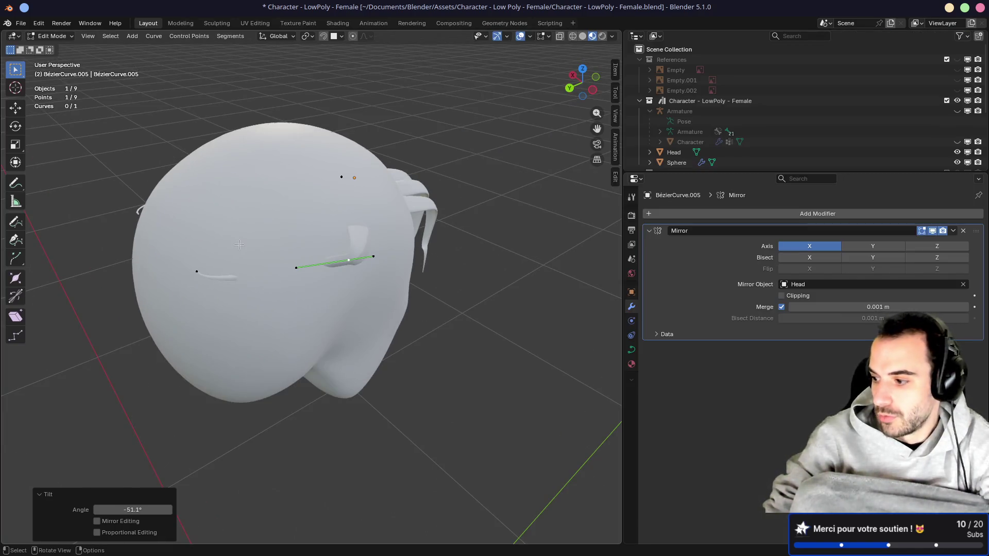
{"action": "middle_click_drag", "start_coordinate": [370, 256], "coordinate": [172, 236]}
{"action": "key", "text": "ctrl+space"}
{"action": "key", "text": "ctrl+space"}
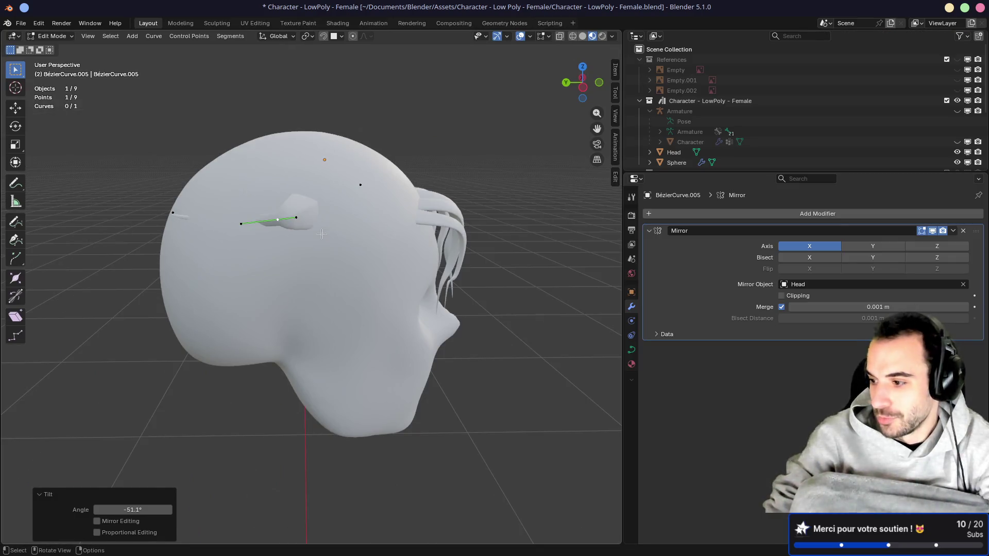
{"action": "mouse_move", "coordinate": [619, 208]}
{"action": "left_mouse_down"}
{"action": "mouse_move", "coordinate": [630, 208]}
{"action": "mouse_move", "coordinate": [579, 205]}
{"action": "left_mouse_up"}
{"action": "middle_click_drag", "start_coordinate": [490, 229], "coordinate": [328, 241]}
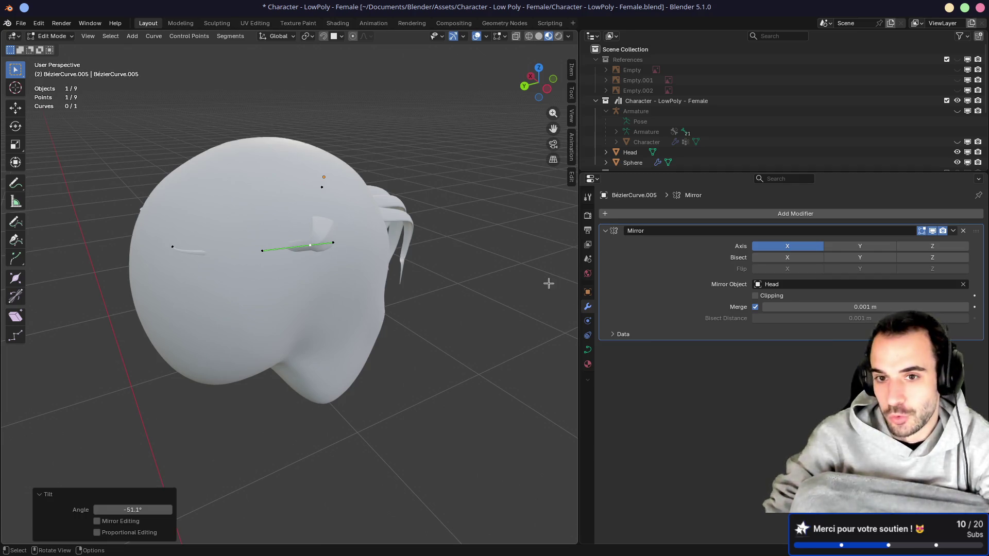
Step: Maximize the 3D view and look straight down on the head from top view
{"action": "key", "text": "ctrl+space"}
{"action": "middle_click_drag", "start_coordinate": [523, 186], "coordinate": [466, 212]}
{"action": "key", "text": "ctrl+space"}
{"action": "key", "text": "ctrl+space"}
{"action": "key", "text": "ctrl+space"}
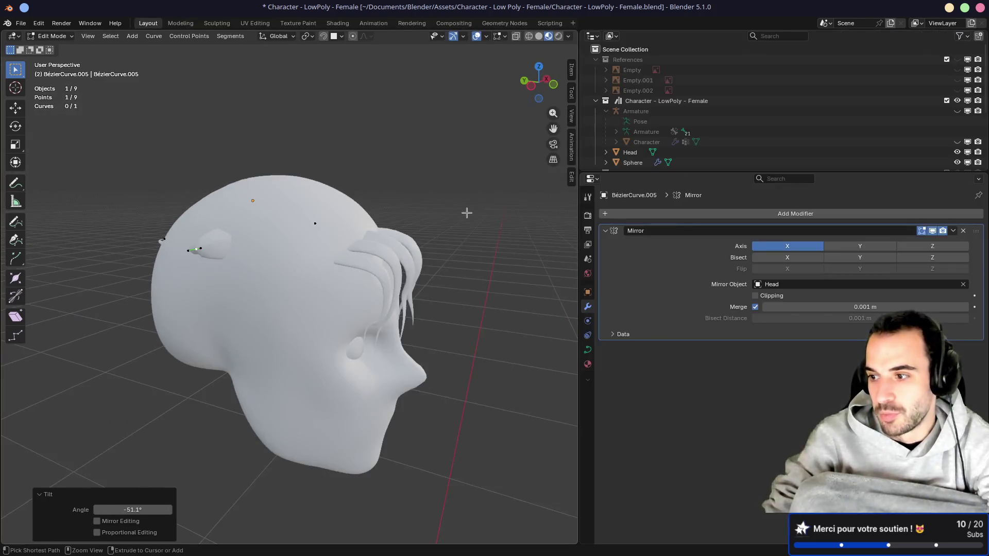
{"action": "key", "text": "ctrl+space"}
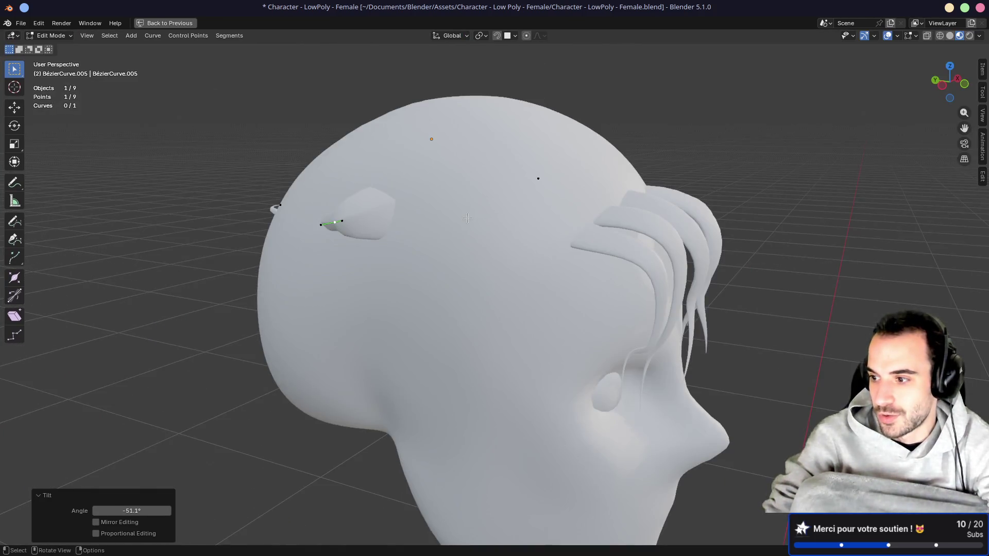
{"action": "key", "text": "ctrl+space"}
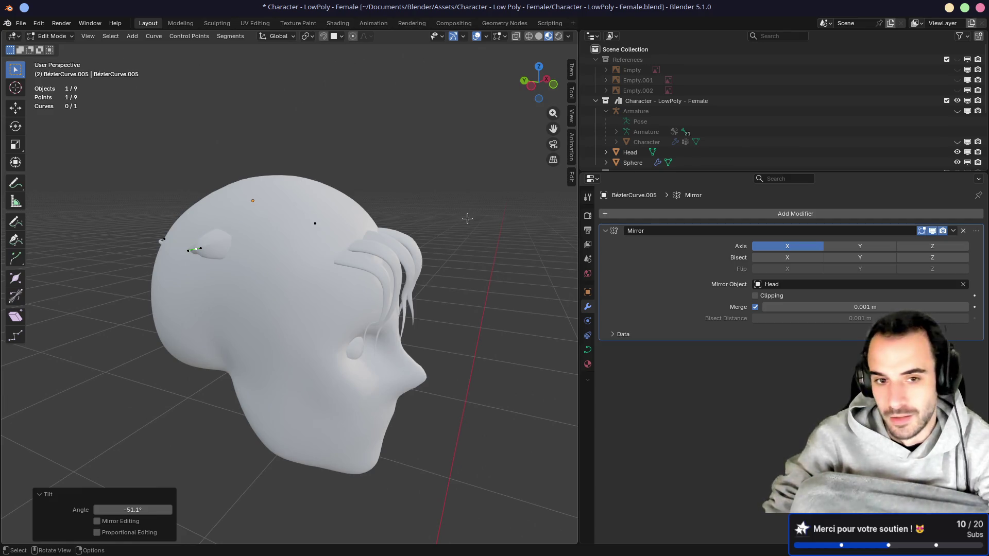
{"action": "key", "text": "ctrl+space"}
{"action": "mouse_move", "coordinate": [422, 243]}
{"action": "middle_mouse_down"}
{"action": "mouse_move", "coordinate": [356, 231]}
{"action": "mouse_move", "coordinate": [456, 248]}
{"action": "mouse_move", "coordinate": [545, 308]}
{"action": "middle_mouse_up"}
{"action": "key", "text": "KP_7"}
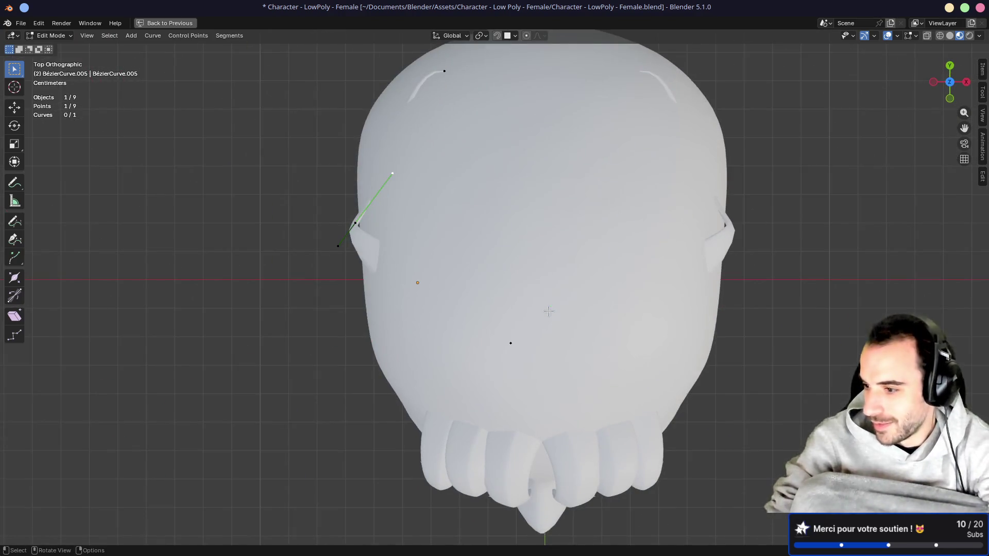
Step: Reposition the strand's handle beside the head, tilting it up and to the right
{"action": "key", "text": "g"}
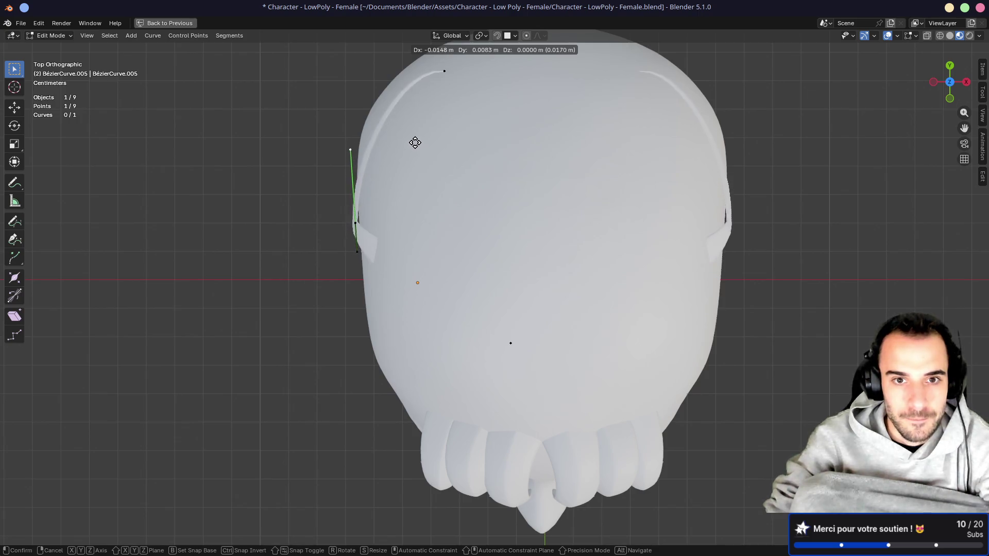
{"action": "left_click", "coordinate": [415, 141]}
{"action": "mouse_move", "coordinate": [357, 261]}
{"action": "left_mouse_down"}
{"action": "mouse_move", "coordinate": [363, 254]}
{"action": "mouse_move", "coordinate": [382, 392]}
{"action": "mouse_move", "coordinate": [382, 360]}
{"action": "left_mouse_up"}
{"action": "mouse_move", "coordinate": [391, 351]}
{"action": "middle_mouse_down"}
{"action": "mouse_move", "coordinate": [478, 232]}
{"action": "mouse_move", "coordinate": [561, 207]}
{"action": "middle_mouse_up"}
Step: Move a strand point, then subdivide between two selected points with 1 cut
{"action": "key", "text": "g"}
{"action": "left_click", "coordinate": [593, 149]}
{"action": "mouse_move", "coordinate": [594, 149]}
{"action": "middle_mouse_down"}
{"action": "mouse_move", "coordinate": [532, 202]}
{"action": "mouse_move", "coordinate": [598, 175]}
{"action": "middle_mouse_up"}
{"action": "left_click", "coordinate": [342, 234], "text": "shift"}
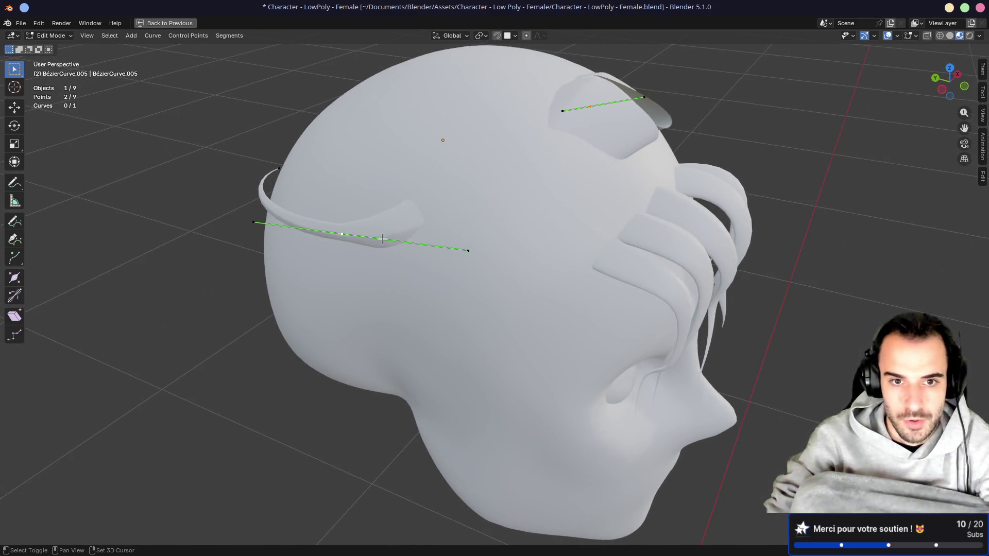
{"action": "right_click", "coordinate": [498, 198]}
{"action": "left_click", "coordinate": [497, 195]}
{"action": "mouse_move", "coordinate": [497, 195]}
{"action": "middle_mouse_down"}
{"action": "mouse_move", "coordinate": [452, 177]}
{"action": "mouse_move", "coordinate": [511, 188]}
{"action": "mouse_move", "coordinate": [657, 163]}
{"action": "middle_mouse_up"}
Step: Move the new points and the right-hand curve point into place over the crown
{"action": "left_click", "coordinate": [464, 182]}
{"action": "key", "text": "g"}
{"action": "left_click", "coordinate": [453, 177]}
{"action": "left_click_drag", "start_coordinate": [715, 225], "coordinate": [717, 224]}
{"action": "key", "text": "g"}
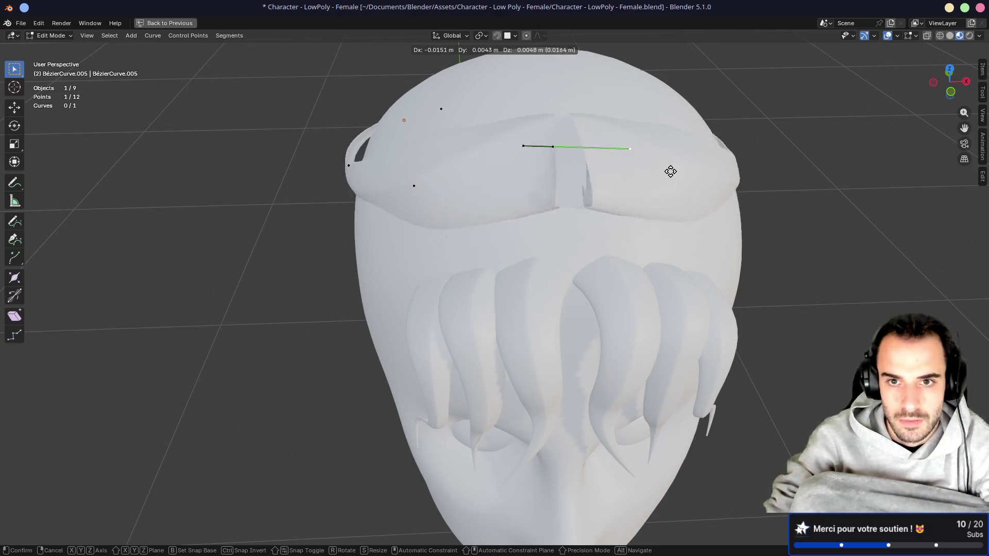
{"action": "left_click", "coordinate": [649, 182]}
{"action": "middle_click_drag", "start_coordinate": [649, 182], "coordinate": [494, 194]}
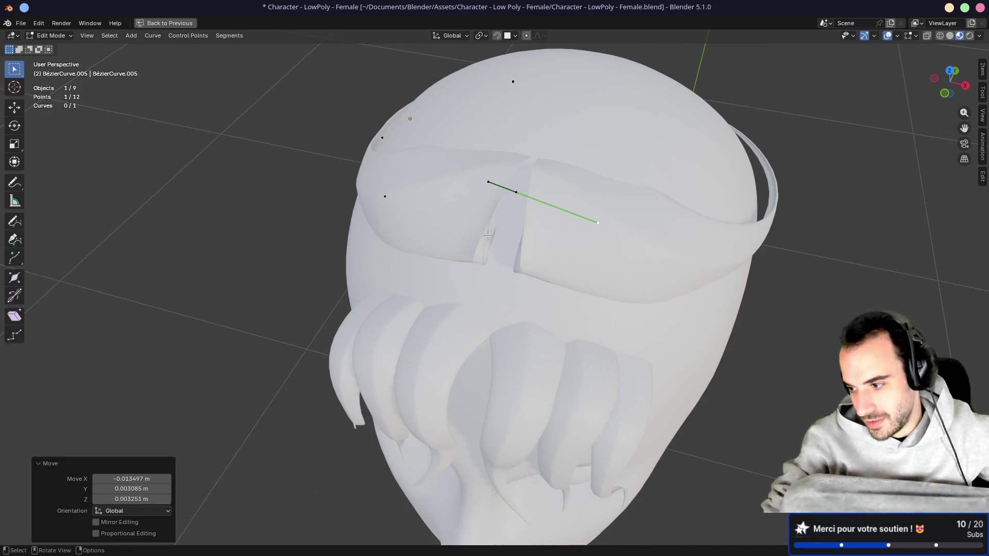
{"action": "mouse_move", "coordinate": [502, 238]}
{"action": "middle_mouse_down"}
{"action": "mouse_move", "coordinate": [551, 194]}
{"action": "mouse_move", "coordinate": [619, 173]}
{"action": "middle_mouse_up"}
Step: Twist the strand's end point to -45.6°
{"action": "left_click", "coordinate": [551, 194]}
{"action": "left_click", "coordinate": [581, 169]}
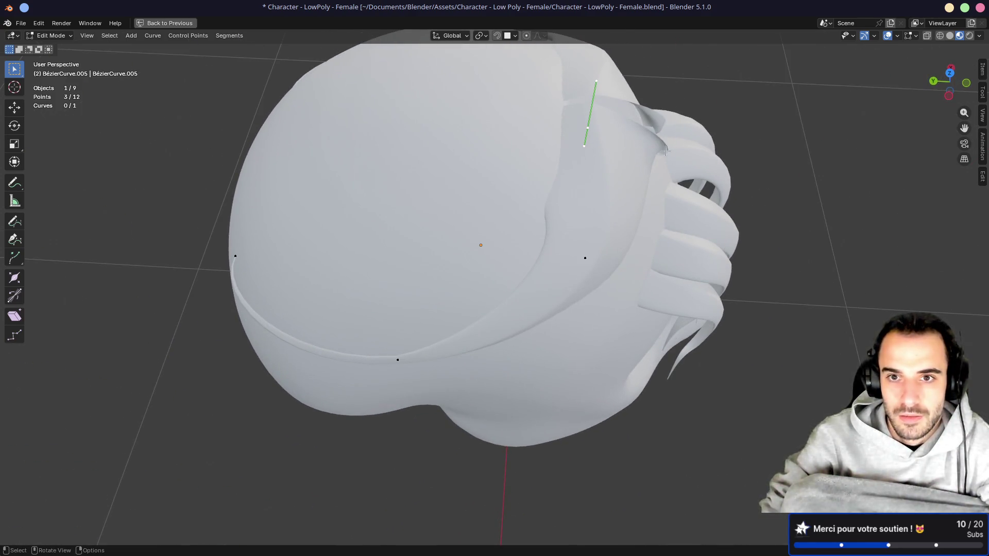
{"action": "key", "text": "ctrl+t"}
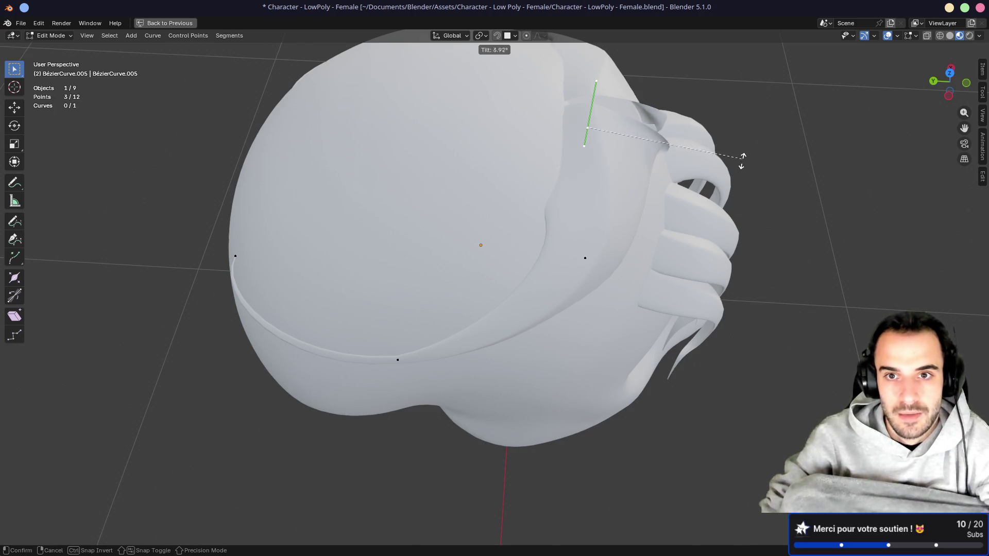
{"action": "left_click", "coordinate": [672, 88]}
{"action": "middle_click_drag", "start_coordinate": [672, 87], "coordinate": [645, 220]}
Step: Reposition band points and a handle so the band wraps around the skull
{"action": "left_click_drag", "start_coordinate": [668, 223], "coordinate": [669, 224]}
{"action": "key", "text": "g"}
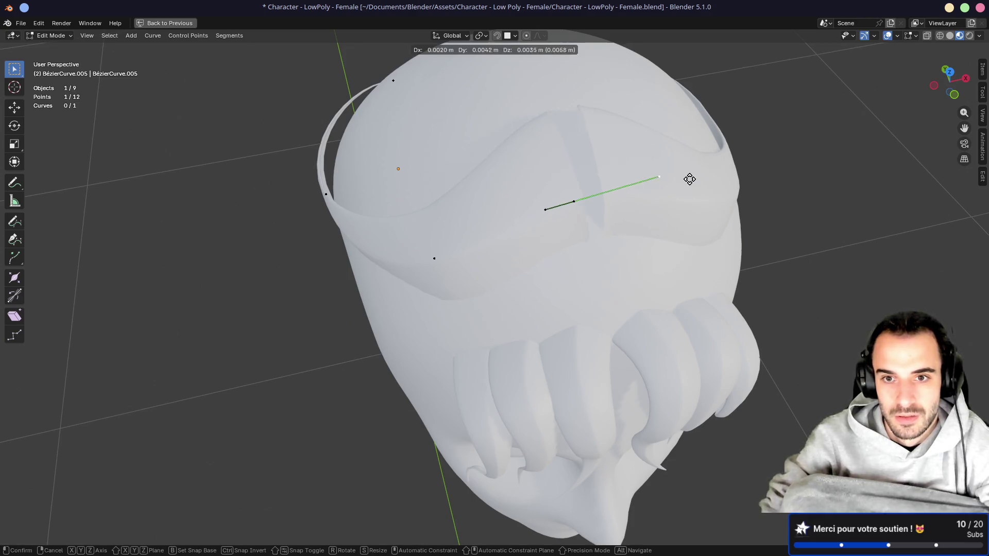
{"action": "left_click", "coordinate": [686, 165]}
{"action": "mouse_move", "coordinate": [686, 164]}
{"action": "middle_mouse_down"}
{"action": "mouse_move", "coordinate": [566, 127]}
{"action": "mouse_move", "coordinate": [556, 117]}
{"action": "mouse_move", "coordinate": [564, 101]}
{"action": "mouse_move", "coordinate": [515, 155]}
{"action": "mouse_move", "coordinate": [494, 206]}
{"action": "middle_mouse_up"}
{"action": "key", "text": "g"}
{"action": "key", "text": "Escape"}
{"action": "key", "text": "g"}
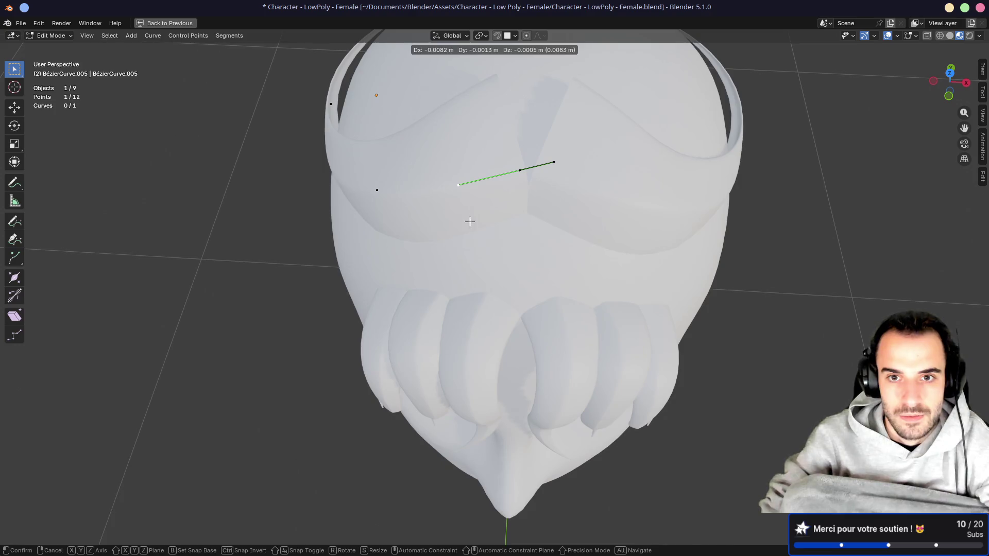
{"action": "left_click", "coordinate": [469, 221]}
{"action": "key", "text": "g"}
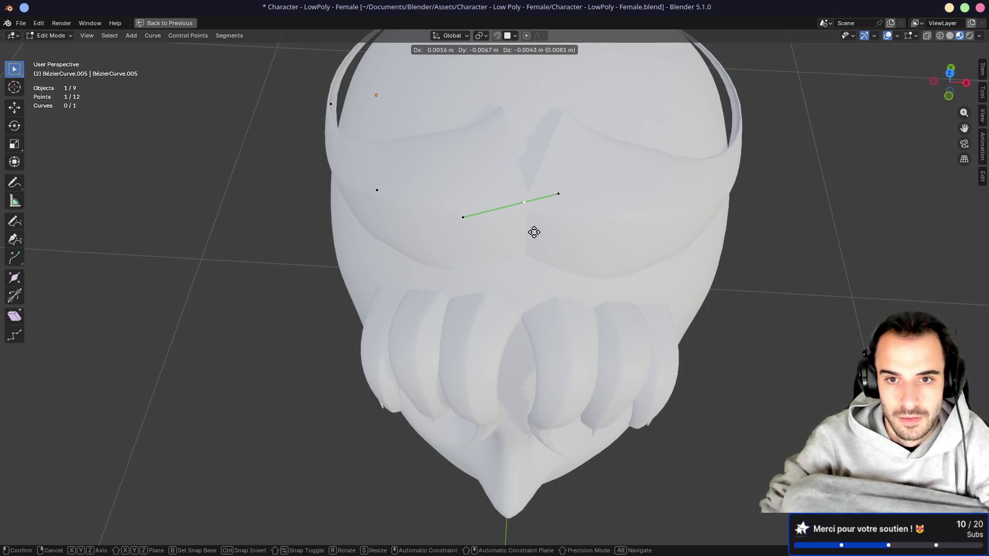
{"action": "left_click", "coordinate": [531, 227]}
{"action": "mouse_move", "coordinate": [531, 228]}
{"action": "middle_mouse_down"}
{"action": "mouse_move", "coordinate": [584, 115]}
{"action": "mouse_move", "coordinate": [611, 120]}
{"action": "mouse_move", "coordinate": [515, 206]}
{"action": "middle_mouse_up"}
{"action": "key", "text": "g"}
{"action": "left_click", "coordinate": [617, 119]}
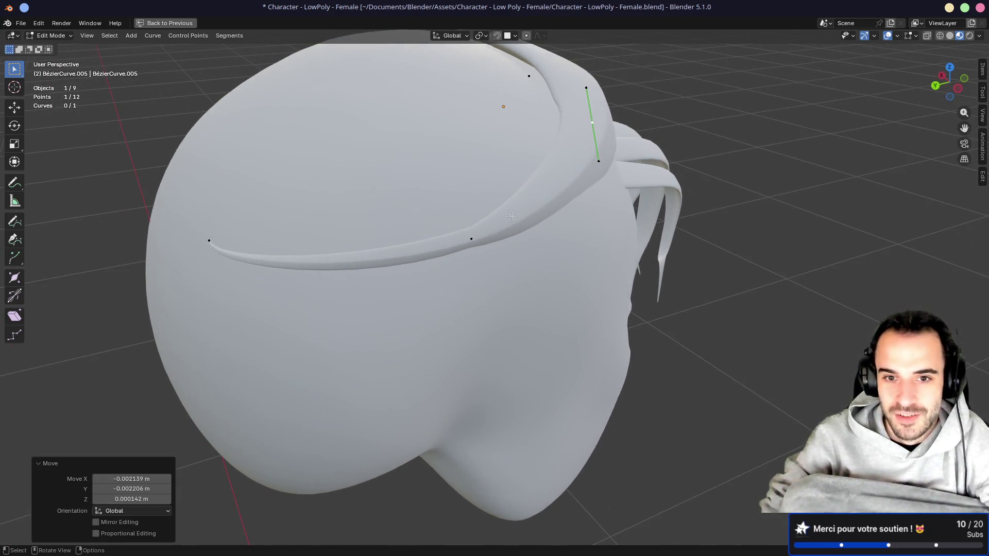
Step: Adjust a point on the front of the band, then move five band points together
{"action": "left_click", "coordinate": [481, 242]}
{"action": "mouse_move", "coordinate": [481, 242]}
{"action": "middle_mouse_down"}
{"action": "mouse_move", "coordinate": [464, 196]}
{"action": "mouse_move", "coordinate": [415, 217]}
{"action": "mouse_move", "coordinate": [424, 210]}
{"action": "middle_mouse_up"}
{"action": "key", "text": "g"}
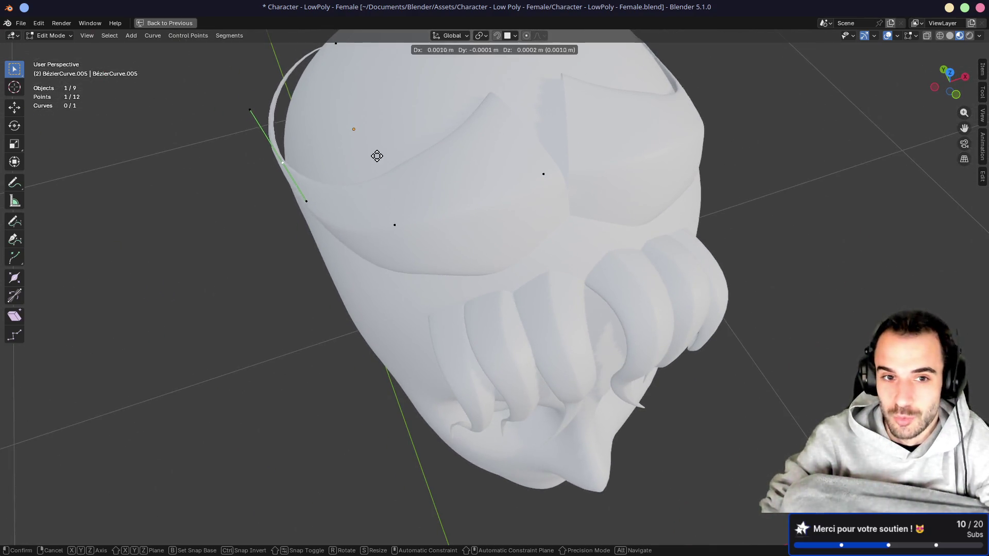
{"action": "left_click", "coordinate": [380, 155]}
{"action": "mouse_move", "coordinate": [380, 154]}
{"action": "middle_mouse_down"}
{"action": "mouse_move", "coordinate": [519, 115]}
{"action": "mouse_move", "coordinate": [609, 201]}
{"action": "middle_mouse_up"}
{"action": "left_click_drag", "start_coordinate": [695, 206], "coordinate": [677, 214]}
{"action": "key", "text": "g"}
{"action": "left_click", "coordinate": [678, 214]}
{"action": "middle_click_drag", "start_coordinate": [678, 214], "coordinate": [571, 208]}
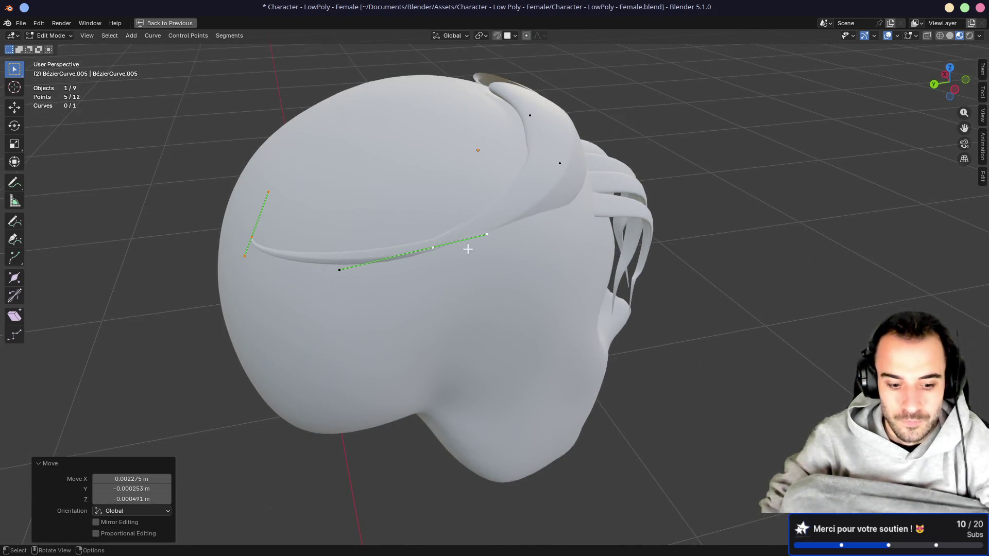
Step: Thicken the band at the selected points, adjust one point, and return to Object Mode
{"action": "key", "text": "alt+s"}
{"action": "left_click", "coordinate": [732, 331]}
{"action": "mouse_move", "coordinate": [731, 330]}
{"action": "middle_mouse_down"}
{"action": "mouse_move", "coordinate": [550, 233]}
{"action": "mouse_move", "coordinate": [517, 183]}
{"action": "mouse_move", "coordinate": [651, 221]}
{"action": "mouse_move", "coordinate": [415, 235]}
{"action": "mouse_move", "coordinate": [496, 213]}
{"action": "mouse_move", "coordinate": [464, 253]}
{"action": "mouse_move", "coordinate": [443, 174]}
{"action": "middle_mouse_up"}
{"action": "left_click", "coordinate": [518, 184]}
{"action": "key", "text": "g"}
{"action": "left_click", "coordinate": [662, 224]}
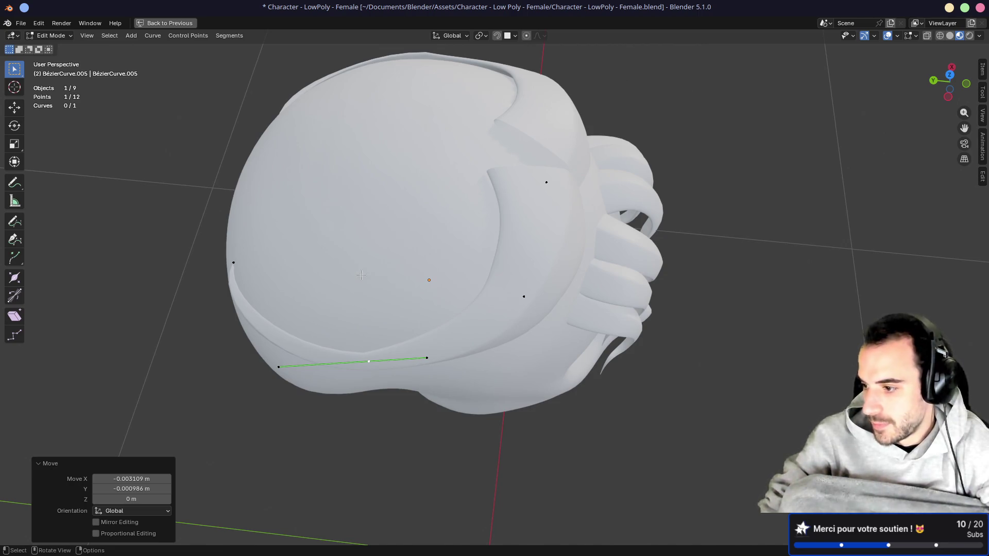
{"action": "key", "text": "Tab"}
{"action": "mouse_move", "coordinate": [385, 277]}
{"action": "middle_mouse_down"}
{"action": "mouse_move", "coordinate": [451, 274]}
{"action": "mouse_move", "coordinate": [436, 244]}
{"action": "mouse_move", "coordinate": [346, 191]}
{"action": "mouse_move", "coordinate": [405, 220]}
{"action": "mouse_move", "coordinate": [491, 200]}
{"action": "middle_mouse_up"}
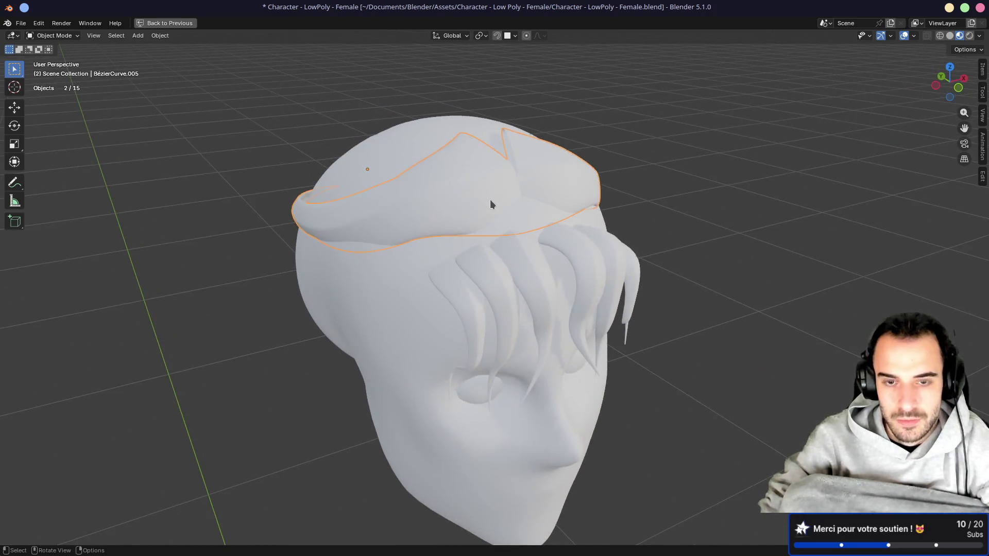
Step: Restore the side panels with BézierCurve.005's Mirror modifier showing, then enter Edit Mode on the curve
{"action": "left_click", "coordinate": [487, 214], "text": "shift"}
{"action": "left_click", "coordinate": [487, 208], "text": "shift"}
{"action": "mouse_move", "coordinate": [487, 208]}
{"action": "middle_mouse_down"}
{"action": "mouse_move", "coordinate": [504, 228]}
{"action": "mouse_move", "coordinate": [691, 199]}
{"action": "middle_mouse_up"}
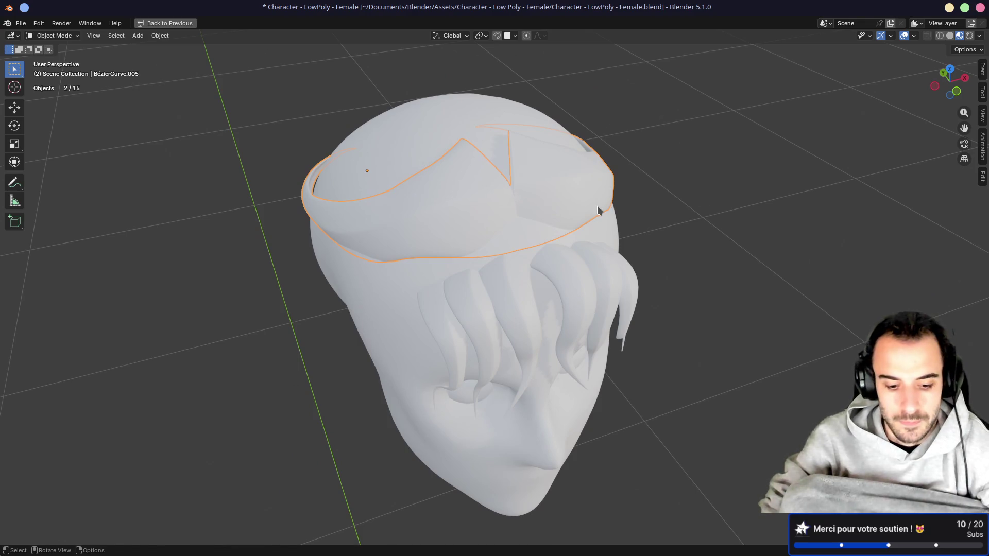
{"action": "key", "text": "ctrl+space"}
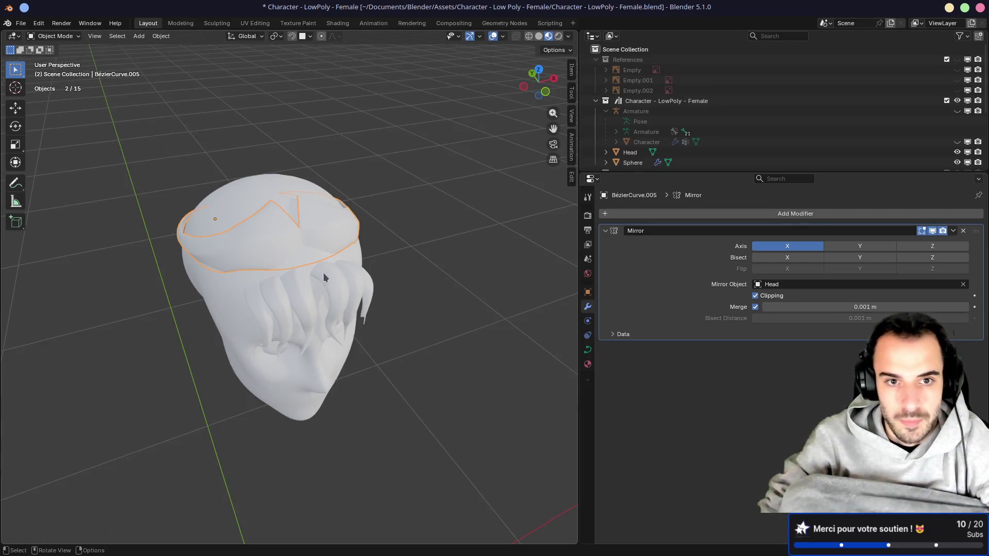
{"action": "scroll", "coordinate": [325, 272], "scroll_direction": "up", "scroll_amount": 3}
{"action": "mouse_move", "coordinate": [341, 242]}
{"action": "middle_mouse_down"}
{"action": "mouse_move", "coordinate": [331, 231]}
{"action": "mouse_move", "coordinate": [326, 261]}
{"action": "middle_mouse_up"}
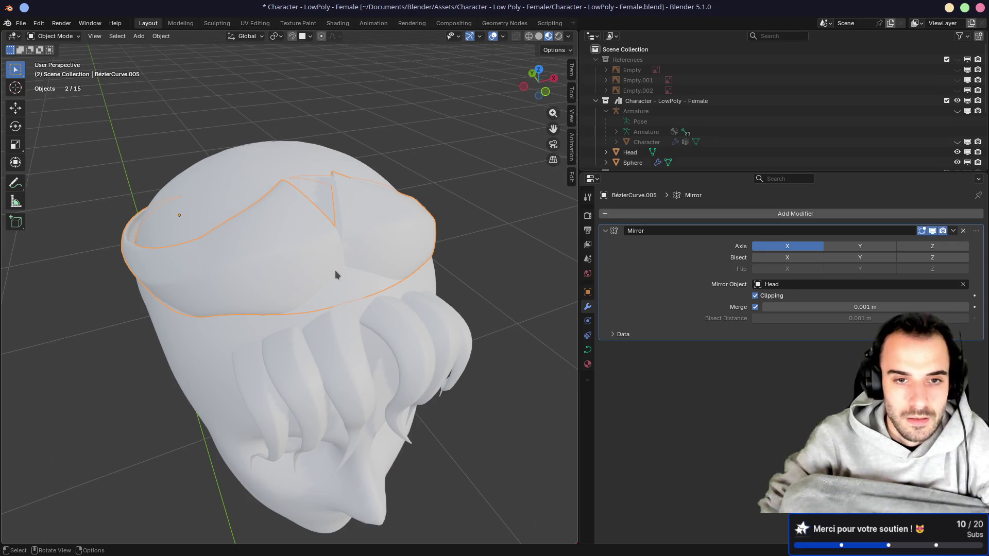
{"action": "key", "text": "Tab"}
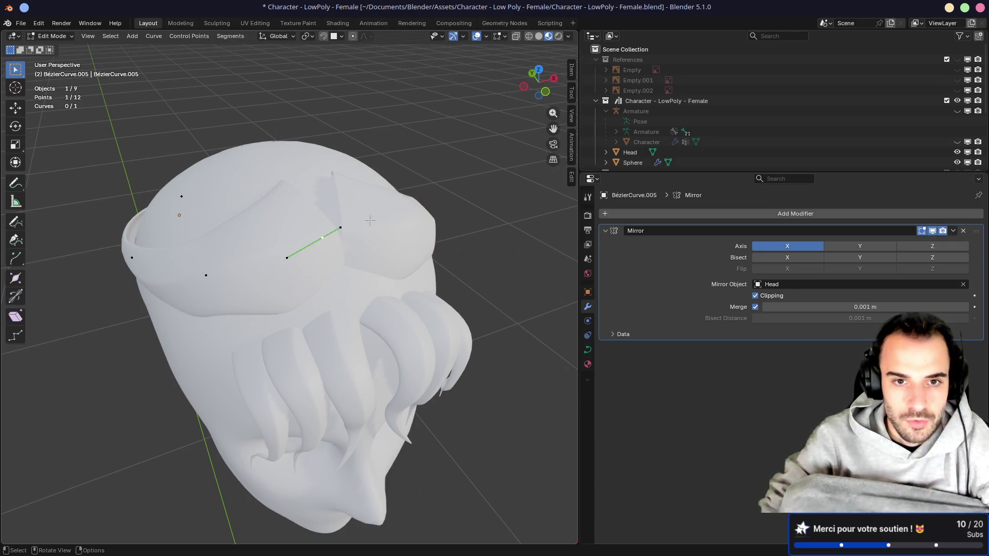
Step: Rotate and drag the strand's Bezier handles to reshape its curve over the skull
{"action": "key", "text": "r"}
{"action": "left_click", "coordinate": [437, 253]}
{"action": "key", "text": "g"}
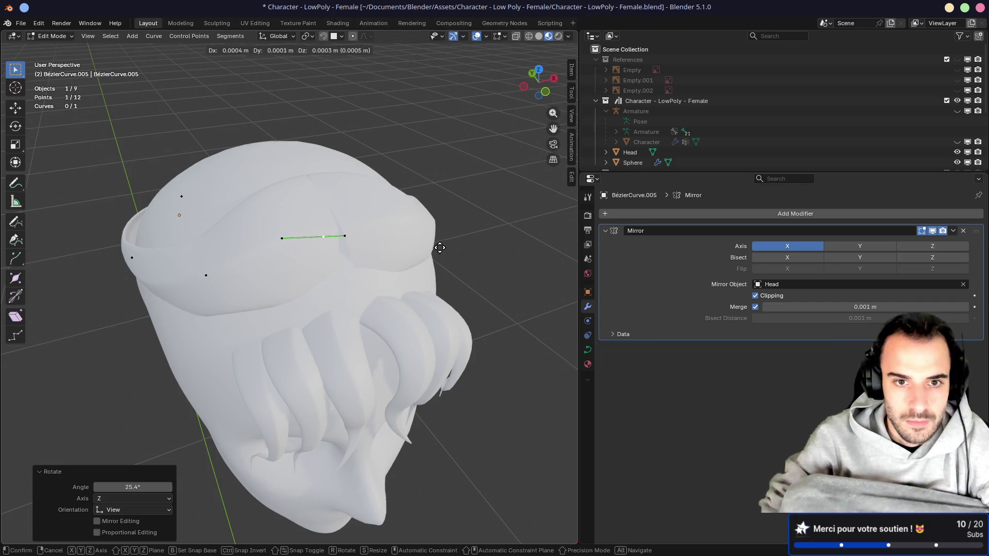
{"action": "left_click", "coordinate": [481, 241]}
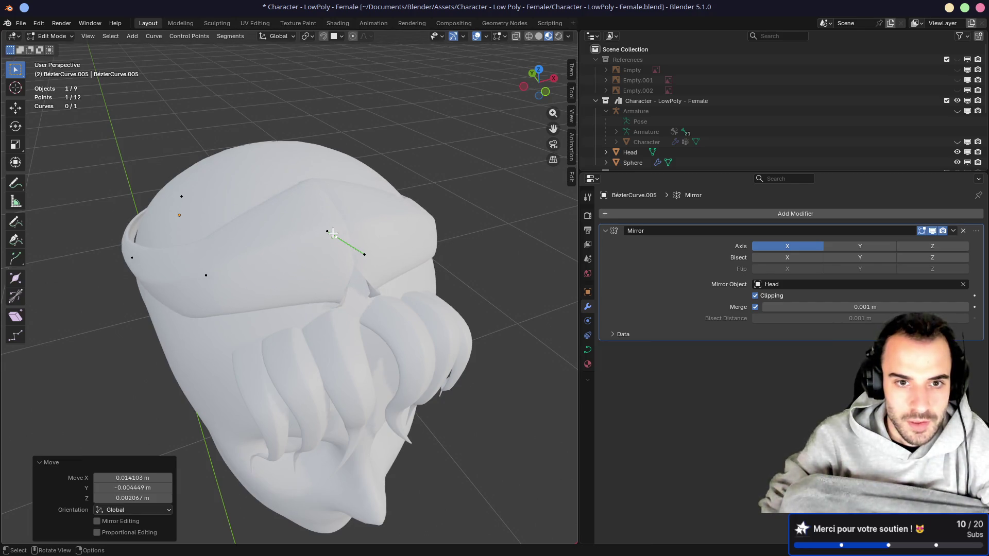
{"action": "left_click", "coordinate": [321, 236]}
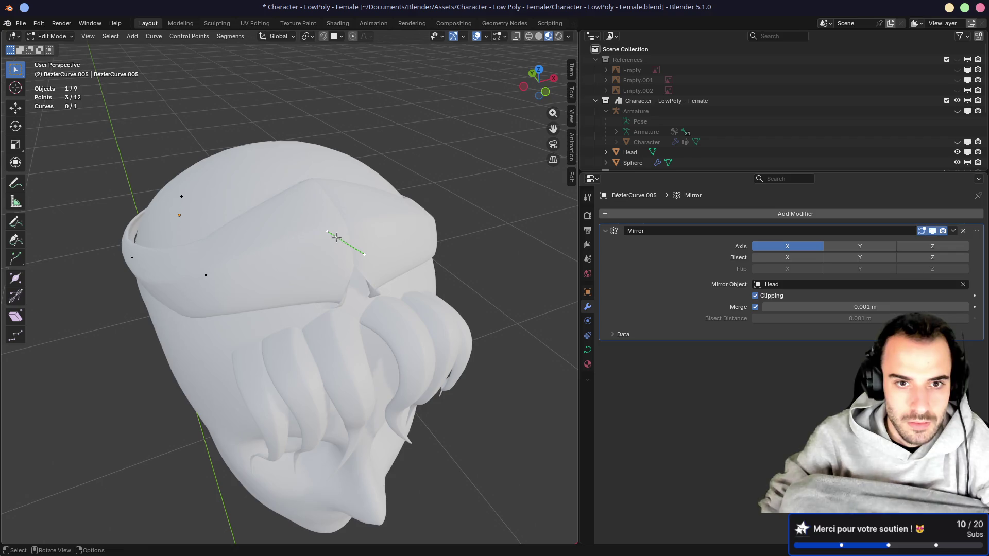
{"action": "left_click_drag", "start_coordinate": [320, 235], "coordinate": [293, 248]}
{"action": "mouse_move", "coordinate": [381, 206]}
{"action": "left_mouse_down"}
{"action": "mouse_move", "coordinate": [418, 245]}
{"action": "mouse_move", "coordinate": [399, 257]}
{"action": "left_mouse_up"}
{"action": "left_click", "coordinate": [399, 253]}
{"action": "middle_click_drag", "start_coordinate": [398, 253], "coordinate": [272, 225]}
{"action": "key", "text": "g"}
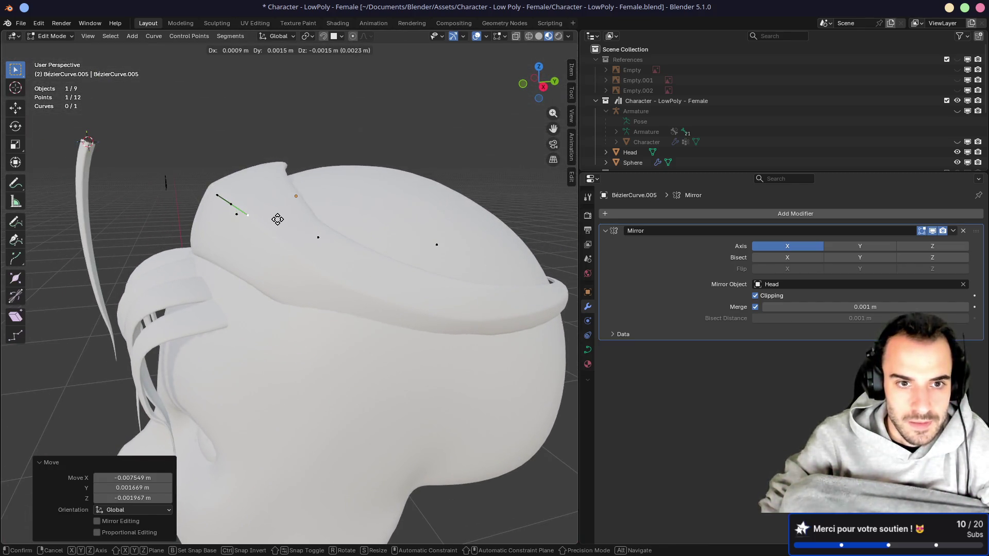
{"action": "key", "text": "Escape"}
{"action": "mouse_move", "coordinate": [538, 248]}
{"action": "middle_mouse_down"}
{"action": "mouse_move", "coordinate": [372, 194]}
{"action": "mouse_move", "coordinate": [309, 204]}
{"action": "mouse_move", "coordinate": [351, 200]}
{"action": "mouse_move", "coordinate": [384, 224]}
{"action": "mouse_move", "coordinate": [335, 245]}
{"action": "mouse_move", "coordinate": [356, 247]}
{"action": "mouse_move", "coordinate": [377, 269]}
{"action": "mouse_move", "coordinate": [316, 252]}
{"action": "mouse_move", "coordinate": [426, 265]}
{"action": "mouse_move", "coordinate": [192, 226]}
{"action": "mouse_move", "coordinate": [440, 300]}
{"action": "mouse_move", "coordinate": [486, 236]}
{"action": "mouse_move", "coordinate": [489, 204]}
{"action": "mouse_move", "coordinate": [431, 234]}
{"action": "mouse_move", "coordinate": [375, 244]}
{"action": "mouse_move", "coordinate": [380, 259]}
{"action": "middle_mouse_up"}
Step: Nudge the selected curve point repeatedly so the hair band sits snugly around the crown
{"action": "key", "text": "g"}
{"action": "left_click", "coordinate": [391, 219]}
{"action": "key", "text": "g"}
{"action": "right_click", "coordinate": [335, 245]}
{"action": "key", "text": "g"}
{"action": "left_click", "coordinate": [382, 278]}
{"action": "key", "text": "g"}
{"action": "left_click", "coordinate": [284, 260]}
{"action": "key", "text": "g"}
{"action": "left_click", "coordinate": [437, 267]}
{"action": "key", "text": "g"}
{"action": "left_click", "coordinate": [446, 309]}
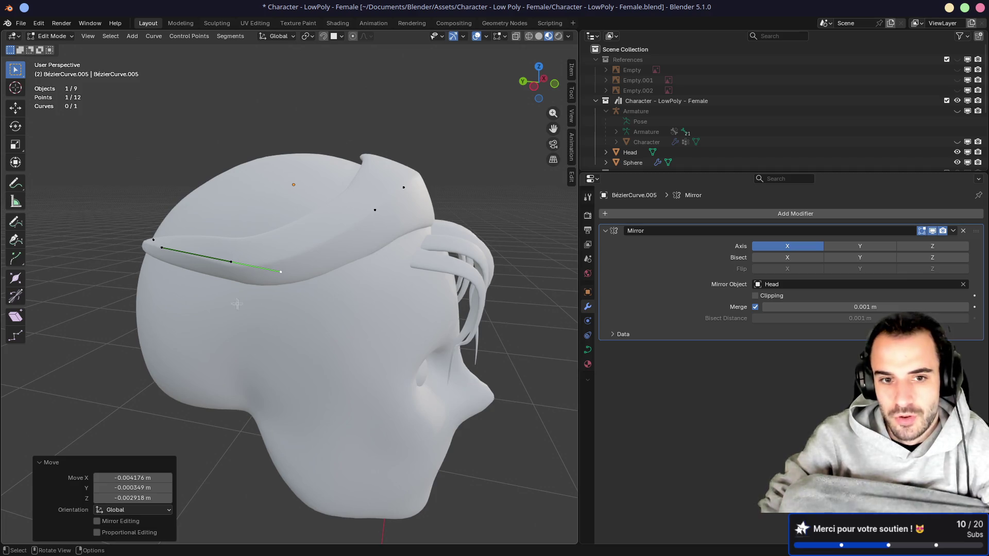
Step: Check the band's fit from above and the side, then return to Object Mode
{"action": "middle_click_drag", "start_coordinate": [261, 214], "coordinate": [296, 204]}
{"action": "scroll", "coordinate": [306, 196], "scroll_direction": "down", "scroll_amount": 3, "text": "shift"}
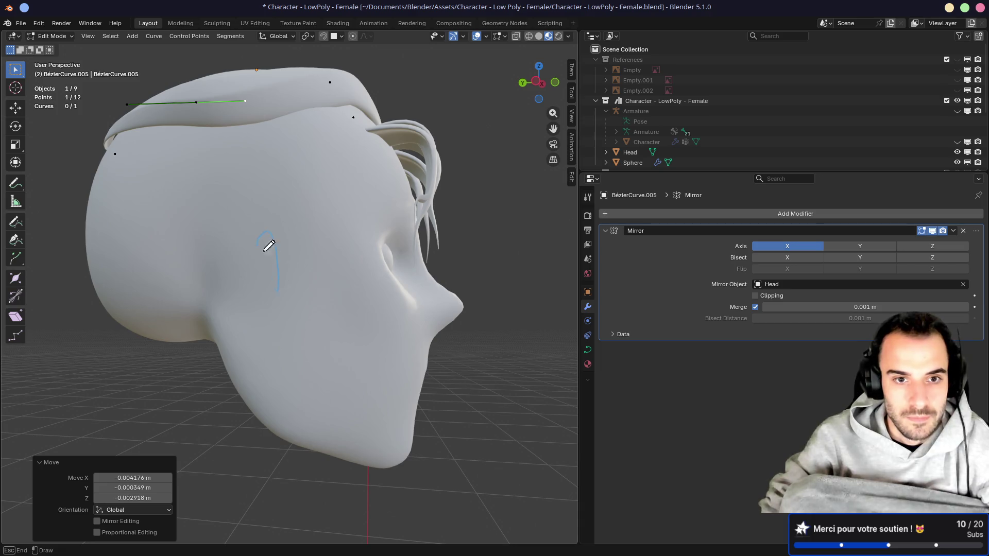
{"action": "key", "text": "Escape"}
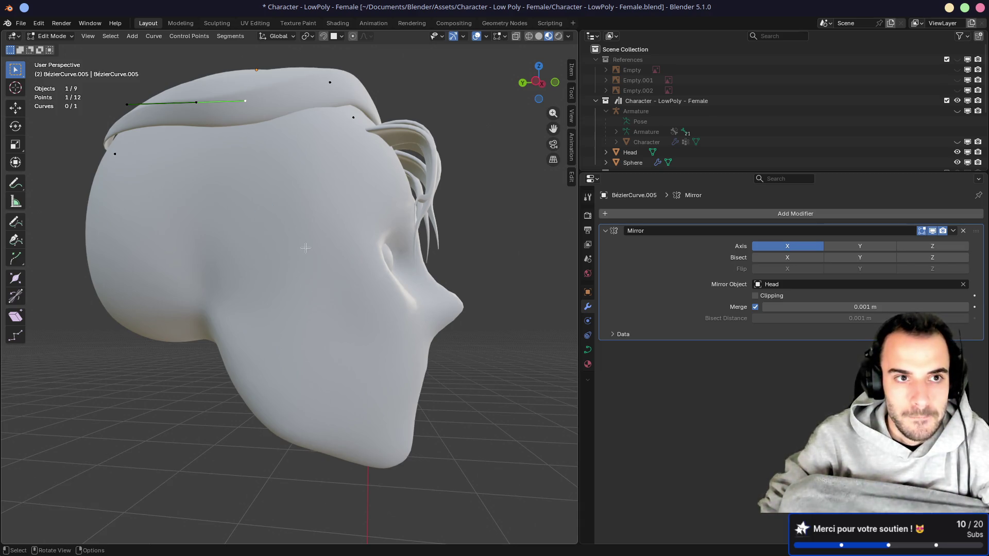
{"action": "mouse_move", "coordinate": [263, 215]}
{"action": "middle_mouse_down"}
{"action": "mouse_move", "coordinate": [287, 167]}
{"action": "mouse_move", "coordinate": [295, 223]}
{"action": "mouse_move", "coordinate": [331, 224]}
{"action": "middle_mouse_up"}
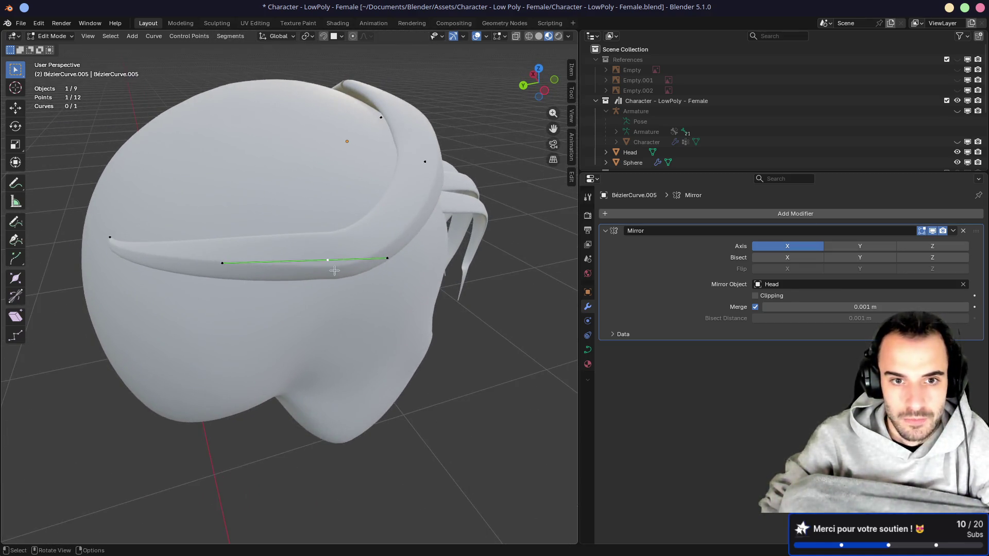
{"action": "left_click_drag", "start_coordinate": [334, 271], "coordinate": [334, 271]}
{"action": "mouse_move", "coordinate": [334, 271]}
{"action": "middle_mouse_down"}
{"action": "mouse_move", "coordinate": [296, 234]}
{"action": "mouse_move", "coordinate": [170, 227]}
{"action": "mouse_move", "coordinate": [290, 236]}
{"action": "middle_mouse_up"}
{"action": "key", "text": "Tab"}
{"action": "mouse_move", "coordinate": [315, 140]}
{"action": "middle_mouse_down"}
{"action": "mouse_move", "coordinate": [209, 184]}
{"action": "mouse_move", "coordinate": [355, 172]}
{"action": "mouse_move", "coordinate": [274, 189]}
{"action": "mouse_move", "coordinate": [300, 173]}
{"action": "middle_mouse_up"}
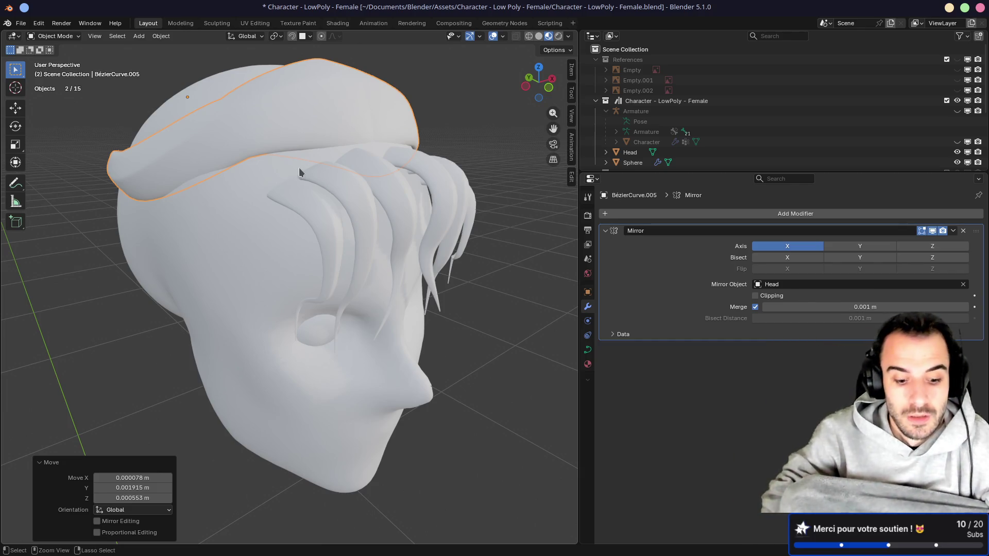
Step: Re-enter Edit Mode and rotate the selected handle about 71 degrees
{"action": "key", "text": "x"}
{"action": "key", "text": "Escape"}
{"action": "mouse_move", "coordinate": [267, 99]}
{"action": "middle_mouse_down"}
{"action": "mouse_move", "coordinate": [327, 156]}
{"action": "mouse_move", "coordinate": [294, 209]}
{"action": "mouse_move", "coordinate": [327, 221]}
{"action": "mouse_move", "coordinate": [338, 240]}
{"action": "middle_mouse_up"}
{"action": "key", "text": "Tab"}
{"action": "key", "text": "g"}
{"action": "key", "text": "r"}
{"action": "left_click", "coordinate": [260, 216]}
{"action": "middle_click_drag", "start_coordinate": [179, 208], "coordinate": [195, 254]}
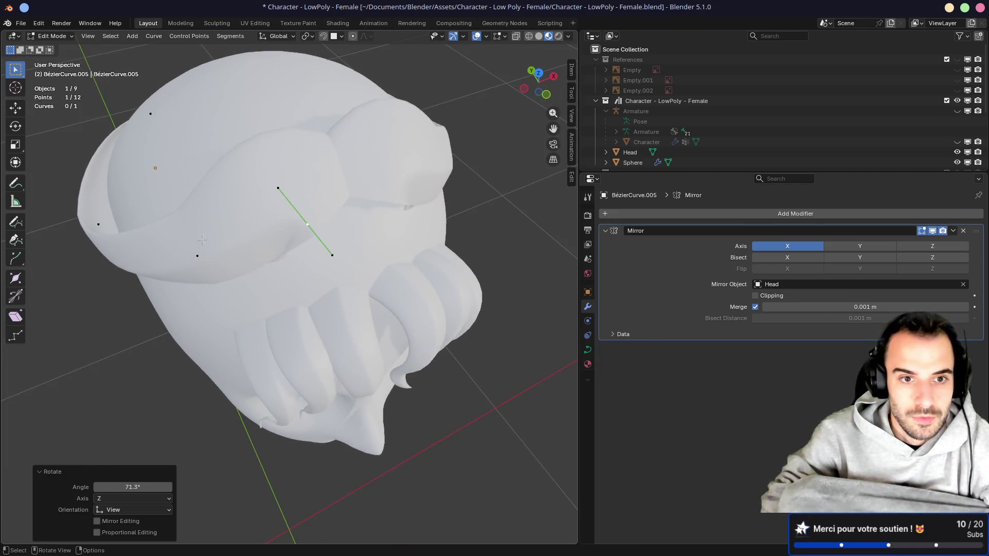
Step: Delete two control points with Ctrl+X to simplify the strand, then move a remaining point
{"action": "left_click", "coordinate": [196, 256]}
{"action": "key", "text": "ctrl+x"}
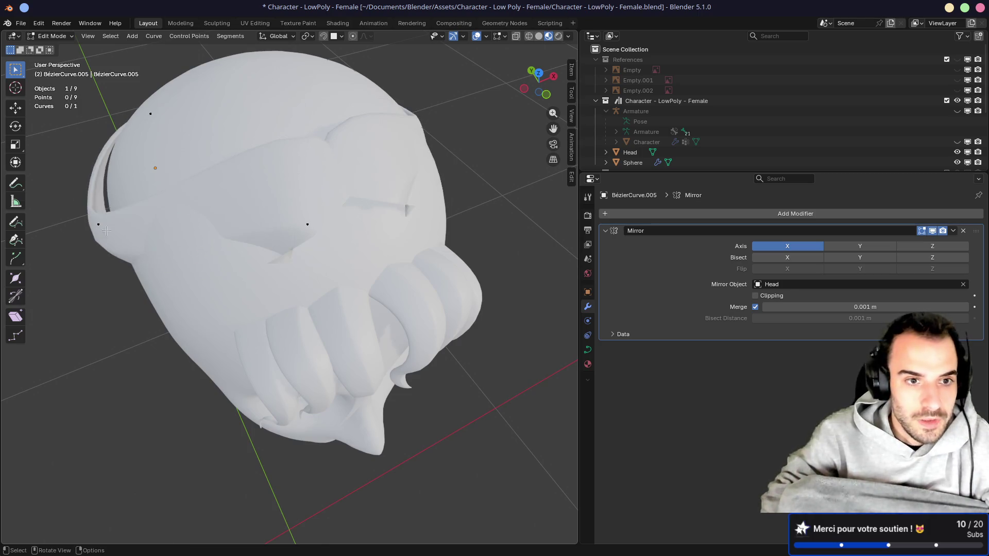
{"action": "key", "text": "ctrl+x"}
{"action": "middle_click_drag", "start_coordinate": [101, 229], "coordinate": [84, 280]}
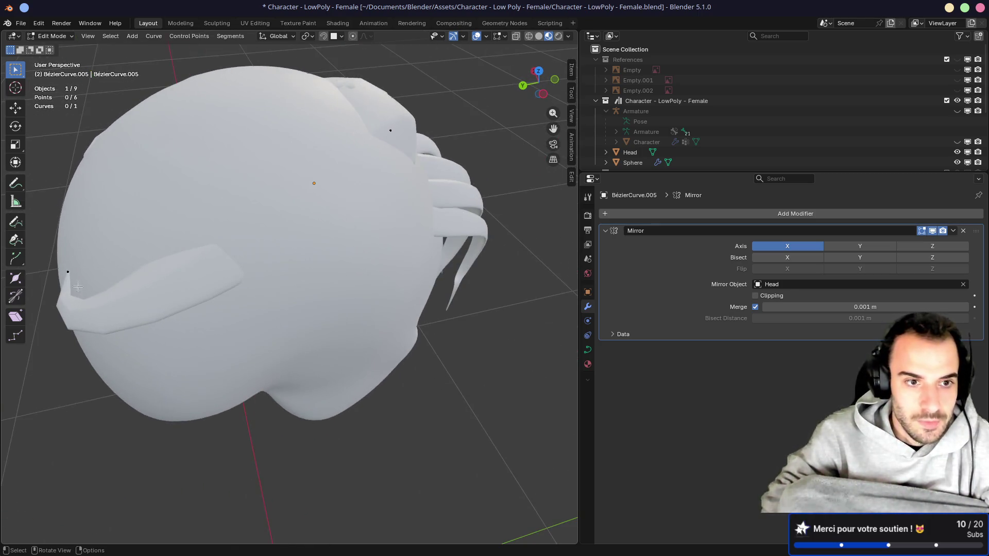
{"action": "key", "text": "g"}
{"action": "left_click", "coordinate": [91, 223]}
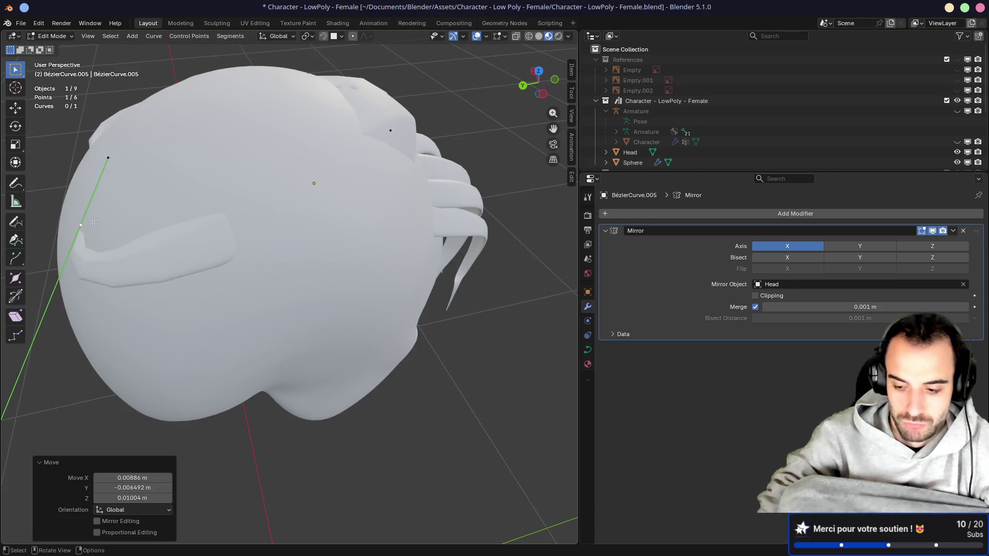
Step: Rotate a handle to vertical and shift it left in the left side view
{"action": "key", "text": "KP_7"}
{"action": "key", "text": "r"}
{"action": "left_click", "coordinate": [232, 214]}
{"action": "middle_click_drag", "start_coordinate": [232, 214], "coordinate": [220, 134]}
{"action": "key", "text": "KP_1"}
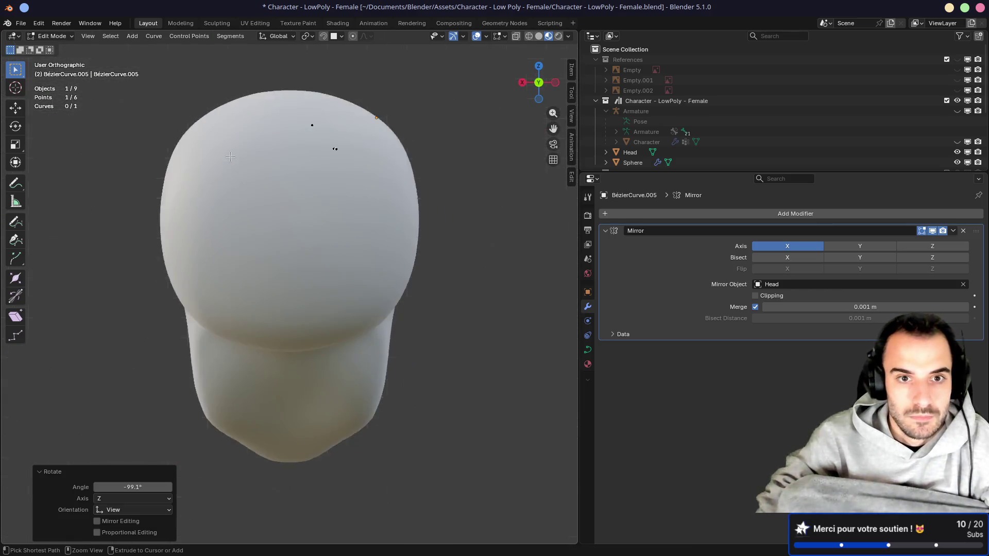
{"action": "key", "text": "ctrl+KP_3"}
{"action": "key", "text": "g"}
{"action": "left_click", "coordinate": [262, 93]}
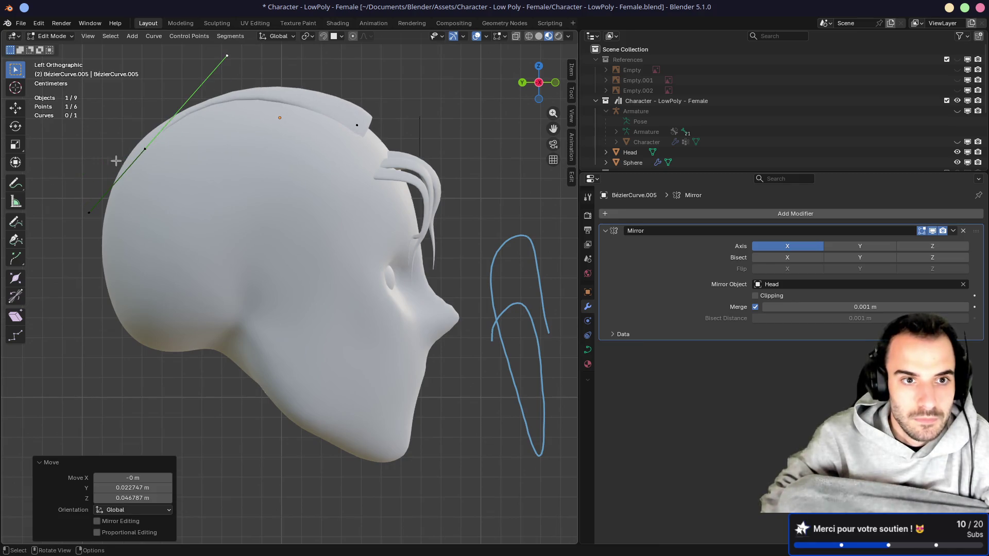
{"action": "key", "text": "g"}
{"action": "left_click", "coordinate": [146, 169]}
{"action": "mouse_move", "coordinate": [146, 170]}
{"action": "middle_mouse_down"}
{"action": "mouse_move", "coordinate": [247, 122]}
{"action": "mouse_move", "coordinate": [309, 155]}
{"action": "middle_mouse_up"}
Step: Move a point, narrow the strand with Shrink/Fatten, rotate it and twist it with Tilt
{"action": "key", "text": "g"}
{"action": "left_click", "coordinate": [363, 180]}
{"action": "key", "text": "alt+s"}
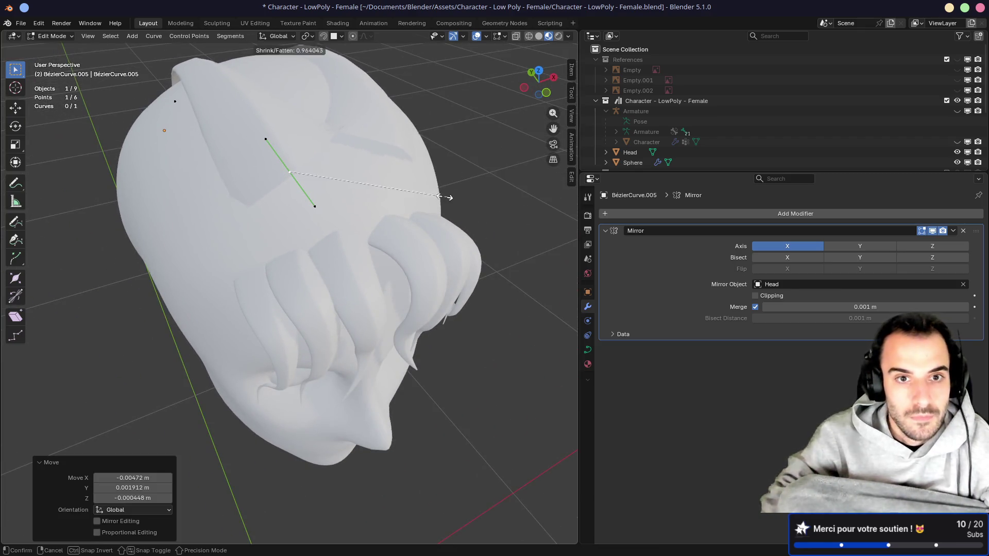
{"action": "left_click", "coordinate": [361, 193]}
{"action": "middle_click_drag", "start_coordinate": [360, 194], "coordinate": [333, 193]}
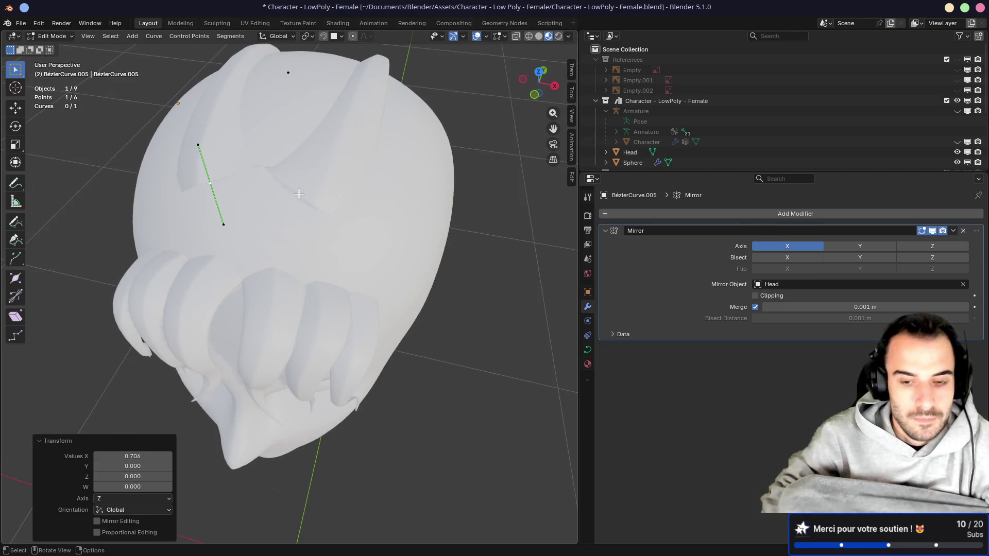
{"action": "key", "text": "KP_7"}
{"action": "key", "text": "r"}
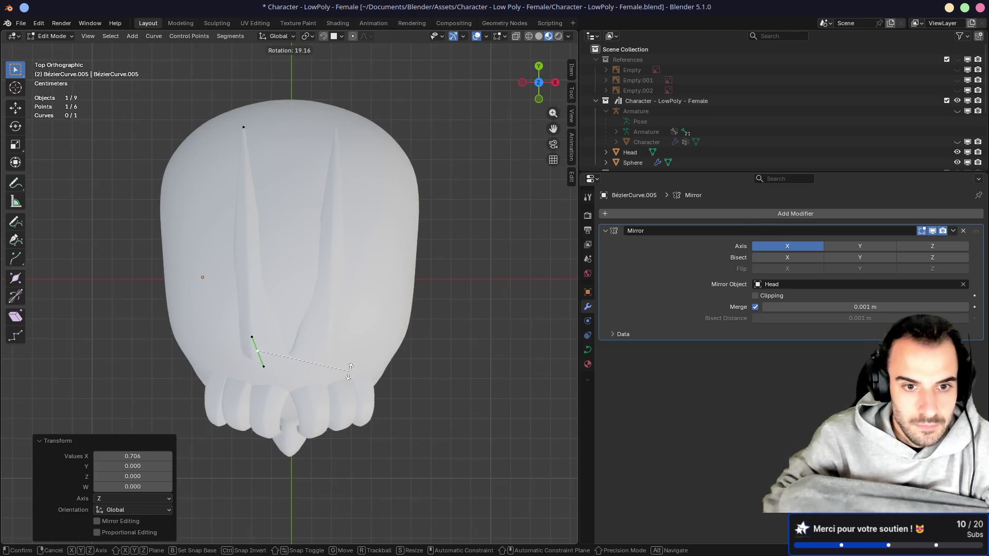
{"action": "left_click", "coordinate": [328, 391]}
{"action": "middle_click_drag", "start_coordinate": [328, 391], "coordinate": [416, 234]}
{"action": "key", "text": "ctrl+t"}
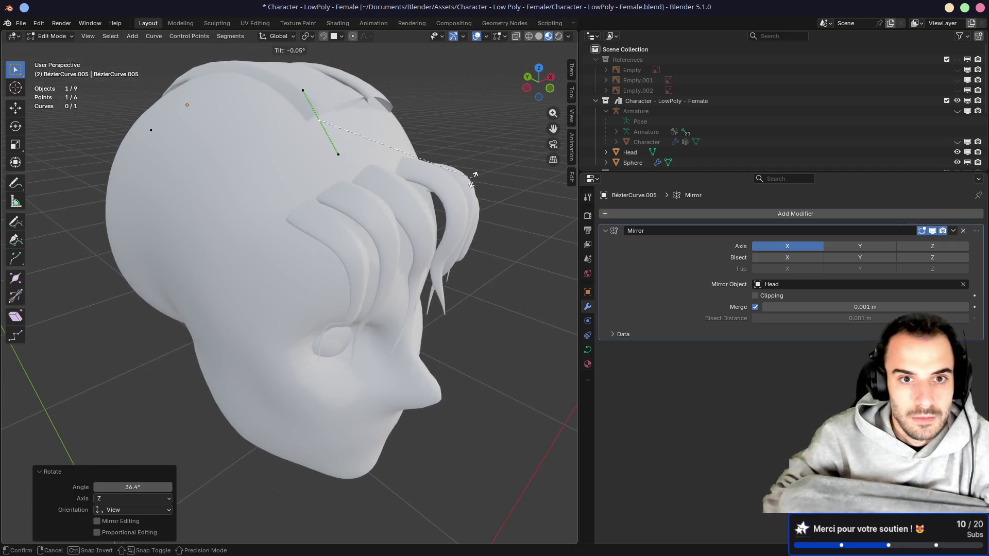
{"action": "left_click", "coordinate": [401, 249]}
{"action": "mouse_move", "coordinate": [401, 249]}
{"action": "middle_mouse_down"}
{"action": "mouse_move", "coordinate": [434, 219]}
{"action": "mouse_move", "coordinate": [406, 203]}
{"action": "mouse_move", "coordinate": [154, 214]}
{"action": "mouse_move", "coordinate": [195, 182]}
{"action": "middle_mouse_up"}
Step: Lower the control point and its handles along Z so the strand hugs the forehead
{"action": "key", "text": "g"}
{"action": "key", "text": "z"}
{"action": "left_click", "coordinate": [370, 183]}
{"action": "key", "text": "ctrl+KP_Add"}
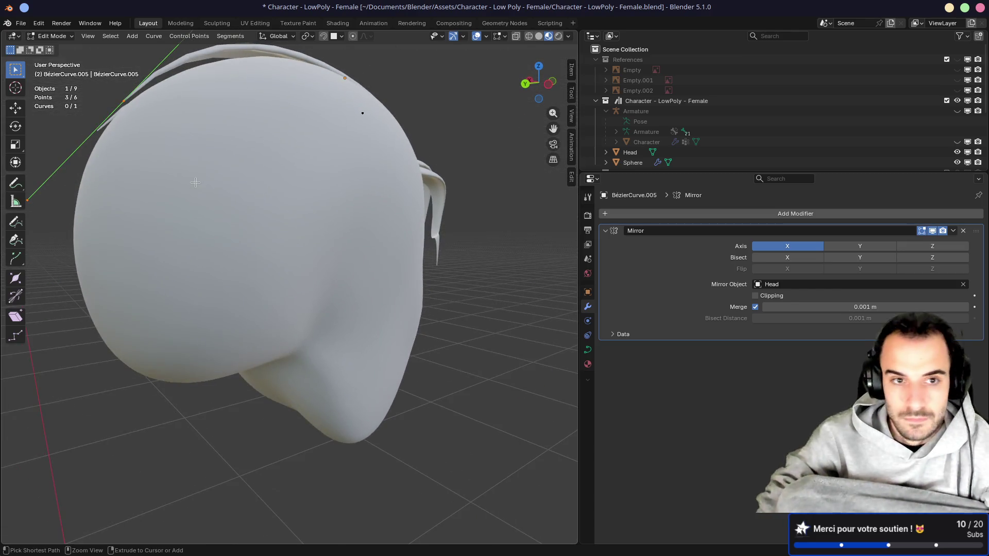
{"action": "key", "text": "ctrl+KP_3"}
{"action": "key", "text": "g"}
{"action": "key", "text": "z"}
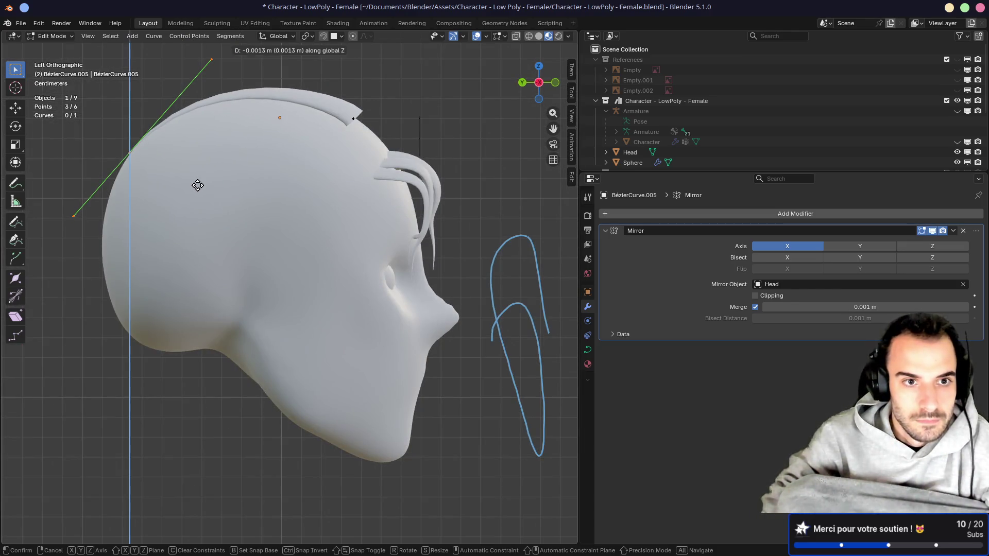
{"action": "left_click", "coordinate": [196, 184]}
{"action": "mouse_move", "coordinate": [196, 184]}
{"action": "middle_mouse_down"}
{"action": "mouse_move", "coordinate": [141, 131]}
{"action": "mouse_move", "coordinate": [188, 158]}
{"action": "middle_mouse_up"}
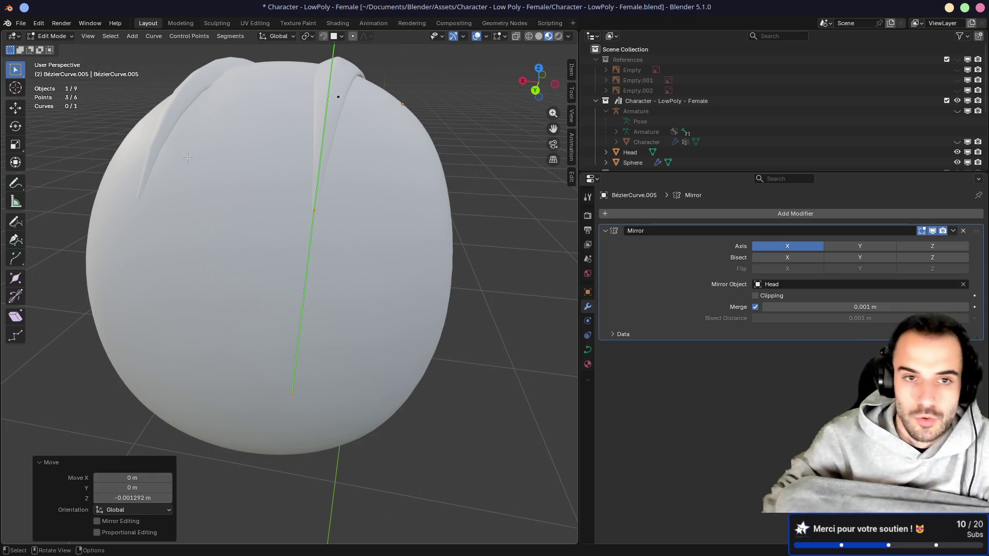
Step: Swing the handle near the strand tip to vertical, then return to Object Mode
{"action": "mouse_move", "coordinate": [247, 185]}
{"action": "middle_mouse_down"}
{"action": "mouse_move", "coordinate": [353, 161]}
{"action": "mouse_move", "coordinate": [263, 162]}
{"action": "mouse_move", "coordinate": [299, 162]}
{"action": "middle_mouse_up"}
{"action": "left_click", "coordinate": [232, 183]}
{"action": "mouse_move", "coordinate": [233, 183]}
{"action": "middle_mouse_down"}
{"action": "mouse_move", "coordinate": [327, 184]}
{"action": "mouse_move", "coordinate": [328, 206]}
{"action": "middle_mouse_up"}
{"action": "key", "text": "KP_1"}
{"action": "key", "text": "ctrl+KP_3"}
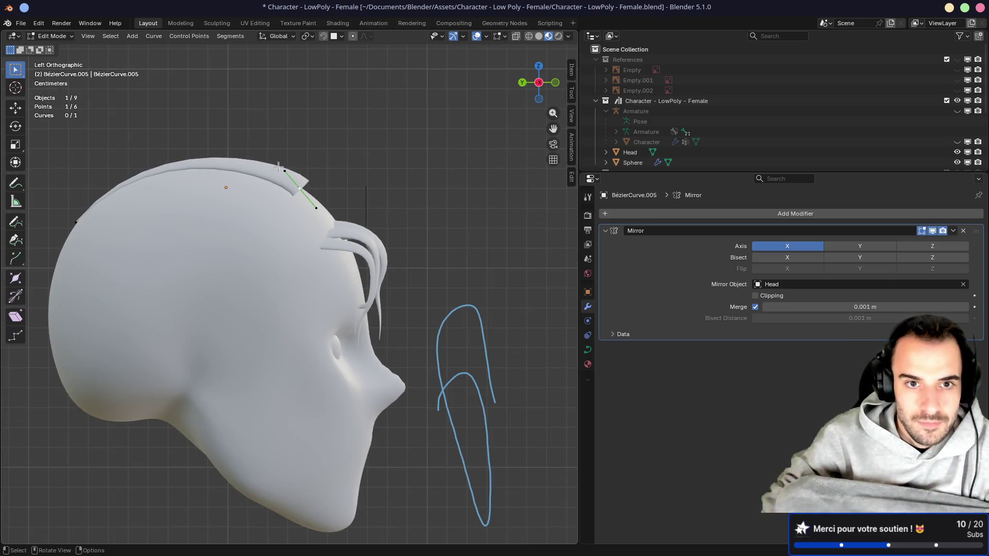
{"action": "left_click_drag", "start_coordinate": [284, 171], "coordinate": [289, 165]}
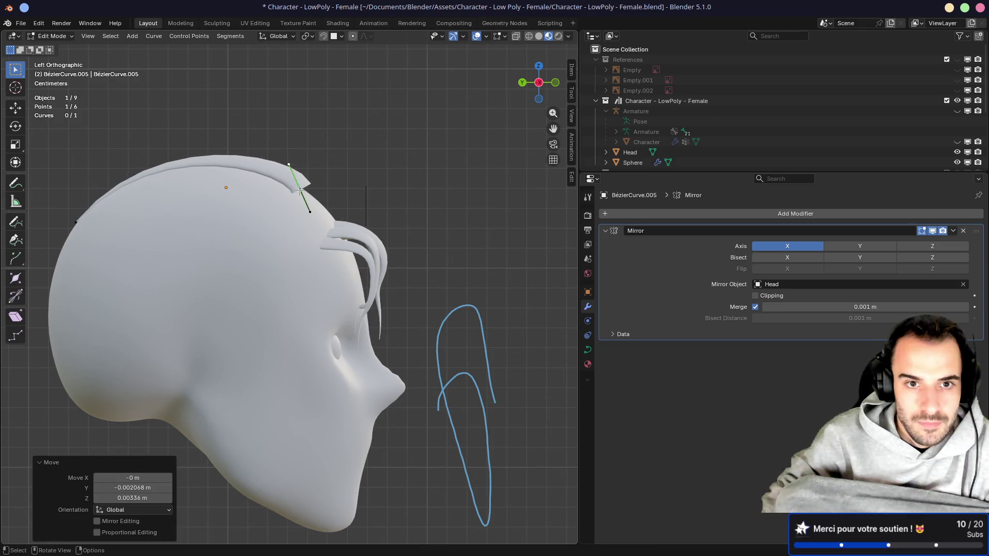
{"action": "mouse_move", "coordinate": [309, 217]}
{"action": "left_mouse_down"}
{"action": "mouse_move", "coordinate": [301, 200]}
{"action": "mouse_move", "coordinate": [299, 216]}
{"action": "mouse_move", "coordinate": [303, 207]}
{"action": "left_mouse_up"}
{"action": "left_click", "coordinate": [296, 185]}
{"action": "left_click", "coordinate": [297, 185]}
{"action": "mouse_move", "coordinate": [304, 207]}
{"action": "middle_mouse_down"}
{"action": "mouse_move", "coordinate": [187, 201]}
{"action": "mouse_move", "coordinate": [278, 249]}
{"action": "mouse_move", "coordinate": [339, 240]}
{"action": "middle_mouse_up"}
{"action": "key", "text": "Tab"}
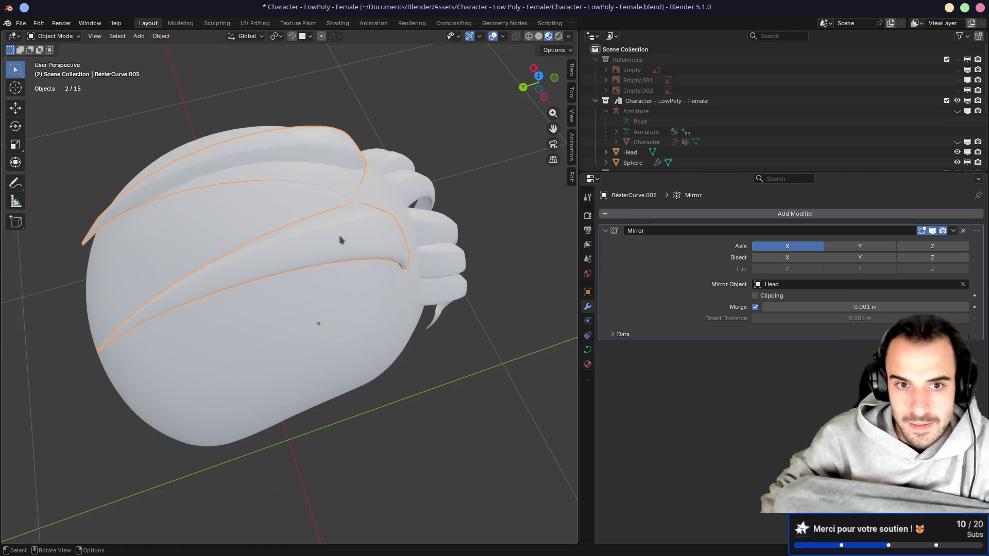
Step: Duplicate the selected strands twice in top view, spreading BézierCurve.006 and .007 across the crown
{"action": "key", "text": "KP_7"}
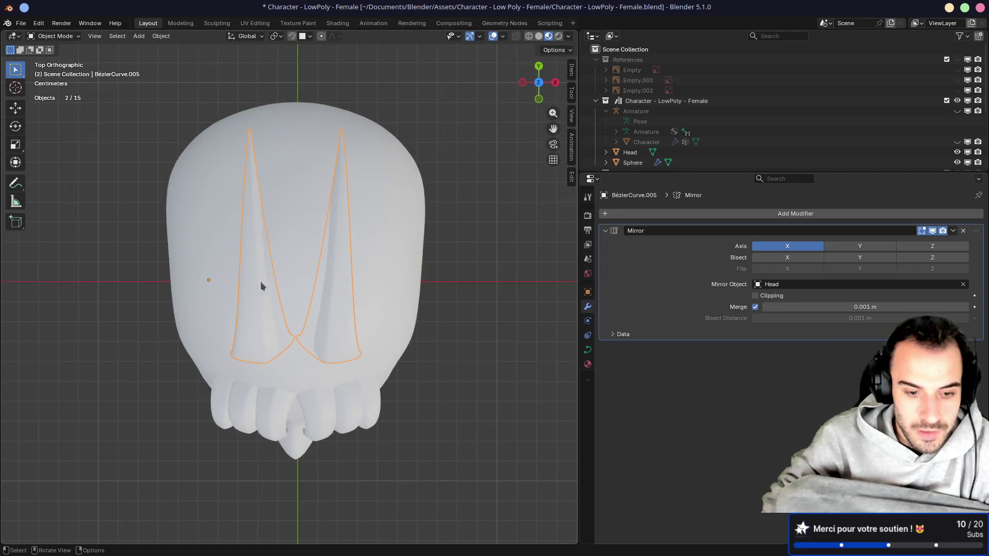
{"action": "key", "text": "shift+d"}
{"action": "left_click", "coordinate": [229, 309]}
{"action": "key", "text": "shift+d"}
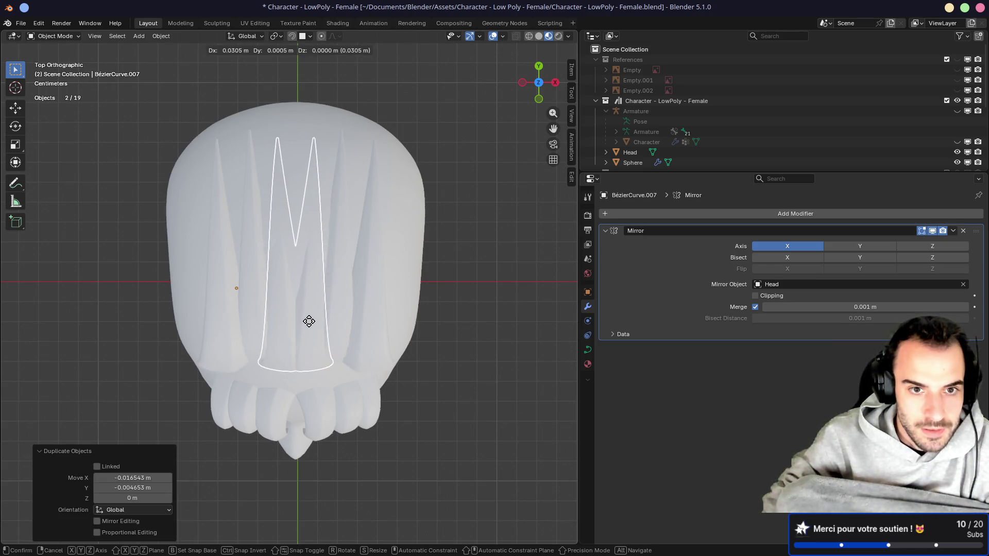
{"action": "left_click", "coordinate": [307, 319]}
{"action": "mouse_move", "coordinate": [268, 314]}
{"action": "middle_mouse_down"}
{"action": "mouse_move", "coordinate": [310, 257]}
{"action": "mouse_move", "coordinate": [361, 224]}
{"action": "mouse_move", "coordinate": [333, 183]}
{"action": "mouse_move", "coordinate": [384, 245]}
{"action": "mouse_move", "coordinate": [384, 286]}
{"action": "middle_mouse_up"}
{"action": "key", "text": "KP_1"}
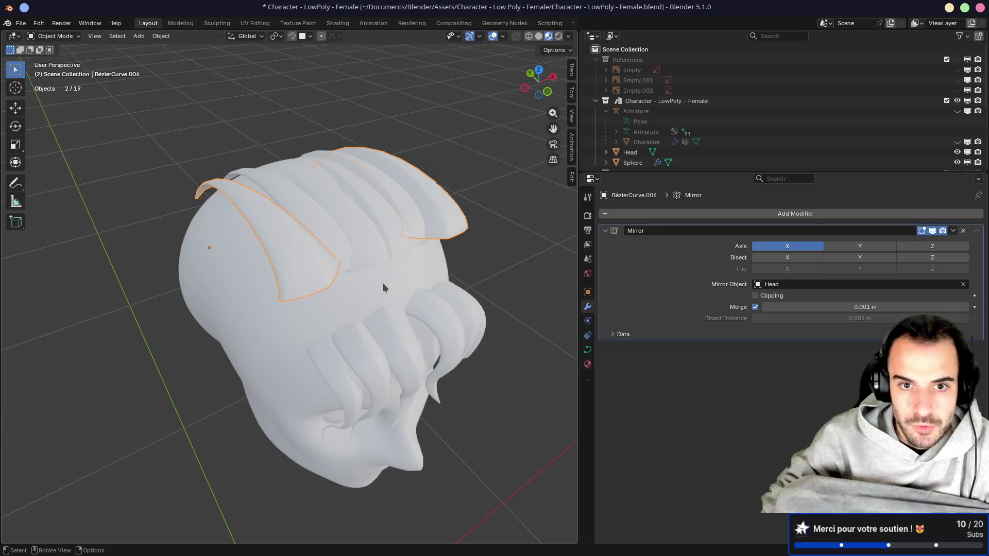
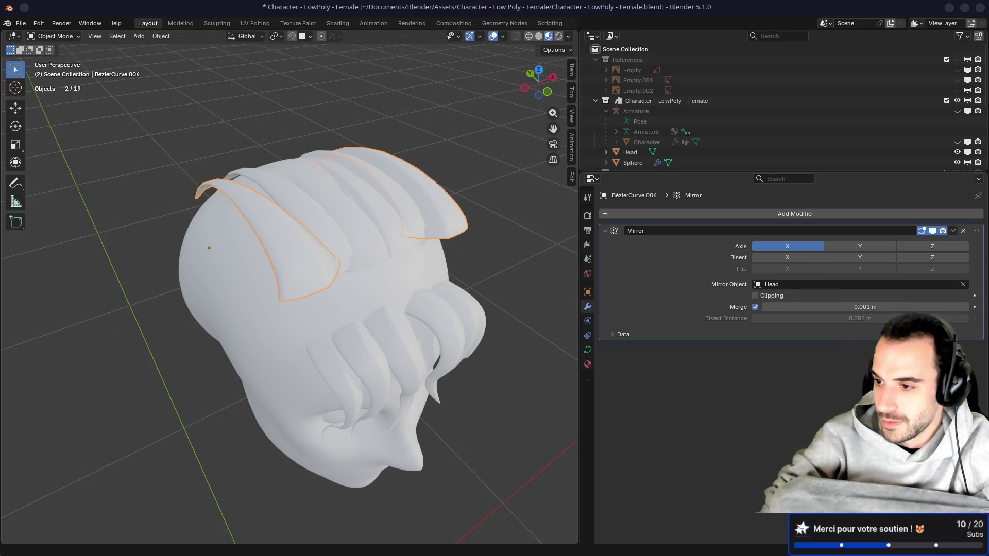
Step: Orbit to view the head from above and behind, then enter Edit Mode on hair curve BézierCurve.006
{"action": "middle_click_drag", "start_coordinate": [536, 320], "coordinate": [387, 232]}
{"action": "mouse_move", "coordinate": [518, 245]}
{"action": "middle_mouse_down"}
{"action": "mouse_move", "coordinate": [410, 231]}
{"action": "mouse_move", "coordinate": [499, 230]}
{"action": "mouse_move", "coordinate": [347, 234]}
{"action": "mouse_move", "coordinate": [290, 212]}
{"action": "middle_mouse_up"}
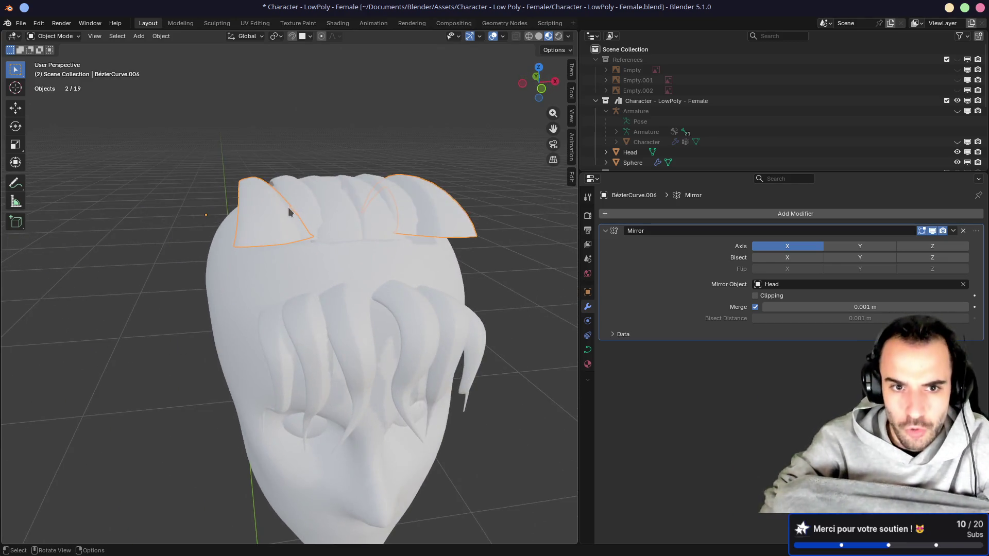
{"action": "mouse_move", "coordinate": [267, 255]}
{"action": "middle_mouse_down"}
{"action": "mouse_move", "coordinate": [314, 242]}
{"action": "mouse_move", "coordinate": [264, 302]}
{"action": "mouse_move", "coordinate": [317, 272]}
{"action": "mouse_move", "coordinate": [272, 250]}
{"action": "mouse_move", "coordinate": [214, 261]}
{"action": "mouse_move", "coordinate": [245, 272]}
{"action": "middle_mouse_up"}
{"action": "key", "text": "Tab"}
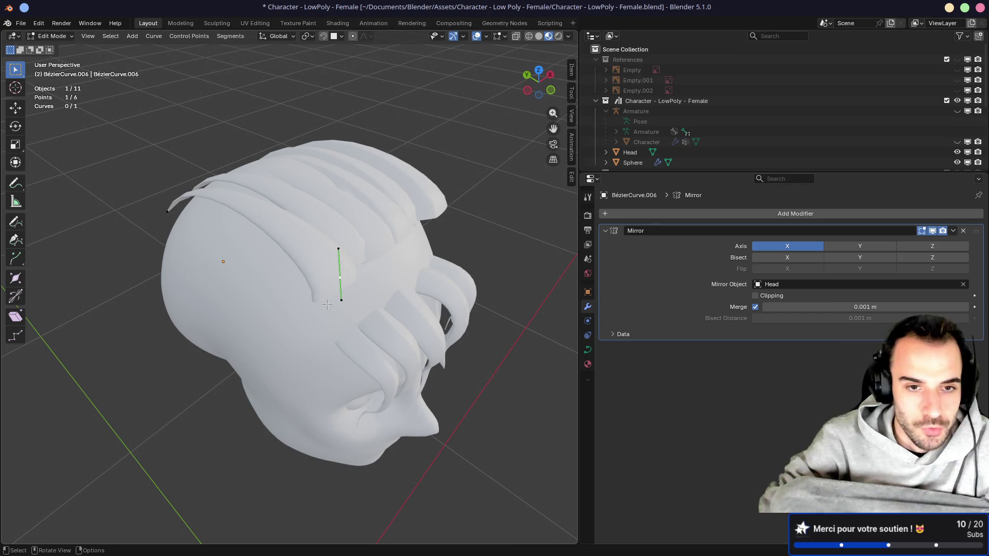
Step: Snap the 3D cursor to the selected curve point and set BézierCurve.006's origin there
{"action": "key", "text": "ctrl"}
{"action": "key", "text": "shift+s"}
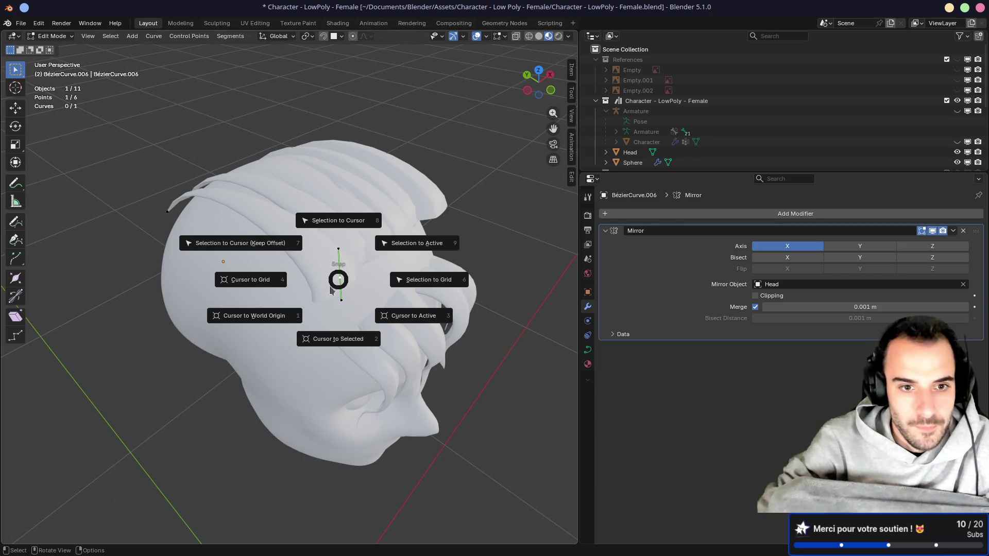
{"action": "left_click", "coordinate": [340, 341]}
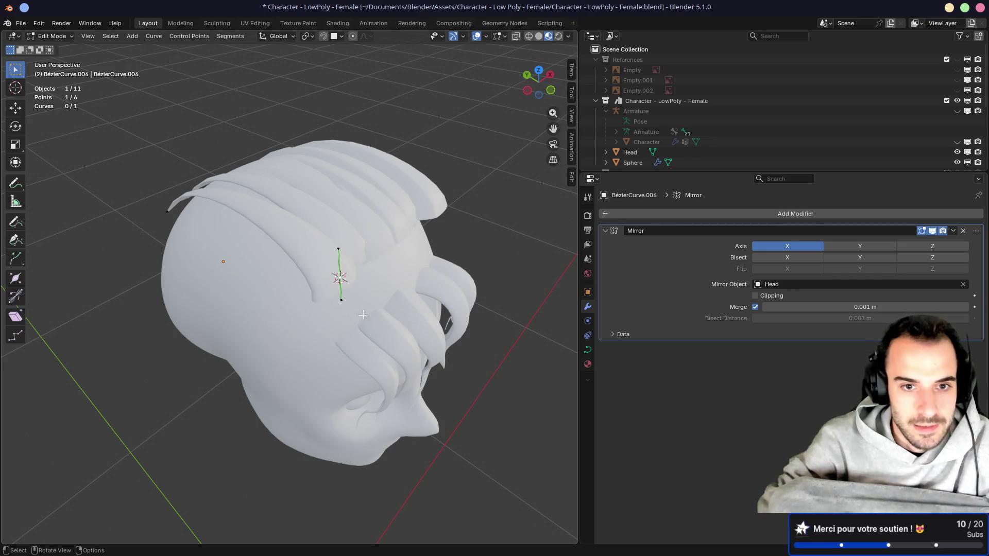
{"action": "key", "text": "Tab"}
{"action": "right_click", "coordinate": [337, 293]}
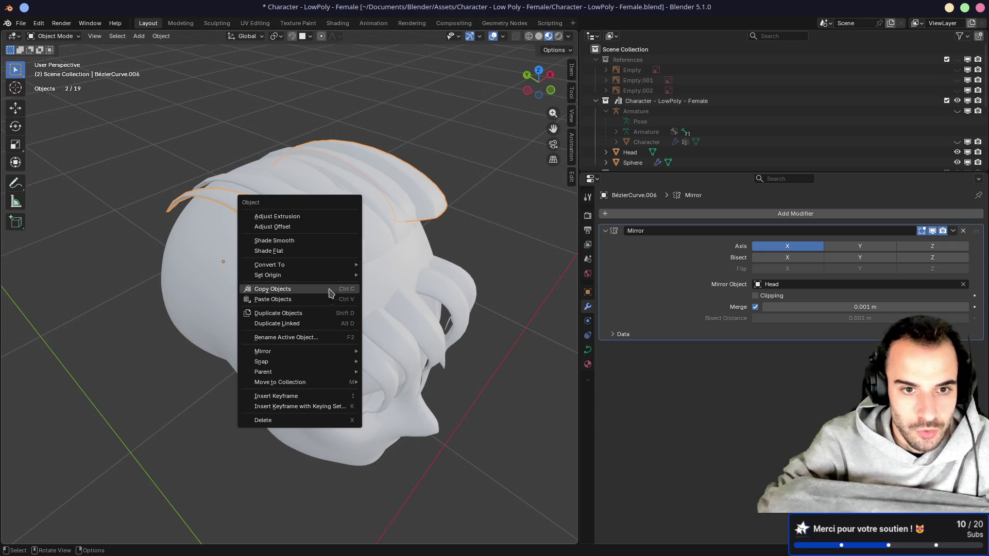
{"action": "mouse_move", "coordinate": [327, 275]}
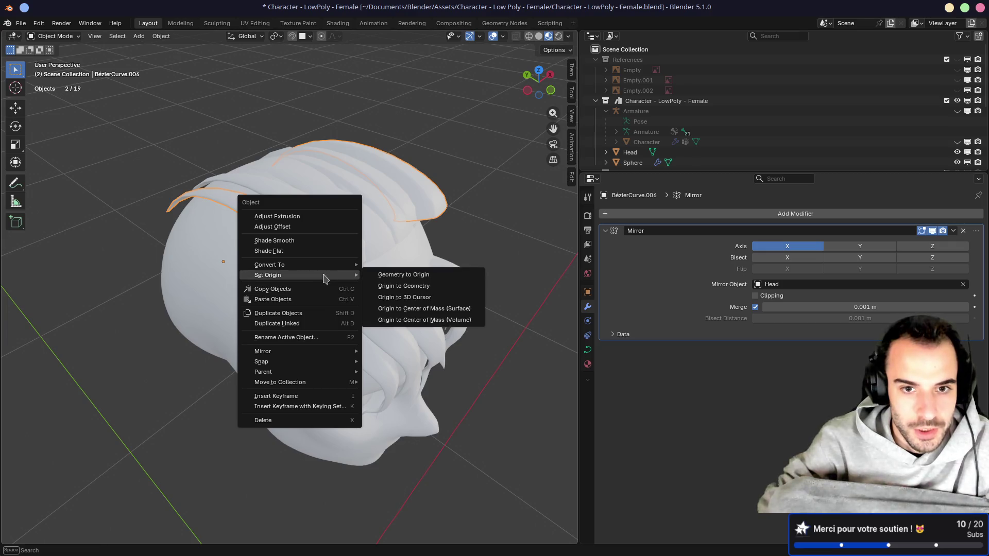
{"action": "left_click", "coordinate": [399, 300]}
{"action": "mouse_move", "coordinate": [400, 300]}
{"action": "middle_mouse_down"}
{"action": "mouse_move", "coordinate": [340, 321]}
{"action": "mouse_move", "coordinate": [391, 282]}
{"action": "middle_mouse_up"}
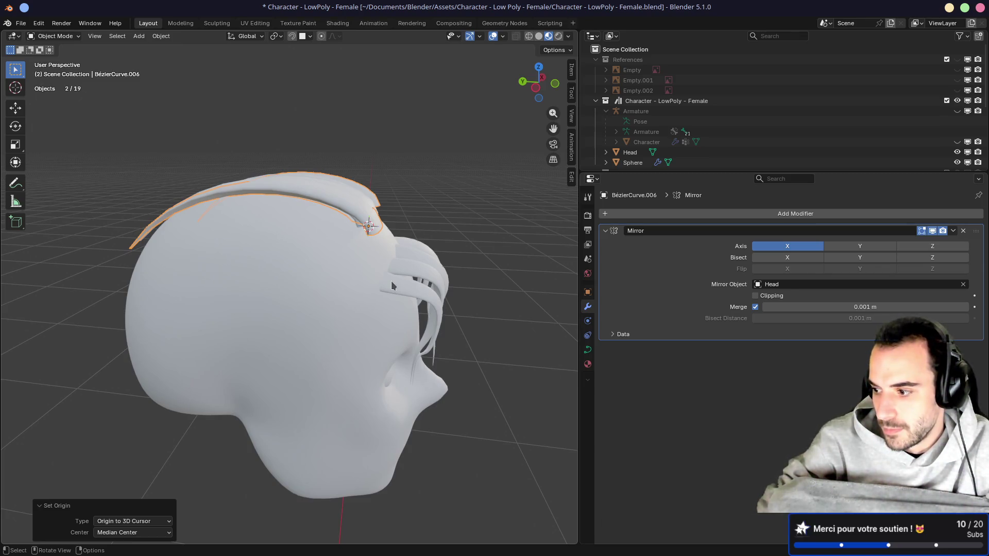
Step: Sketch three rough annotation guide strokes across the side of the head between orbits
{"action": "mouse_move", "coordinate": [391, 280]}
{"action": "middle_mouse_down"}
{"action": "mouse_move", "coordinate": [399, 269]}
{"action": "mouse_move", "coordinate": [342, 282]}
{"action": "mouse_move", "coordinate": [382, 268]}
{"action": "middle_mouse_up"}
{"action": "left_click_drag", "start_coordinate": [338, 300], "coordinate": [149, 268]}
{"action": "left_click_drag", "start_coordinate": [323, 284], "coordinate": [124, 250]}
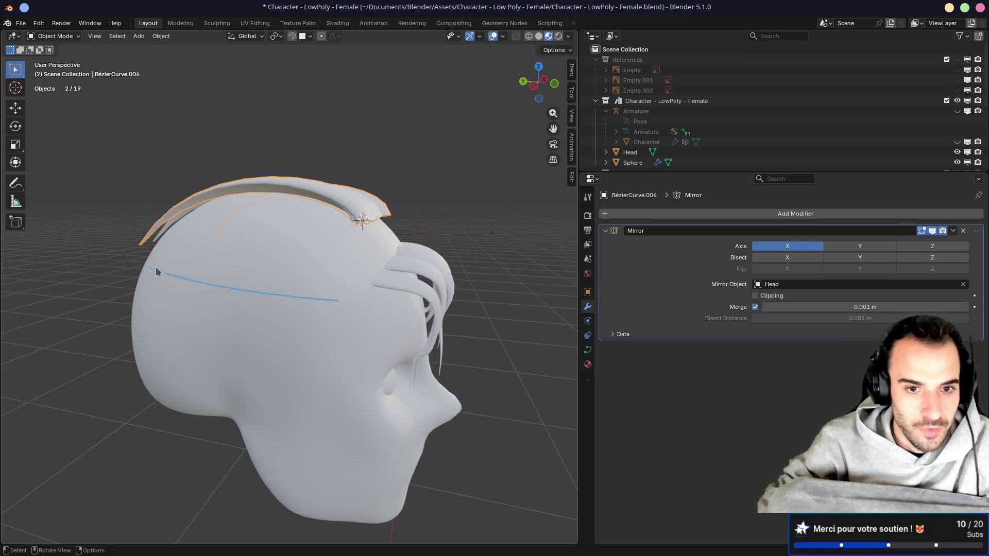
{"action": "mouse_move", "coordinate": [270, 322]}
{"action": "middle_mouse_down"}
{"action": "mouse_move", "coordinate": [402, 297]}
{"action": "mouse_move", "coordinate": [393, 283]}
{"action": "mouse_move", "coordinate": [279, 281]}
{"action": "mouse_move", "coordinate": [262, 292]}
{"action": "mouse_move", "coordinate": [291, 323]}
{"action": "mouse_move", "coordinate": [314, 332]}
{"action": "mouse_move", "coordinate": [331, 306]}
{"action": "mouse_move", "coordinate": [314, 295]}
{"action": "mouse_move", "coordinate": [278, 316]}
{"action": "middle_mouse_up"}
{"action": "mouse_move", "coordinate": [332, 287]}
{"action": "left_mouse_down"}
{"action": "mouse_move", "coordinate": [354, 276]}
{"action": "mouse_move", "coordinate": [452, 280]}
{"action": "left_mouse_up"}
{"action": "mouse_move", "coordinate": [453, 280]}
{"action": "middle_mouse_down"}
{"action": "mouse_move", "coordinate": [541, 262]}
{"action": "mouse_move", "coordinate": [562, 162]}
{"action": "middle_mouse_up"}
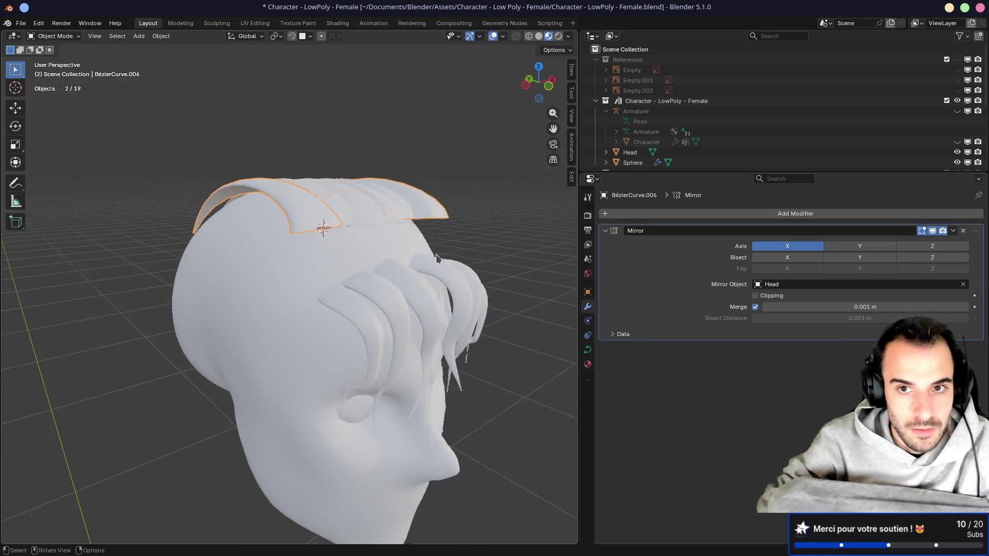
{"action": "left_click", "coordinate": [17, 185]}
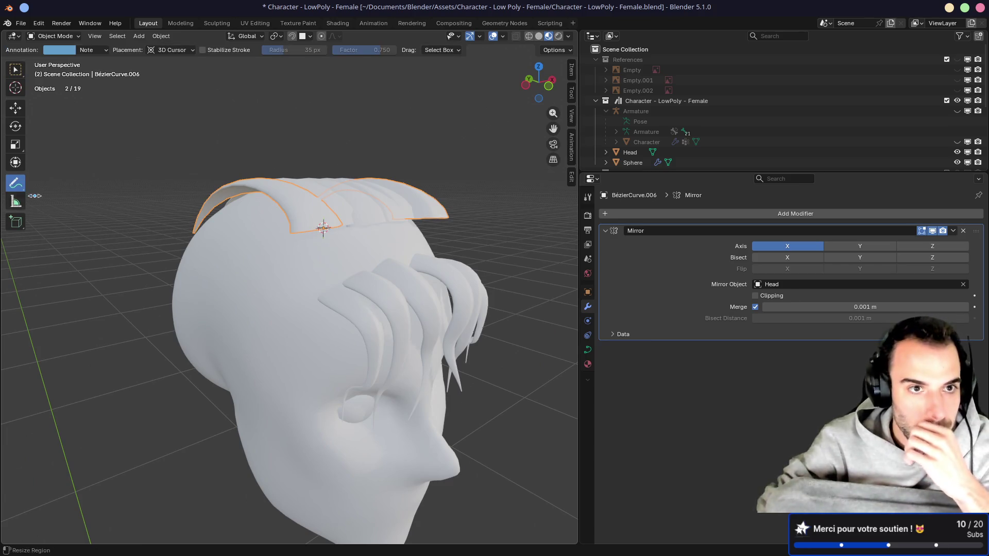
Step: Set annotation placement to Surface and draw a guide stroke across the forehead
{"action": "left_click", "coordinate": [161, 51]}
{"action": "left_click", "coordinate": [164, 87]}
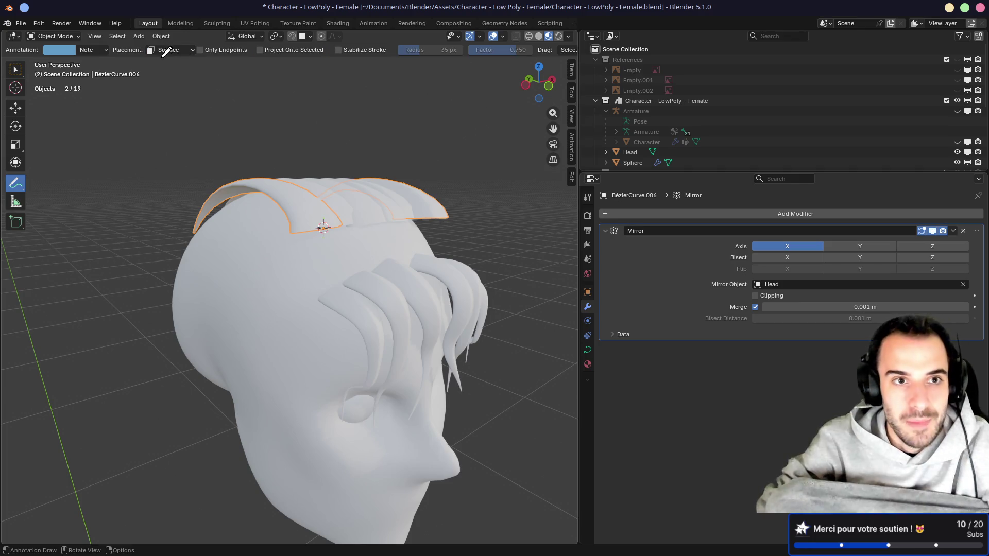
{"action": "left_click", "coordinate": [16, 72]}
{"action": "mouse_move", "coordinate": [144, 191]}
{"action": "middle_mouse_down"}
{"action": "mouse_move", "coordinate": [331, 285]}
{"action": "mouse_move", "coordinate": [303, 281]}
{"action": "middle_mouse_up"}
{"action": "mouse_move", "coordinate": [284, 289]}
{"action": "left_mouse_down"}
{"action": "mouse_move", "coordinate": [315, 273]}
{"action": "mouse_move", "coordinate": [455, 272]}
{"action": "left_mouse_up"}
{"action": "mouse_move", "coordinate": [365, 259]}
{"action": "middle_mouse_down"}
{"action": "mouse_move", "coordinate": [248, 233]}
{"action": "mouse_move", "coordinate": [400, 252]}
{"action": "mouse_move", "coordinate": [354, 249]}
{"action": "mouse_move", "coordinate": [364, 261]}
{"action": "middle_mouse_up"}
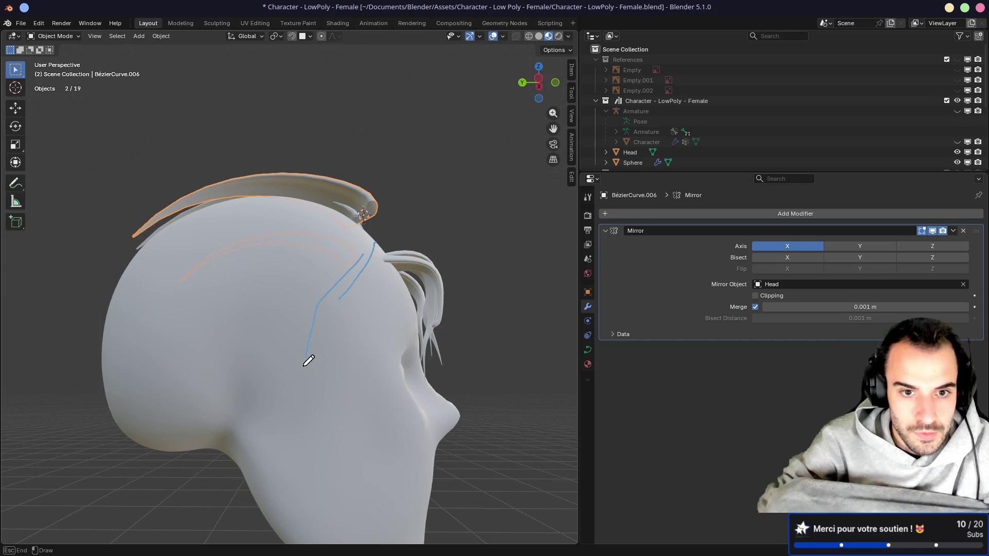
Step: Draw three parallel surface guide strokes along the left side of the head
{"action": "left_click_drag", "start_coordinate": [294, 398], "coordinate": [139, 322]}
{"action": "left_click_drag", "start_coordinate": [292, 369], "coordinate": [135, 267]}
{"action": "left_click_drag", "start_coordinate": [288, 317], "coordinate": [152, 252]}
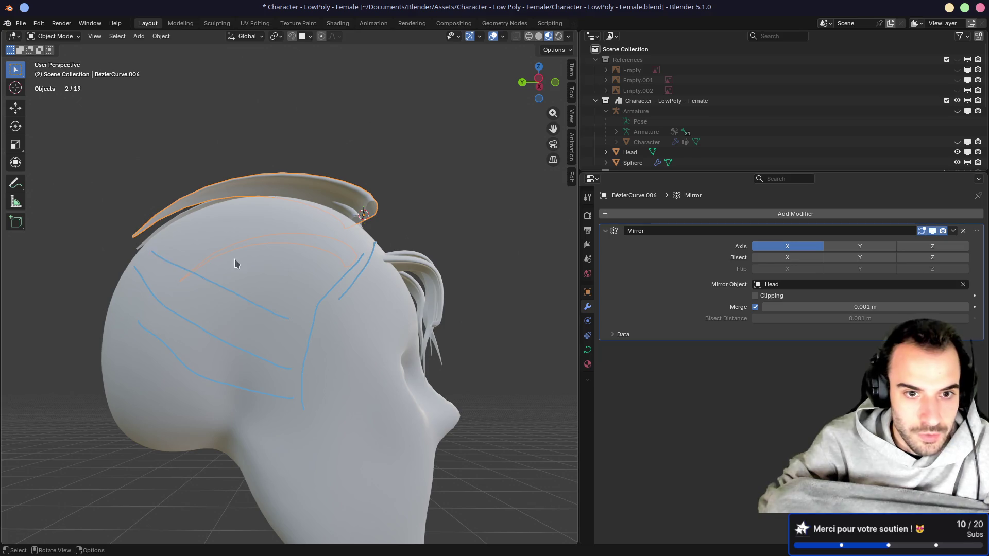
{"action": "mouse_move", "coordinate": [237, 219]}
{"action": "middle_mouse_down"}
{"action": "mouse_move", "coordinate": [342, 270]}
{"action": "mouse_move", "coordinate": [369, 243]}
{"action": "mouse_move", "coordinate": [315, 265]}
{"action": "mouse_move", "coordinate": [185, 249]}
{"action": "mouse_move", "coordinate": [325, 241]}
{"action": "mouse_move", "coordinate": [302, 249]}
{"action": "mouse_move", "coordinate": [289, 320]}
{"action": "mouse_move", "coordinate": [249, 324]}
{"action": "mouse_move", "coordinate": [287, 358]}
{"action": "mouse_move", "coordinate": [236, 346]}
{"action": "middle_mouse_up"}
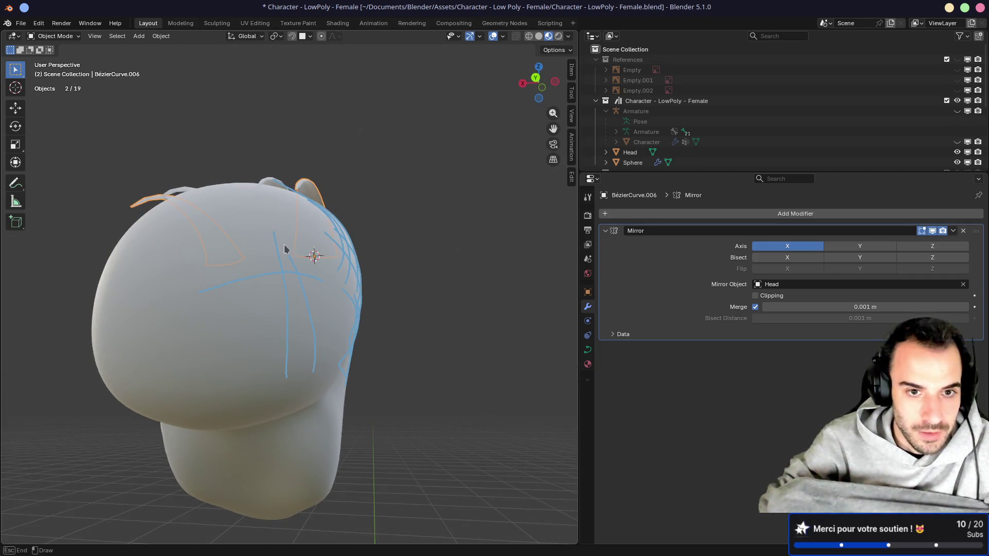
{"action": "middle_click_drag", "start_coordinate": [283, 248], "coordinate": [315, 360]}
{"action": "mouse_move", "coordinate": [239, 342]}
{"action": "middle_mouse_down"}
{"action": "mouse_move", "coordinate": [258, 326]}
{"action": "mouse_move", "coordinate": [251, 305]}
{"action": "mouse_move", "coordinate": [196, 335]}
{"action": "middle_mouse_up"}
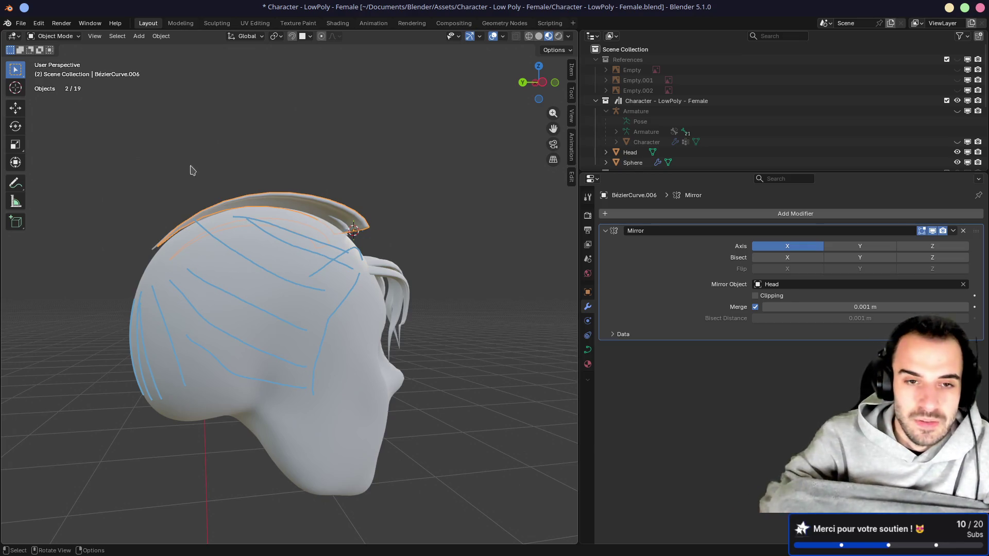
{"action": "middle_click_drag", "start_coordinate": [309, 202], "coordinate": [302, 219]}
Step: Enter Edit Mode on the hair curve and select a control point at its front
{"action": "key", "text": "Tab"}
{"action": "middle_click_drag", "start_coordinate": [294, 253], "coordinate": [323, 267]}
{"action": "left_click", "coordinate": [323, 267]}
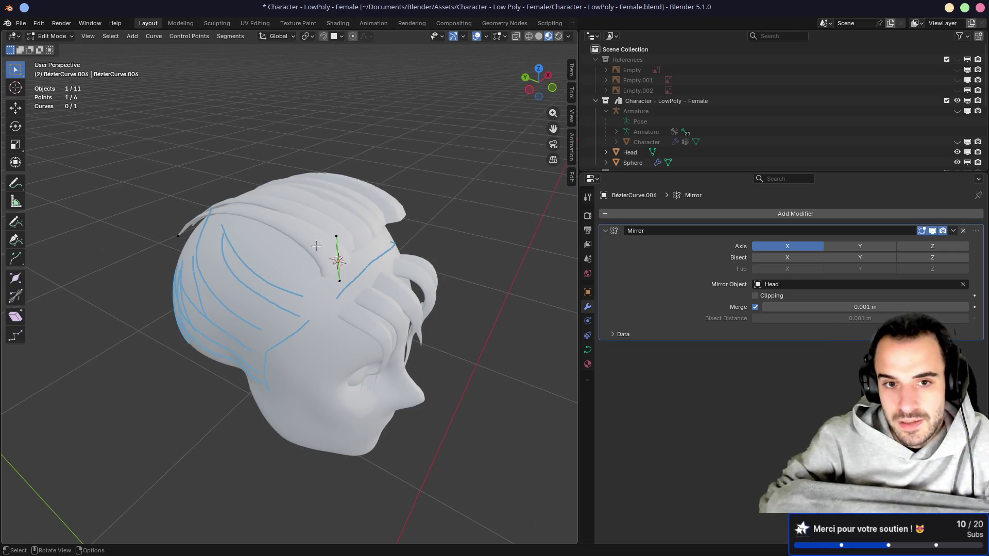
Step: Move the front control point of the hair curve and return to point editing
{"action": "middle_click_drag", "start_coordinate": [320, 255], "coordinate": [309, 205]}
{"action": "key", "text": "g"}
{"action": "key", "text": "Tab"}
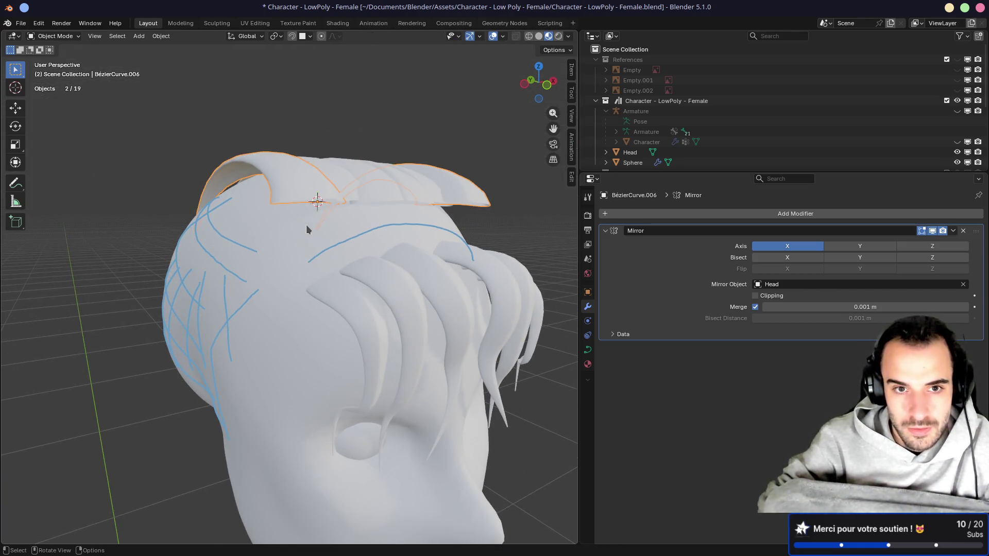
{"action": "left_click", "coordinate": [315, 198], "text": "shift"}
{"action": "key", "text": "g"}
{"action": "left_click", "coordinate": [289, 236]}
{"action": "key", "text": "Tab"}
{"action": "middle_click_drag", "start_coordinate": [290, 236], "coordinate": [321, 257]}
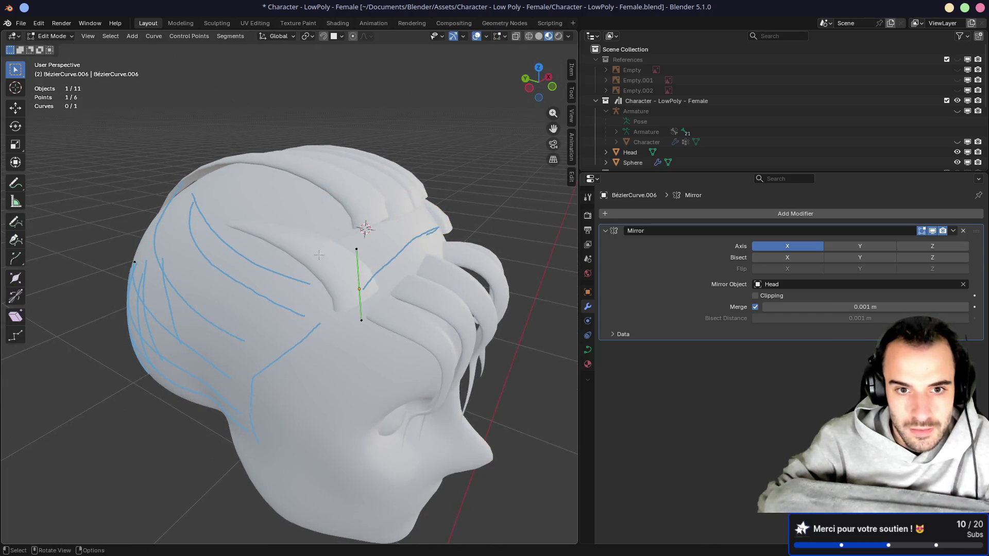
{"action": "middle_click_drag", "start_coordinate": [418, 274], "coordinate": [232, 265]}
Step: Rotate the front point's handles and tilt the strand there to -51°
{"action": "key", "text": "r"}
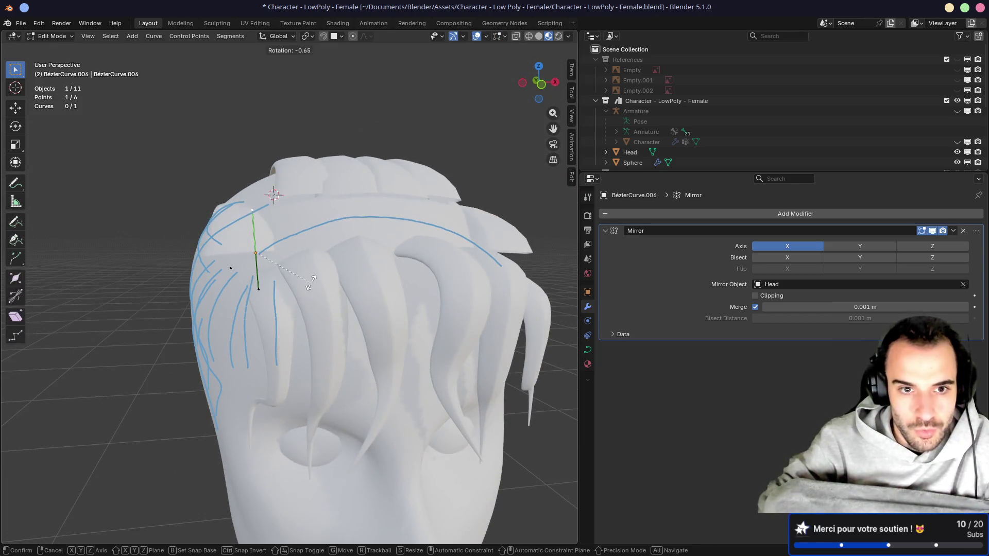
{"action": "left_click", "coordinate": [321, 236]}
{"action": "mouse_move", "coordinate": [321, 236]}
{"action": "middle_mouse_down"}
{"action": "mouse_move", "coordinate": [421, 170]}
{"action": "mouse_move", "coordinate": [384, 239]}
{"action": "middle_mouse_up"}
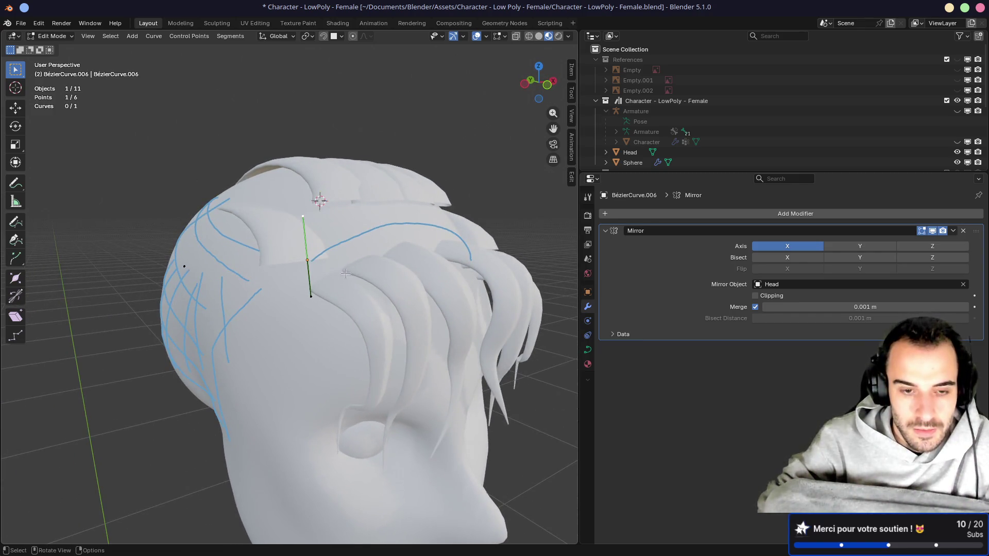
{"action": "key", "text": "ctrl+t"}
{"action": "left_click", "coordinate": [310, 187]}
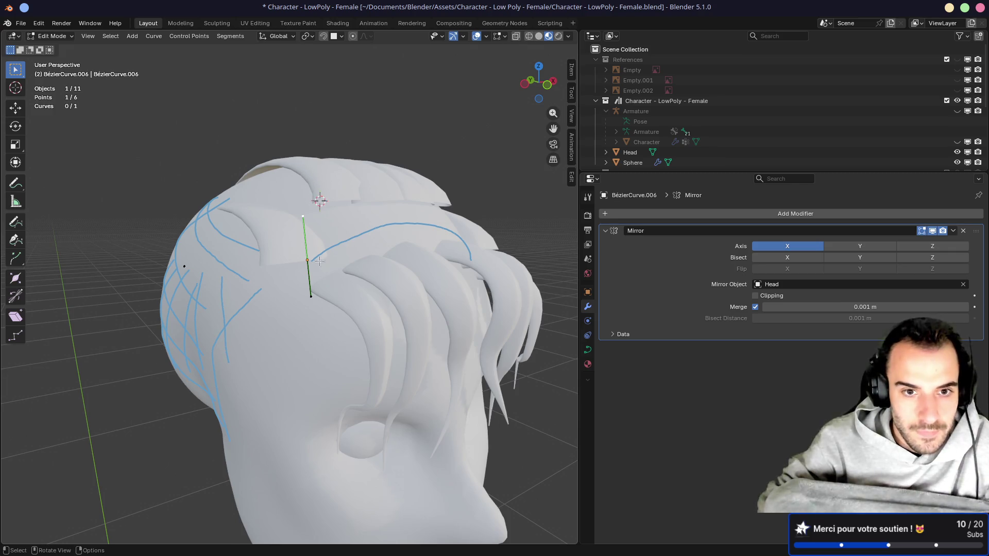
{"action": "key", "text": "ctrl+t"}
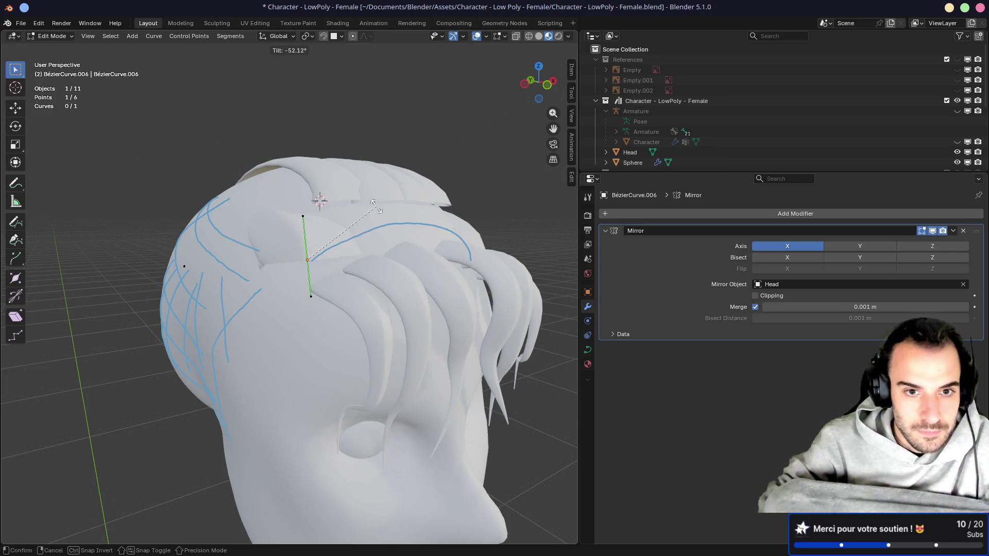
{"action": "left_click", "coordinate": [350, 227]}
{"action": "key", "text": "r"}
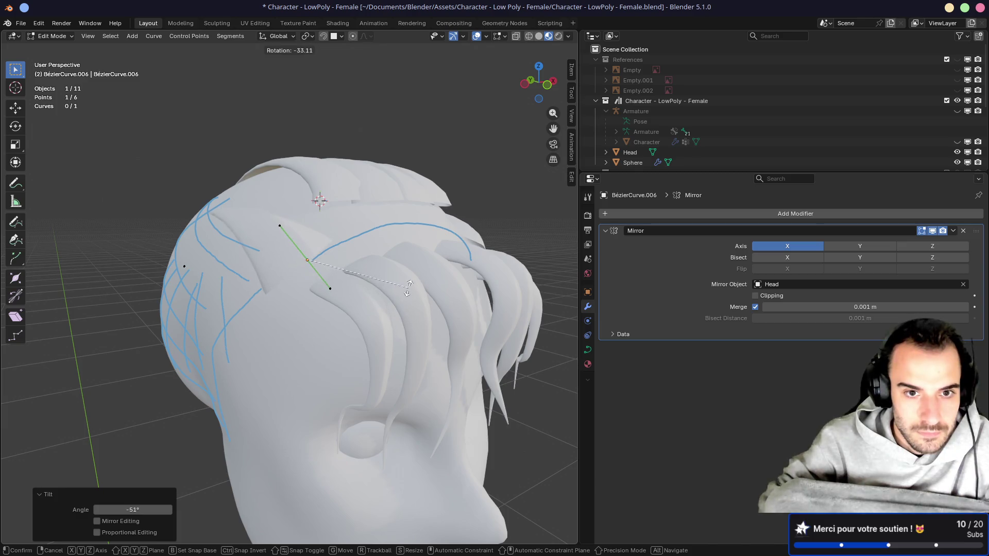
{"action": "left_click", "coordinate": [400, 308]}
{"action": "mouse_move", "coordinate": [400, 307]}
{"action": "middle_mouse_down"}
{"action": "mouse_move", "coordinate": [289, 253]}
{"action": "mouse_move", "coordinate": [176, 328]}
{"action": "mouse_move", "coordinate": [268, 279]}
{"action": "mouse_move", "coordinate": [407, 252]}
{"action": "mouse_move", "coordinate": [377, 295]}
{"action": "middle_mouse_up"}
Step: Select another control point, move it along the head, and tilt it to -98.5°
{"action": "left_click", "coordinate": [111, 370]}
{"action": "key", "text": "g"}
{"action": "left_click", "coordinate": [134, 315]}
{"action": "key", "text": "g"}
{"action": "left_click", "coordinate": [424, 236]}
{"action": "key", "text": "ctrl+t"}
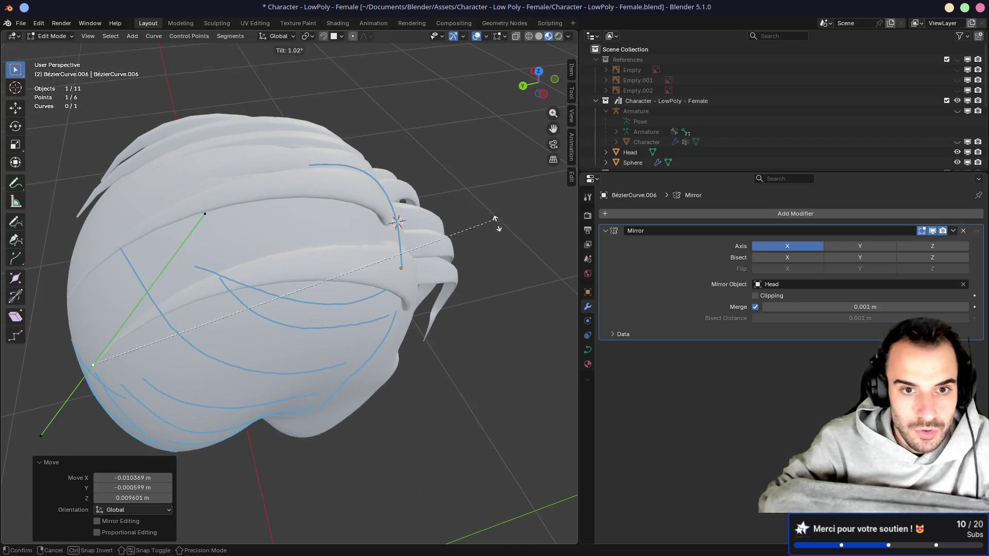
{"action": "left_click", "coordinate": [21, 160]}
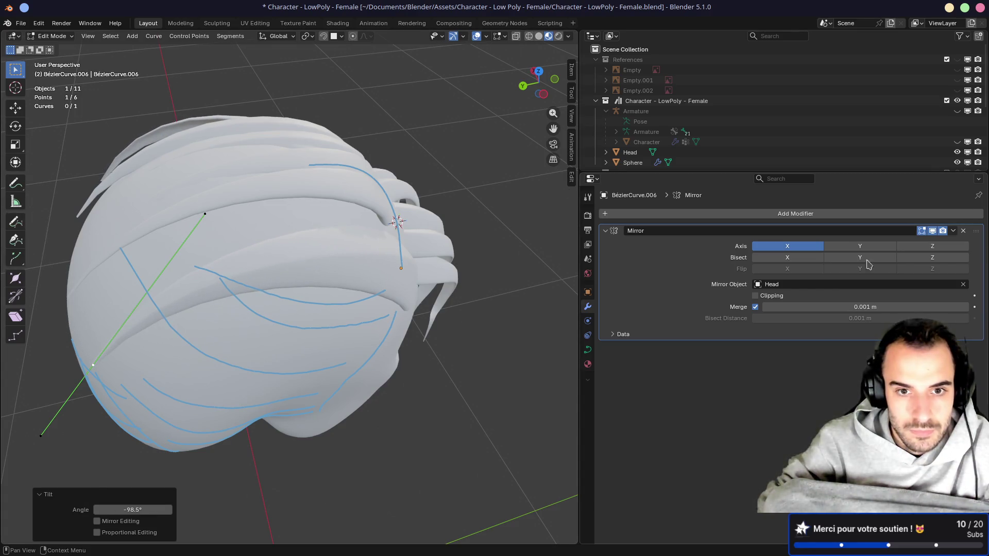
{"action": "mouse_move", "coordinate": [361, 242]}
{"action": "middle_mouse_down"}
{"action": "mouse_move", "coordinate": [146, 234]}
{"action": "mouse_move", "coordinate": [196, 219]}
{"action": "mouse_move", "coordinate": [172, 226]}
{"action": "mouse_move", "coordinate": [190, 211]}
{"action": "mouse_move", "coordinate": [133, 246]}
{"action": "mouse_move", "coordinate": [309, 267]}
{"action": "mouse_move", "coordinate": [328, 253]}
{"action": "mouse_move", "coordinate": [322, 235]}
{"action": "mouse_move", "coordinate": [359, 279]}
{"action": "mouse_move", "coordinate": [389, 240]}
{"action": "middle_mouse_up"}
Step: Nudge the point, move it vertically along Z, then select the curve's end point
{"action": "key", "text": "g"}
{"action": "left_click", "coordinate": [185, 205]}
{"action": "key", "text": "g"}
{"action": "key", "text": "z"}
{"action": "left_click", "coordinate": [193, 217]}
{"action": "left_click", "coordinate": [312, 269]}
Step: Move the strand's end point and rotate its handles twice
{"action": "key", "text": "g"}
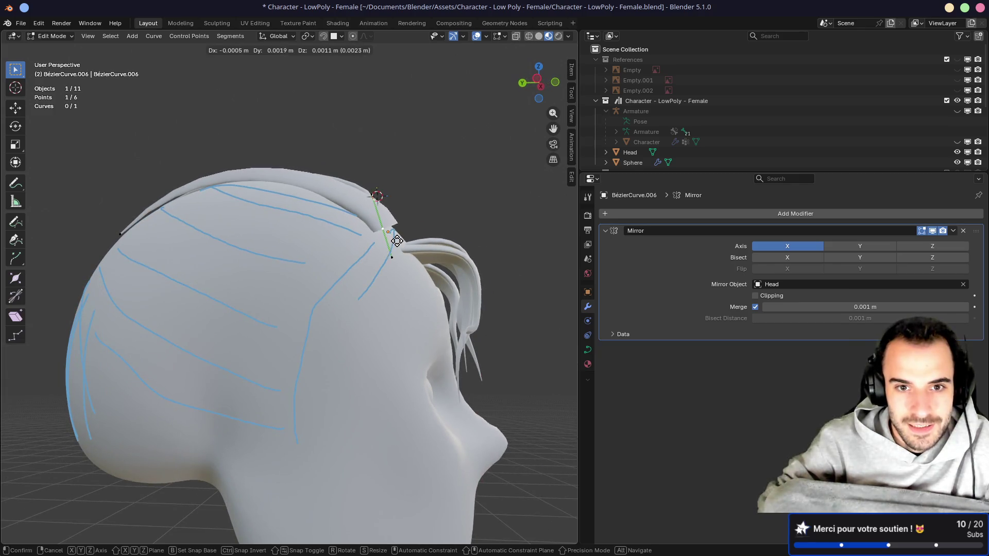
{"action": "left_click", "coordinate": [403, 241]}
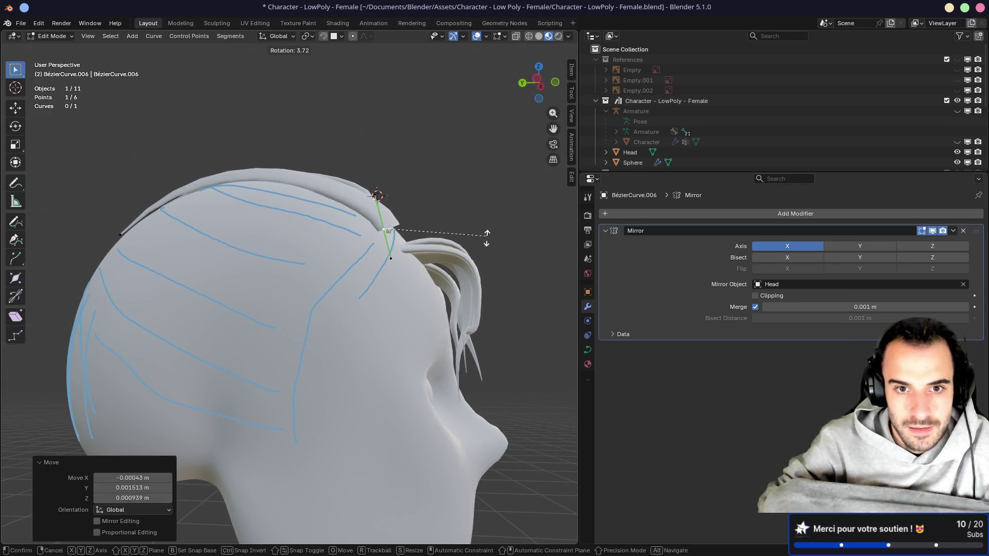
{"action": "middle_click_drag", "start_coordinate": [472, 247], "coordinate": [446, 252]}
{"action": "key", "text": "r"}
{"action": "left_click", "coordinate": [425, 290]}
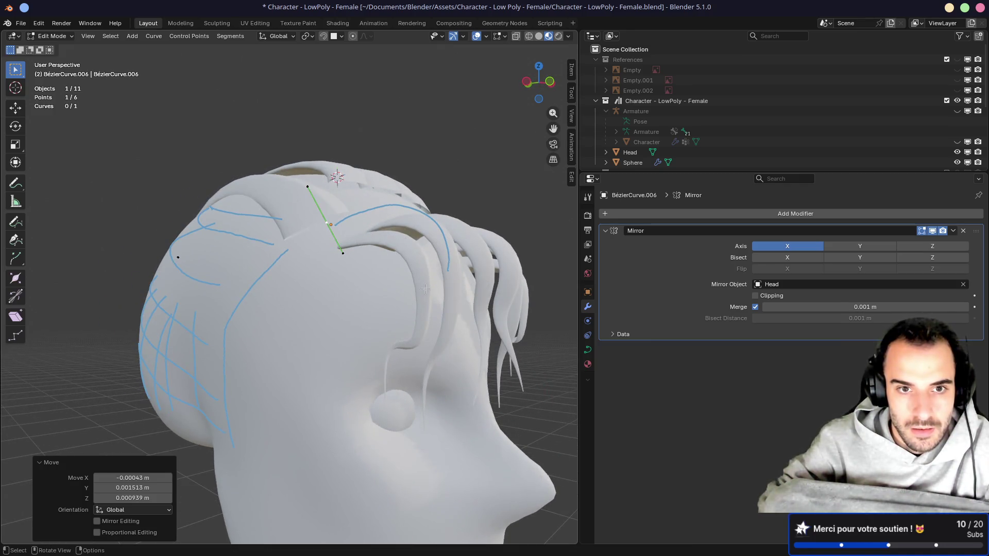
{"action": "key", "text": "r"}
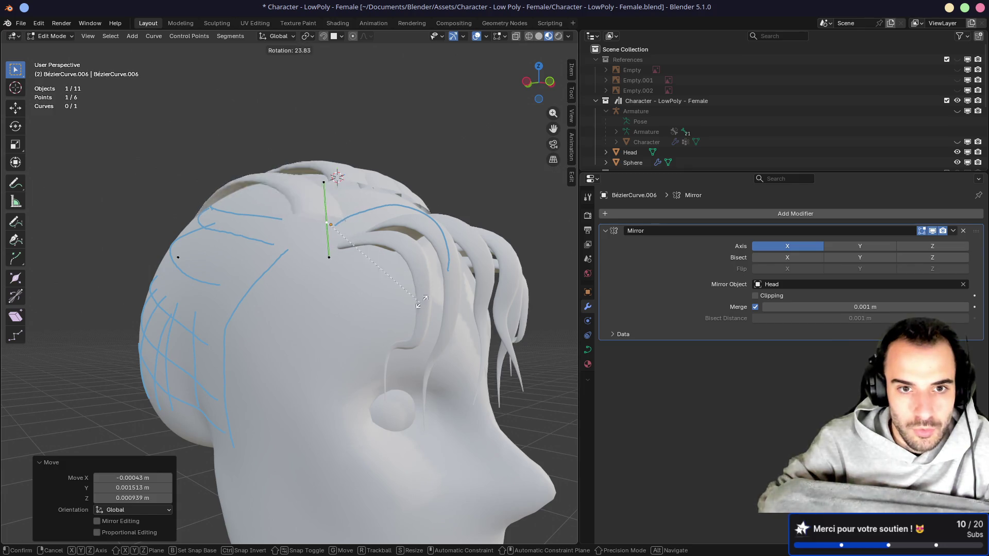
{"action": "left_click", "coordinate": [361, 264]}
Step: Check front, side and back orthographic views, then reposition the selected handle
{"action": "key", "text": "KP_1"}
{"action": "key", "text": "KP_3"}
{"action": "key", "text": "ctrl+KP_1"}
{"action": "key", "text": "ctrl+KP_3"}
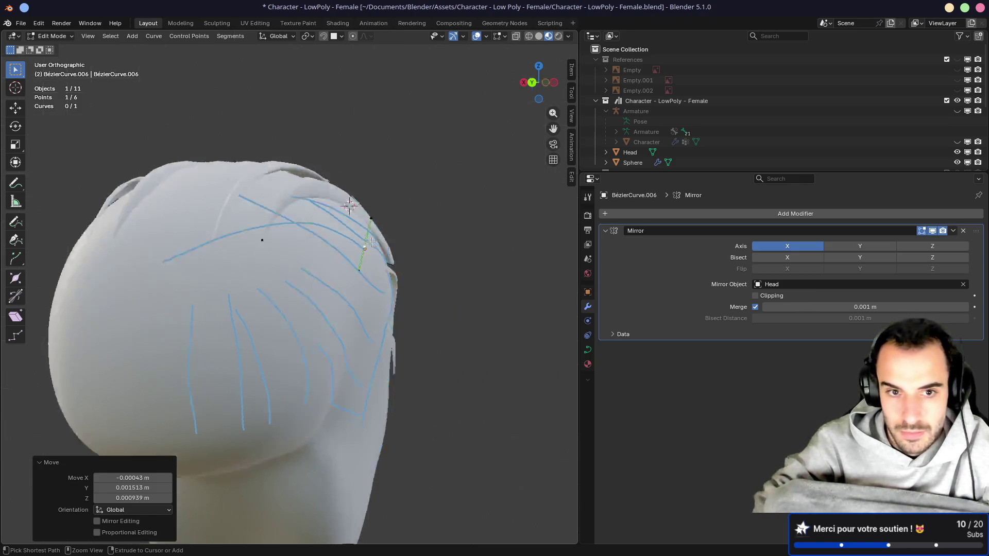
{"action": "key", "text": "g"}
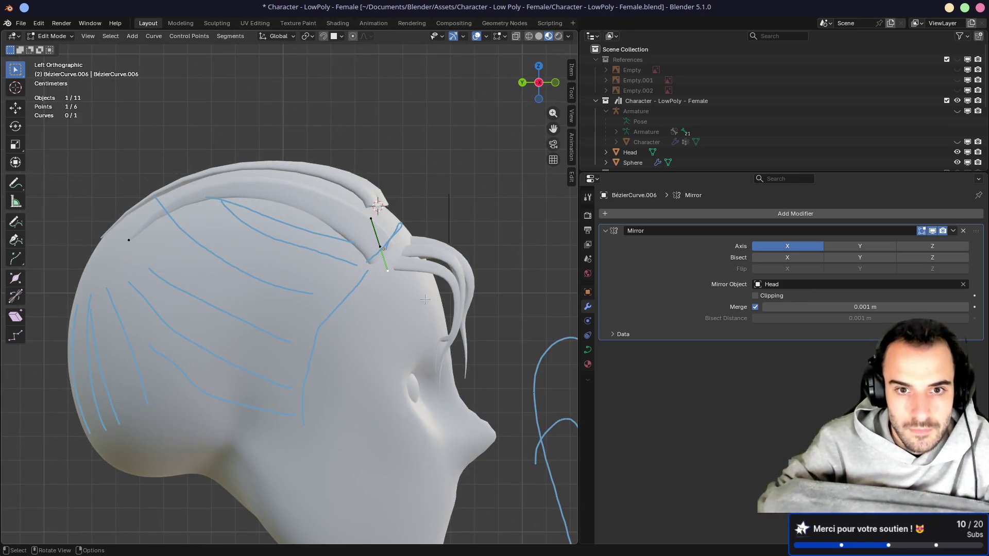
{"action": "left_click", "coordinate": [458, 309]}
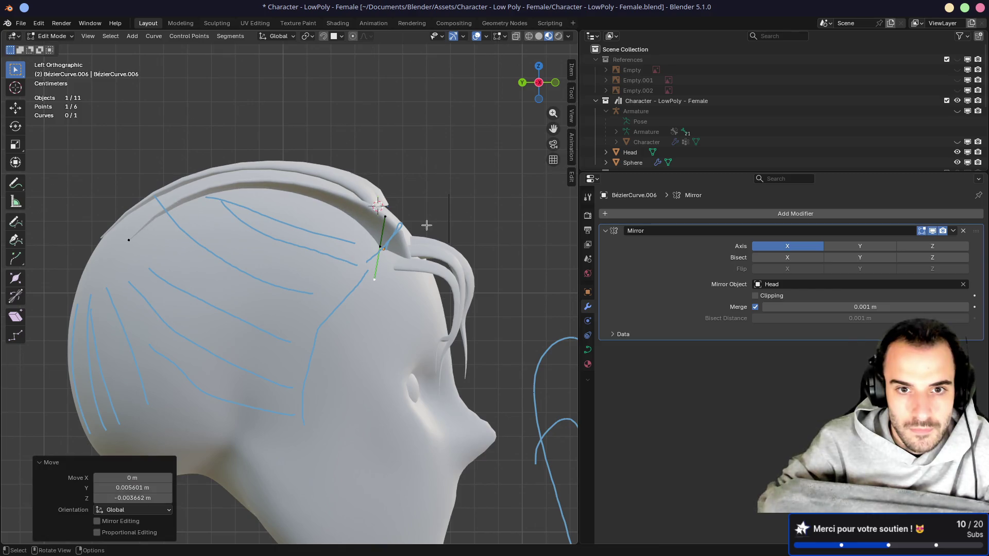
Step: Tilt the strand at its lower control point and rotate that point's handle
{"action": "left_click", "coordinate": [390, 240]}
{"action": "key", "text": "ctrl+t"}
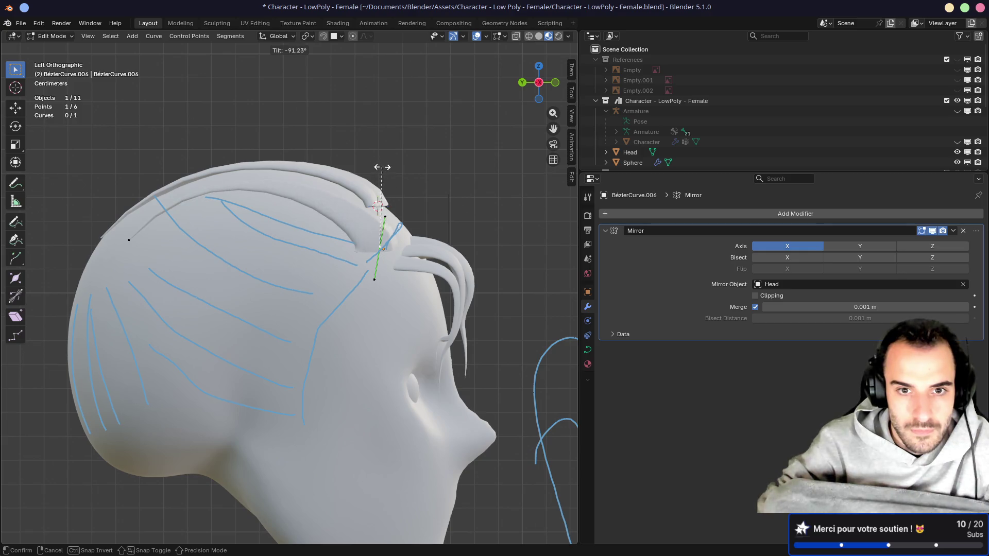
{"action": "left_click", "coordinate": [393, 170]}
{"action": "mouse_move", "coordinate": [413, 186]}
{"action": "middle_mouse_down"}
{"action": "mouse_move", "coordinate": [371, 232]}
{"action": "mouse_move", "coordinate": [333, 302]}
{"action": "middle_mouse_up"}
{"action": "key", "text": "r"}
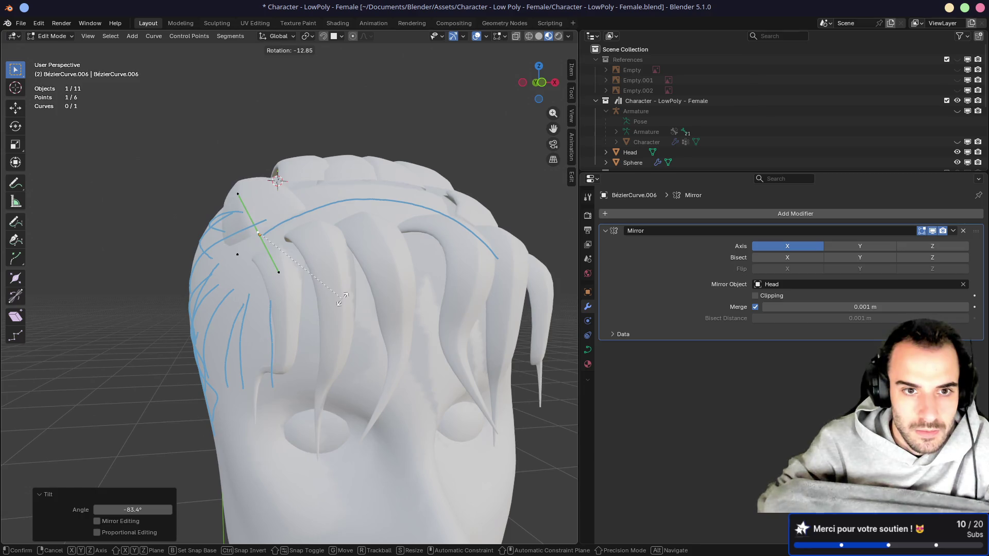
{"action": "left_click", "coordinate": [215, 175]}
{"action": "left_click", "coordinate": [250, 214]}
Step: Move the lower point's handle in small increments to refine the curl
{"action": "key", "text": "g"}
{"action": "key", "text": "Escape"}
{"action": "key", "text": "g"}
{"action": "left_click", "coordinate": [260, 238]}
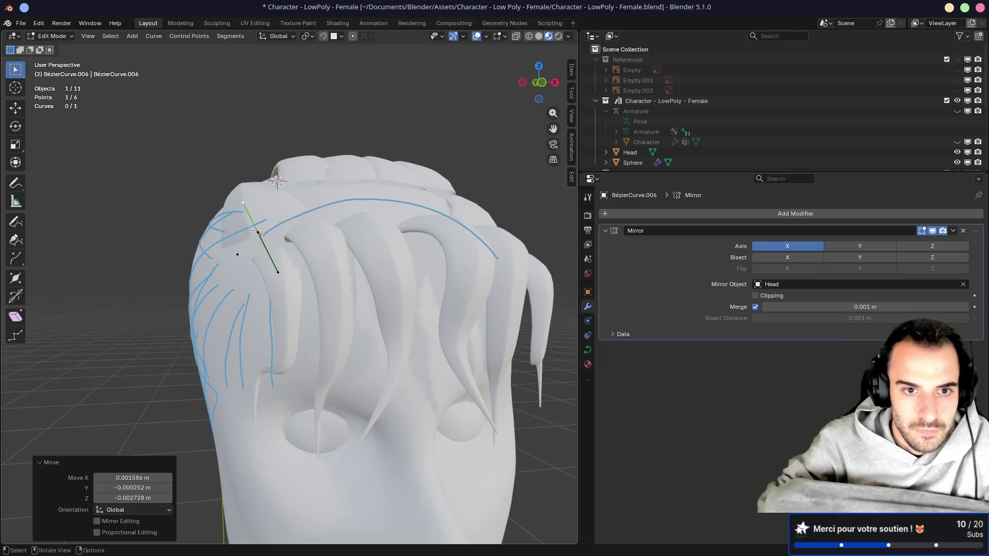
{"action": "key", "text": "g"}
{"action": "left_click", "coordinate": [267, 251]}
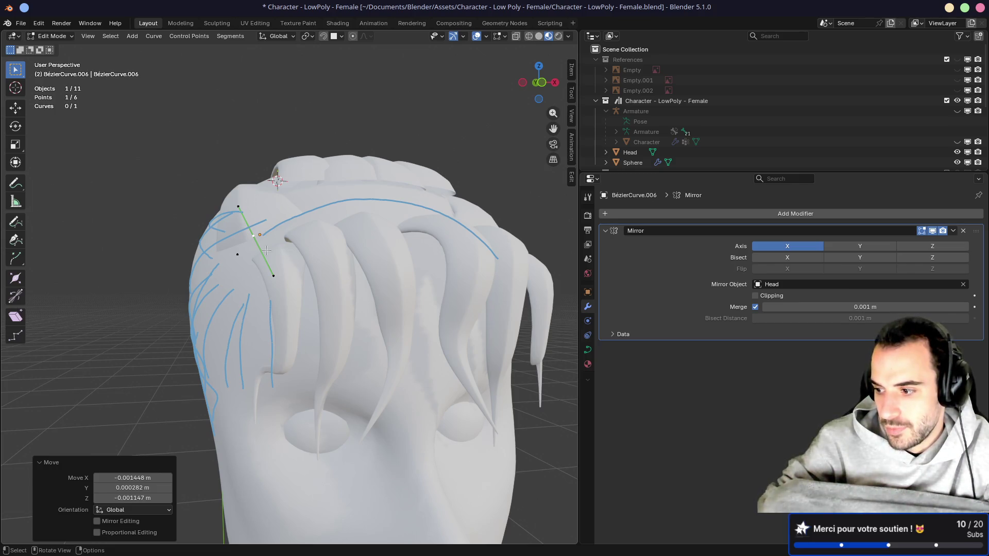
{"action": "mouse_move", "coordinate": [234, 250]}
{"action": "middle_mouse_down"}
{"action": "mouse_move", "coordinate": [306, 220]}
{"action": "mouse_move", "coordinate": [289, 225]}
{"action": "middle_mouse_up"}
Step: Move a curve point, then box-select the strand's front-end points and nudge them
{"action": "key", "text": "g"}
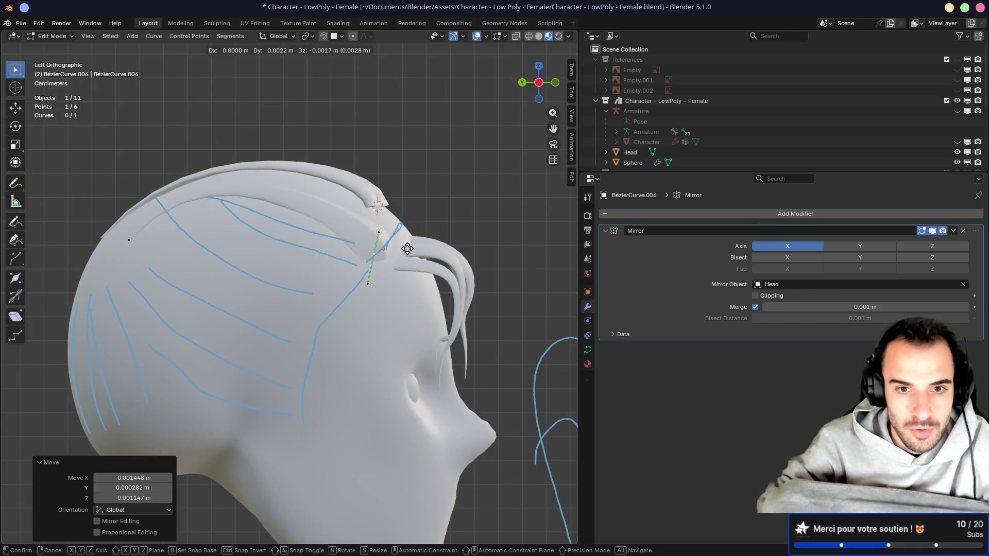
{"action": "left_click", "coordinate": [407, 248]}
{"action": "left_click", "coordinate": [313, 219]}
{"action": "middle_click_drag", "start_coordinate": [396, 254], "coordinate": [328, 253]}
{"action": "middle_click_drag", "start_coordinate": [251, 222], "coordinate": [70, 233]}
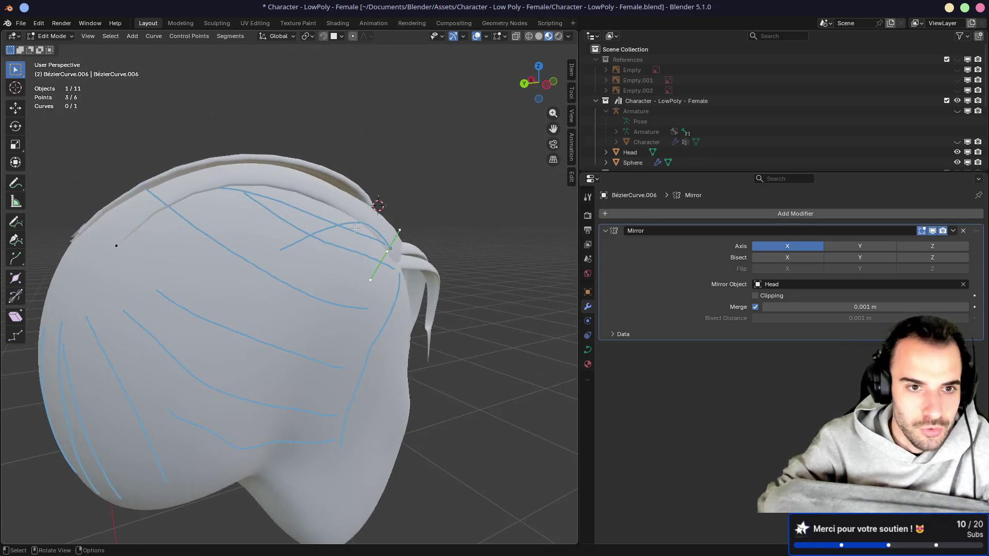
{"action": "left_click_drag", "start_coordinate": [131, 264], "coordinate": [142, 274]}
{"action": "key", "text": "g"}
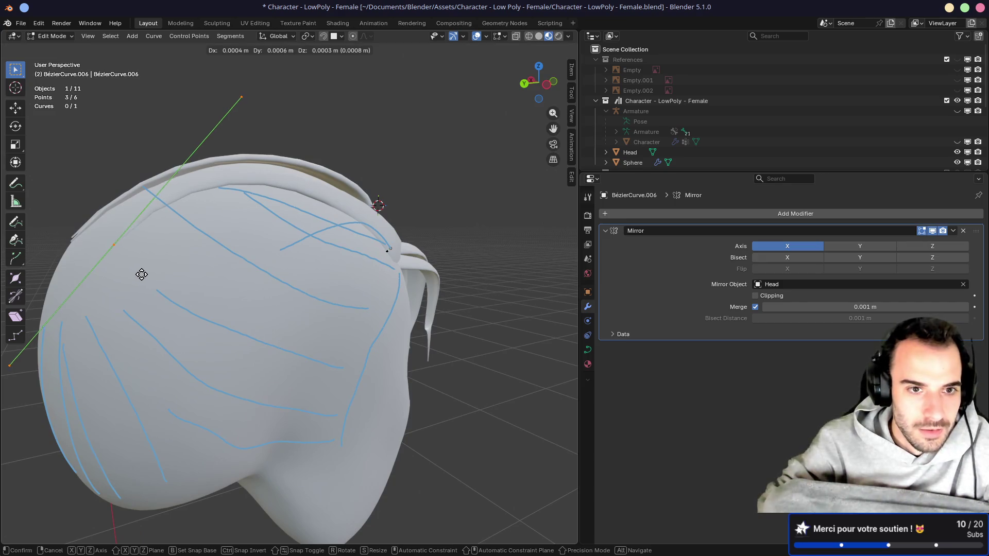
{"action": "left_click", "coordinate": [141, 276]}
Step: Move one more strand point to hug the head, then return to Object Mode
{"action": "mouse_move", "coordinate": [141, 276]}
{"action": "middle_mouse_down"}
{"action": "mouse_move", "coordinate": [175, 244]}
{"action": "mouse_move", "coordinate": [77, 245]}
{"action": "middle_mouse_up"}
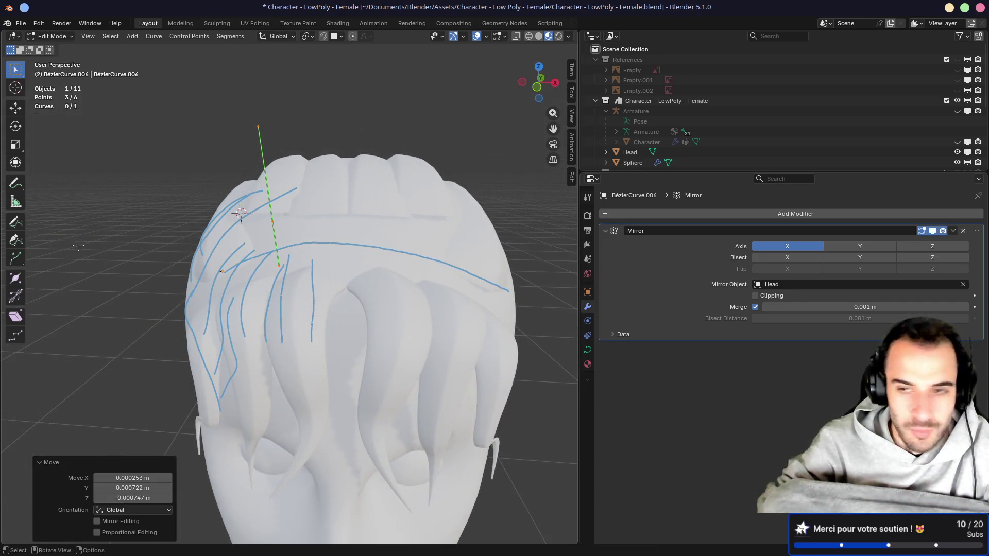
{"action": "middle_click_drag", "start_coordinate": [163, 208], "coordinate": [272, 231]}
{"action": "left_click", "coordinate": [278, 284]}
{"action": "key", "text": "g"}
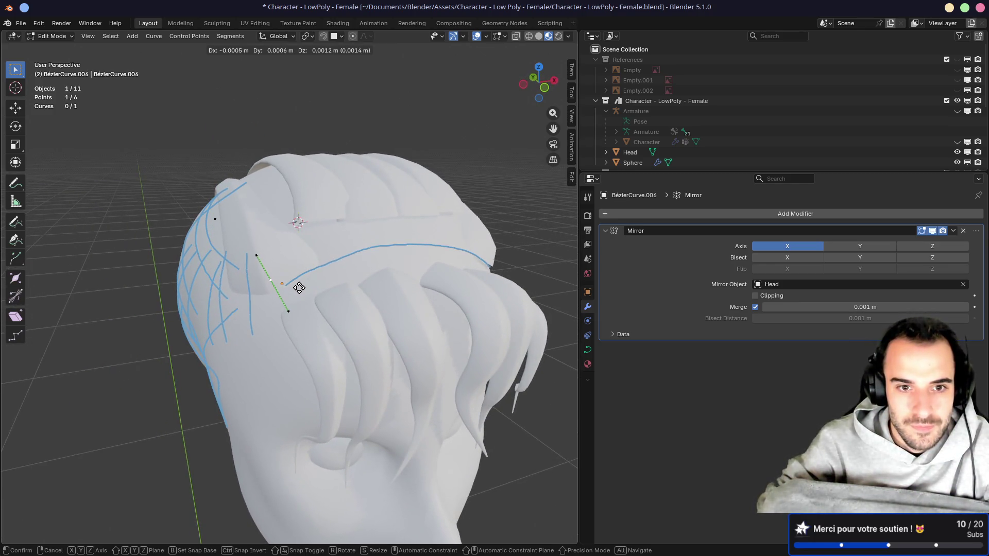
{"action": "left_click", "coordinate": [298, 290]}
{"action": "mouse_move", "coordinate": [299, 290]}
{"action": "middle_mouse_down"}
{"action": "mouse_move", "coordinate": [372, 250]}
{"action": "mouse_move", "coordinate": [435, 237]}
{"action": "mouse_move", "coordinate": [318, 226]}
{"action": "middle_mouse_up"}
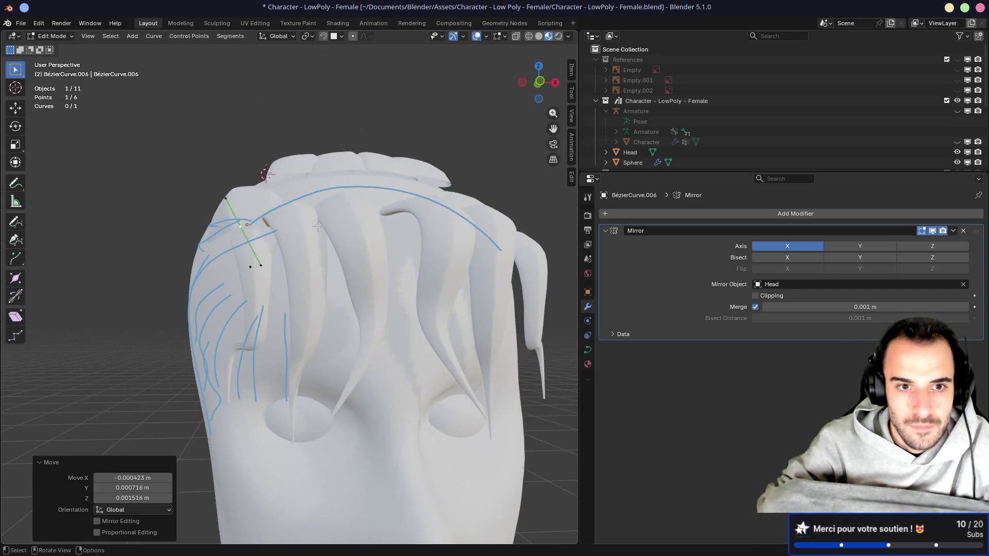
{"action": "scroll", "coordinate": [309, 242], "scroll_direction": "down", "scroll_amount": 10}
{"action": "scroll", "coordinate": [213, 273], "scroll_direction": "up", "scroll_amount": 5}
{"action": "key", "text": "ctrl+z"}
{"action": "key", "text": "ctrl+z"}
{"action": "key", "text": "ctrl+z"}
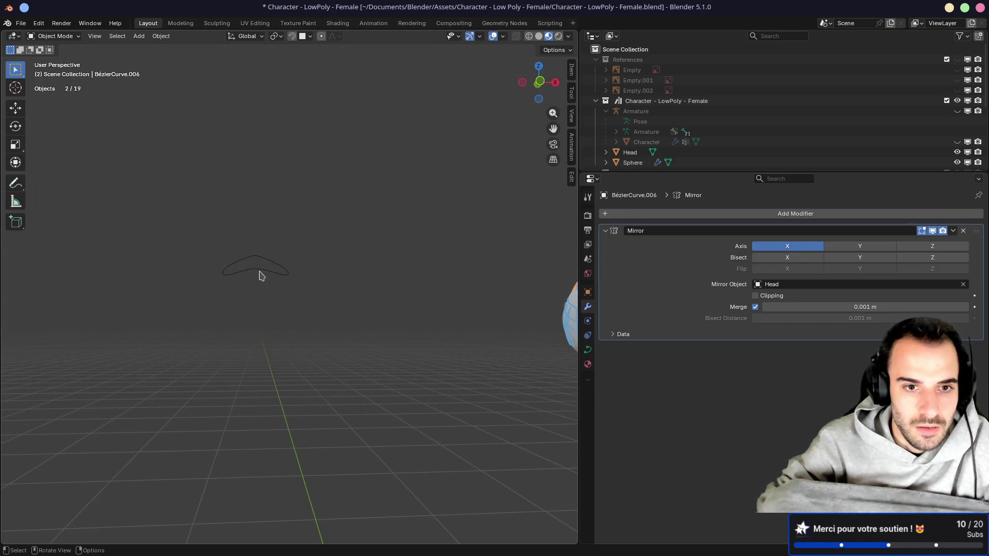
Step: Raise all BézierCircle profile points about 0.0048 m along Z and save the file
{"action": "key", "text": "Tab"}
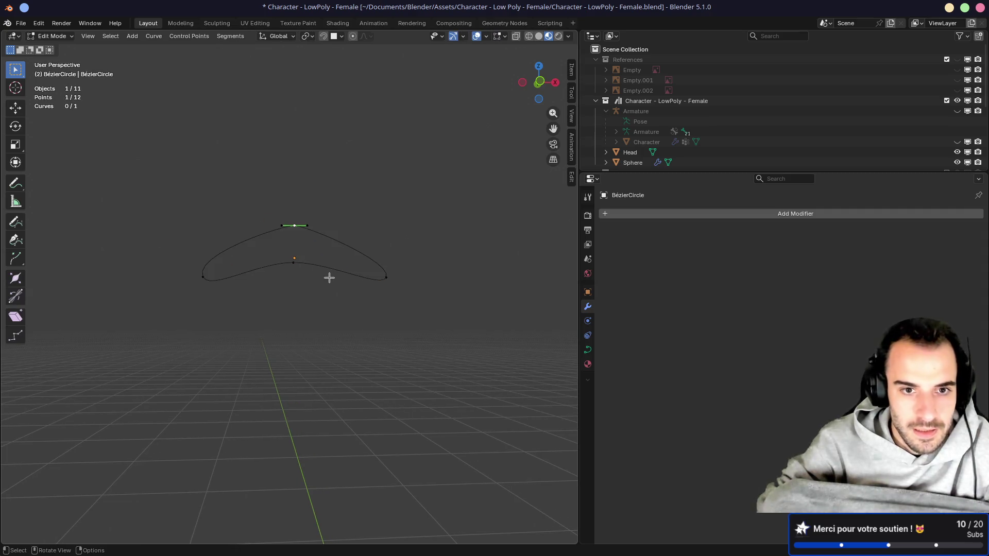
{"action": "key", "text": "g"}
{"action": "key", "text": "z"}
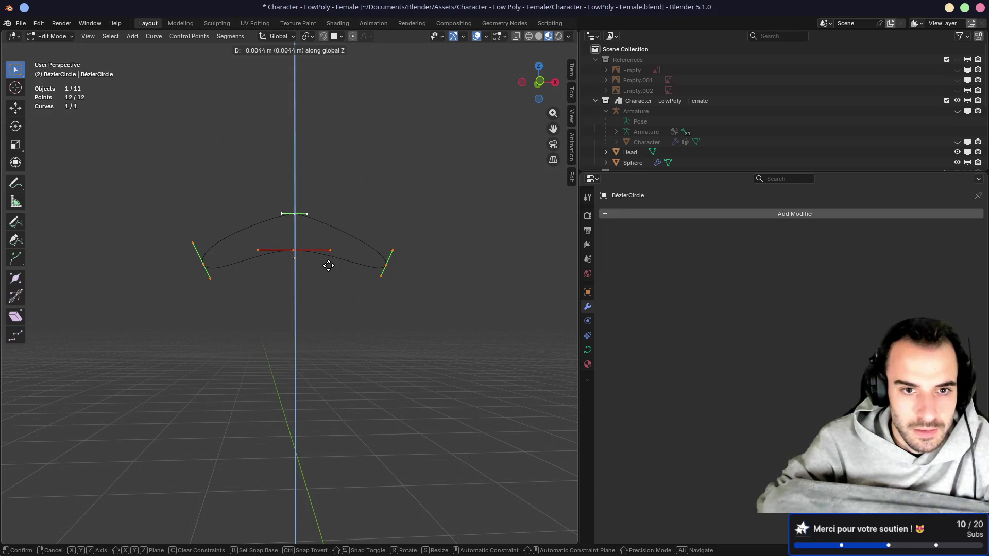
{"action": "left_click", "coordinate": [328, 264]}
{"action": "scroll", "coordinate": [286, 291], "scroll_direction": "up", "scroll_amount": 5}
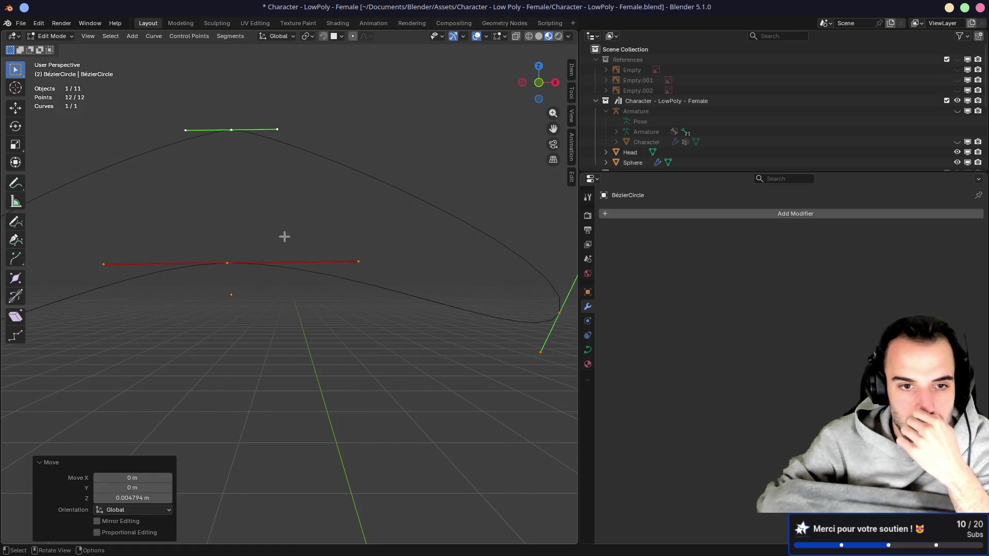
{"action": "key", "text": "ctrl+s"}
Step: Zoom in on the hair, exit Edit Mode, and add the hair strand curve to the selection
{"action": "scroll", "coordinate": [289, 242], "scroll_direction": "down", "scroll_amount": 8}
{"action": "scroll", "coordinate": [242, 278], "scroll_direction": "up", "scroll_amount": 1}
{"action": "mouse_move", "coordinate": [236, 275]}
{"action": "middle_mouse_down"}
{"action": "mouse_move", "coordinate": [285, 263]}
{"action": "mouse_move", "coordinate": [271, 284]}
{"action": "mouse_move", "coordinate": [345, 260]}
{"action": "mouse_move", "coordinate": [499, 184]}
{"action": "mouse_move", "coordinate": [238, 238]}
{"action": "mouse_move", "coordinate": [7, 258]}
{"action": "middle_mouse_up"}
{"action": "mouse_move", "coordinate": [165, 262]}
{"action": "middle_mouse_down", "text": "ctrl"}
{"action": "mouse_move", "coordinate": [170, 272]}
{"action": "mouse_move", "coordinate": [190, 248]}
{"action": "mouse_move", "coordinate": [190, 288]}
{"action": "middle_mouse_up", "text": "ctrl"}
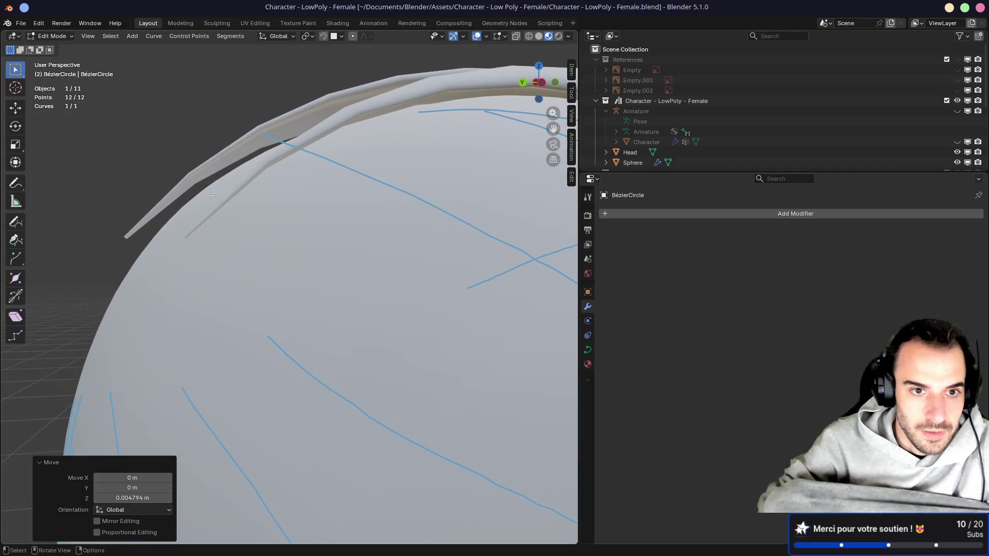
{"action": "key", "text": "Tab"}
{"action": "left_click", "coordinate": [230, 206], "text": "shift"}
Step: Subdivide the hair strand curve and reposition one of the new control points
{"action": "mouse_move", "coordinate": [230, 202]}
{"action": "middle_mouse_down"}
{"action": "mouse_move", "coordinate": [280, 223]}
{"action": "mouse_move", "coordinate": [422, 197]}
{"action": "mouse_move", "coordinate": [265, 219]}
{"action": "middle_mouse_up"}
{"action": "key", "text": "Tab"}
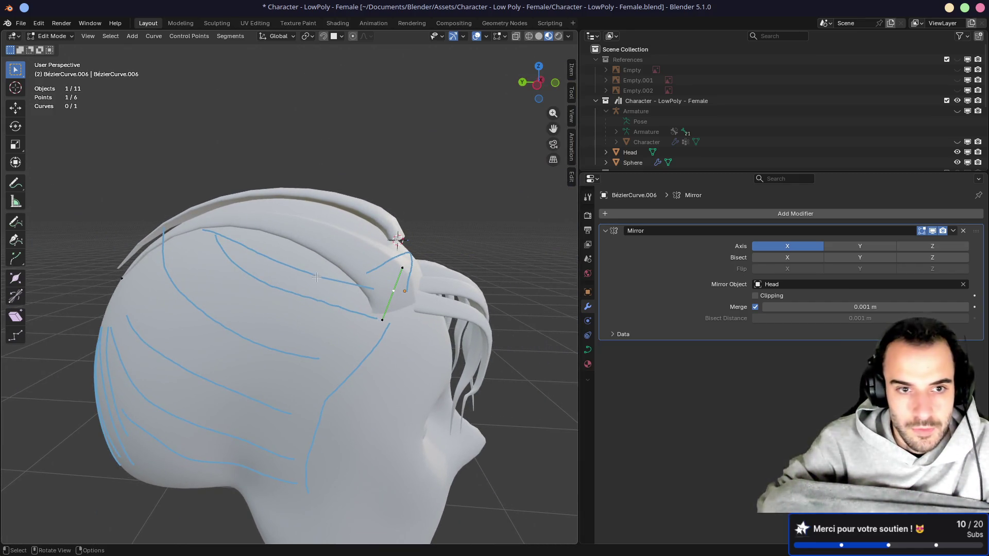
{"action": "right_click", "coordinate": [149, 283]}
{"action": "left_click", "coordinate": [152, 276]}
{"action": "left_click", "coordinate": [291, 225]}
{"action": "mouse_move", "coordinate": [290, 225]}
{"action": "middle_mouse_down"}
{"action": "mouse_move", "coordinate": [338, 201]}
{"action": "mouse_move", "coordinate": [376, 216]}
{"action": "mouse_move", "coordinate": [328, 251]}
{"action": "middle_mouse_up"}
{"action": "key", "text": "g"}
{"action": "left_click", "coordinate": [299, 225]}
Step: Shift two nearby strand points slightly to refine the strand's path
{"action": "left_click_drag", "start_coordinate": [258, 306], "coordinate": [261, 307]}
{"action": "mouse_move", "coordinate": [341, 262]}
{"action": "middle_mouse_down"}
{"action": "mouse_move", "coordinate": [183, 239]}
{"action": "mouse_move", "coordinate": [242, 273]}
{"action": "mouse_move", "coordinate": [293, 284]}
{"action": "mouse_move", "coordinate": [266, 283]}
{"action": "mouse_move", "coordinate": [355, 239]}
{"action": "middle_mouse_up"}
{"action": "left_click", "coordinate": [292, 285]}
{"action": "key", "text": "g"}
{"action": "left_click", "coordinate": [266, 279]}
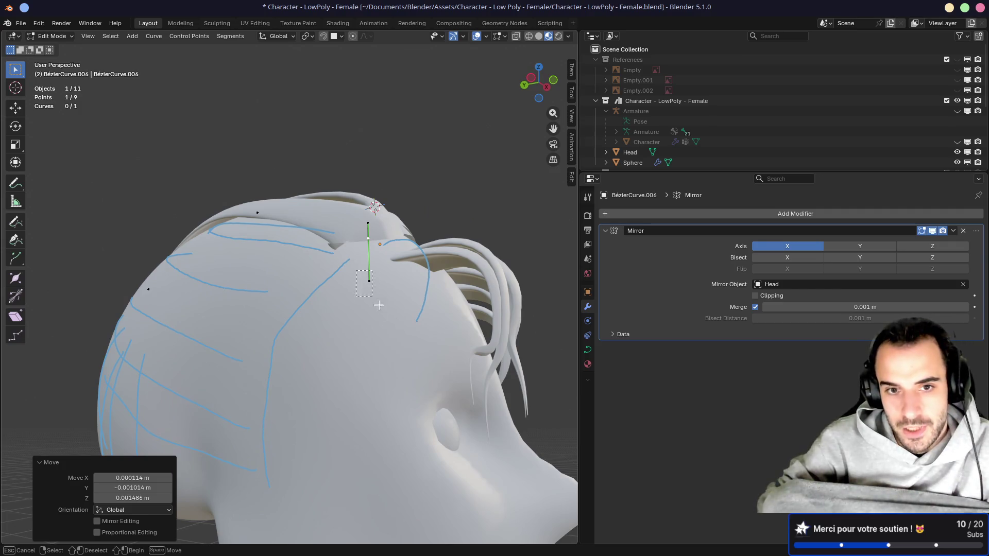
Step: Rotate the handle of the strand point near the forehead, checking side and front views
{"action": "left_click", "coordinate": [365, 285]}
{"action": "key", "text": "KP_3"}
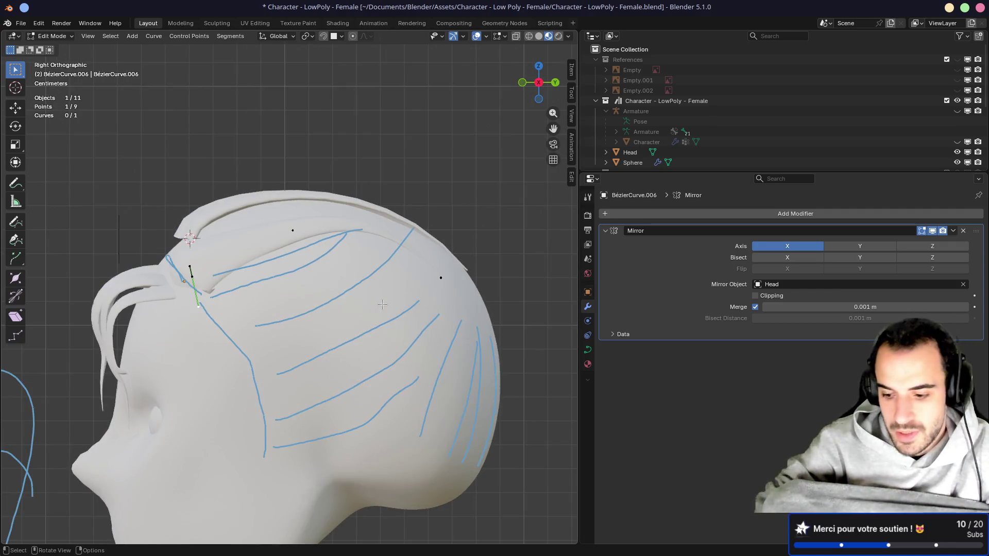
{"action": "key", "text": "KP_1"}
{"action": "key", "text": "ctrl+KP_3"}
{"action": "key", "text": "r"}
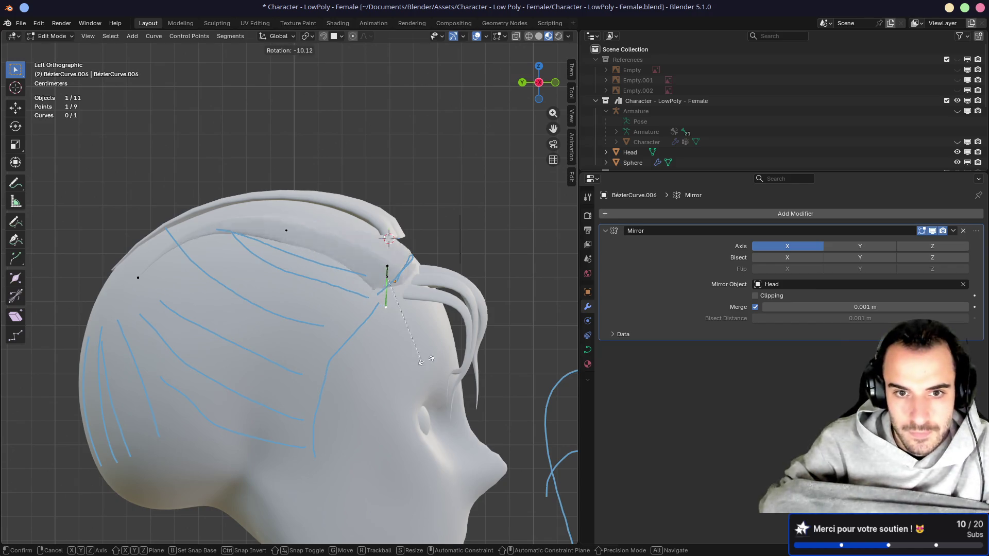
{"action": "left_click", "coordinate": [468, 322]}
{"action": "middle_click_drag", "start_coordinate": [467, 322], "coordinate": [417, 334]}
{"action": "key", "text": "KP_7"}
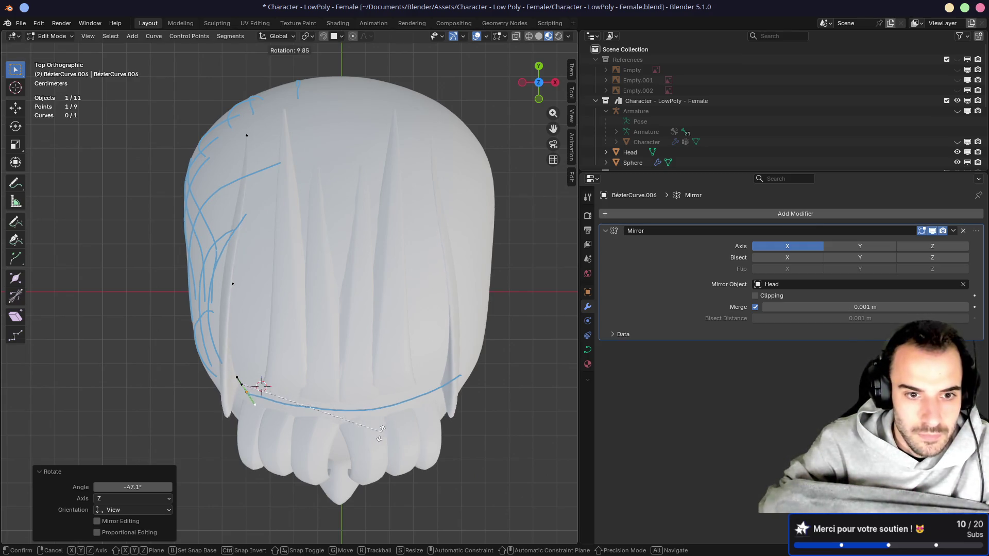
{"action": "left_click", "coordinate": [248, 378]}
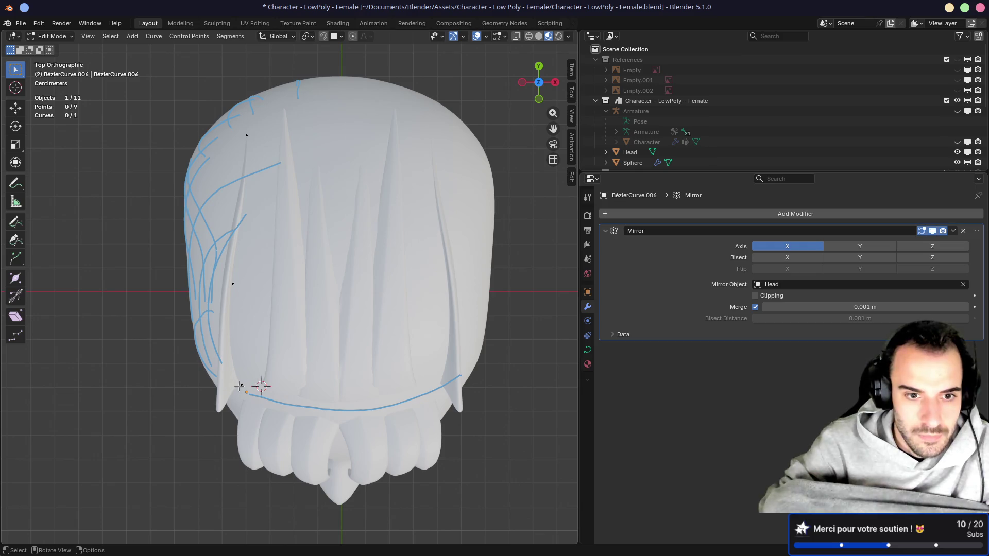
{"action": "middle_click_drag", "start_coordinate": [260, 379], "coordinate": [340, 253]}
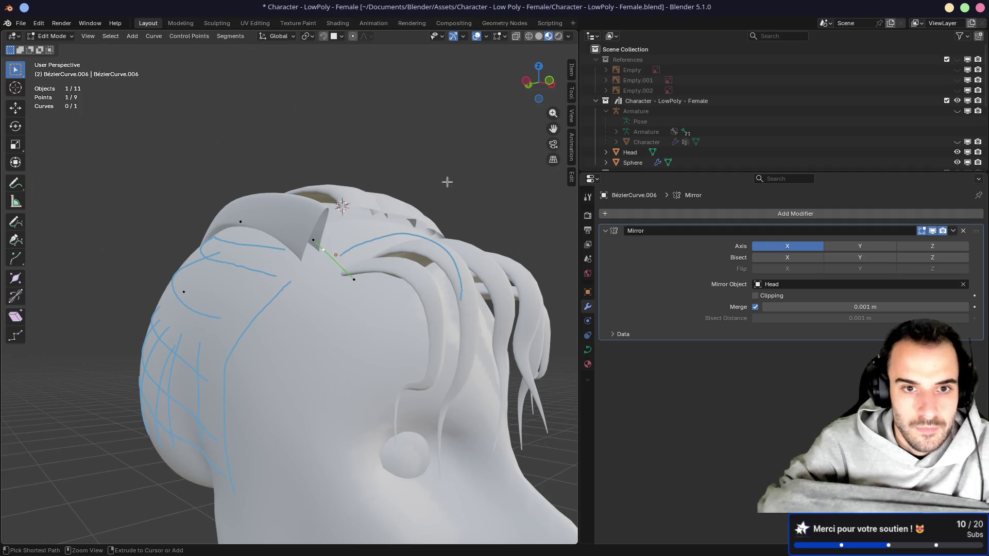
Step: Twist the strand at the selected points, tilting the middle point 69.4°
{"action": "key", "text": "ctrl+t"}
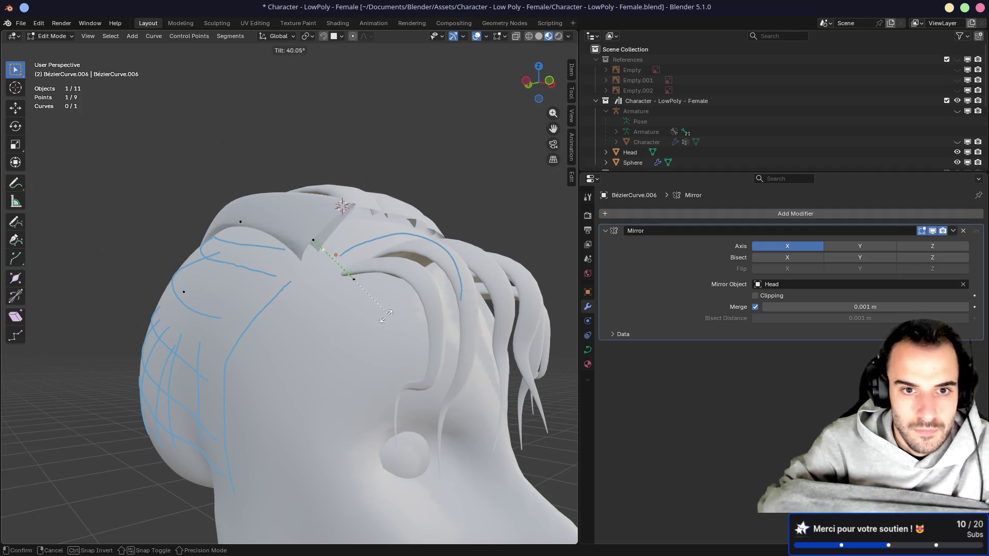
{"action": "left_click", "coordinate": [248, 355]}
{"action": "middle_click_drag", "start_coordinate": [248, 355], "coordinate": [329, 270]}
{"action": "left_click", "coordinate": [328, 270]}
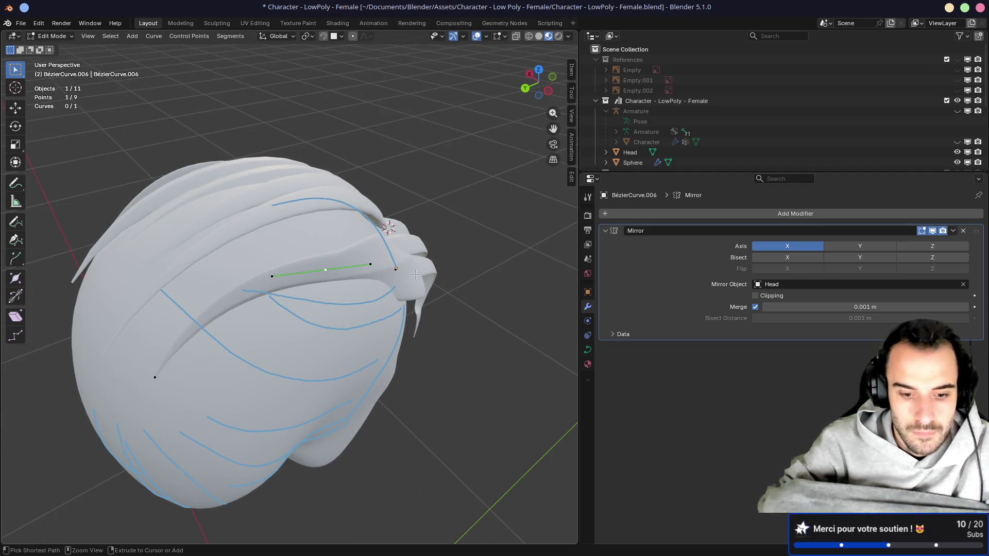
{"action": "key", "text": "ctrl+t"}
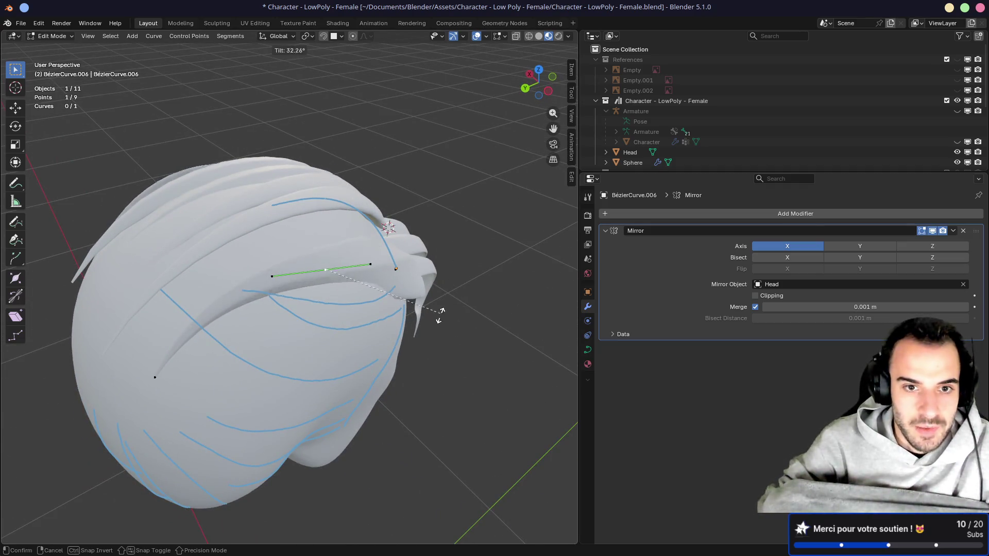
{"action": "left_click", "coordinate": [394, 379]}
Step: Tilt the next strand point 52.6° and the chosen point about -32.4°
{"action": "left_click", "coordinate": [151, 378]}
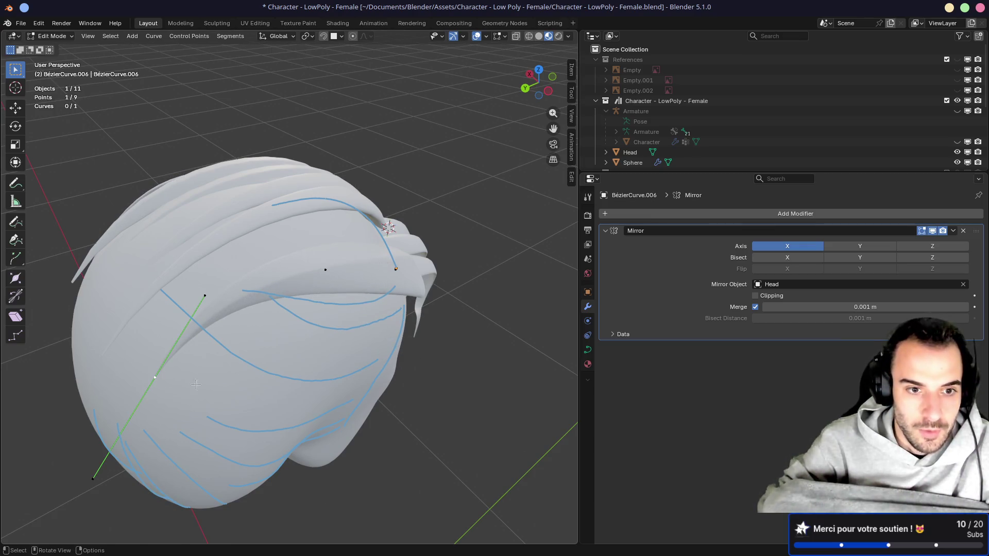
{"action": "key", "text": "ctrl+t"}
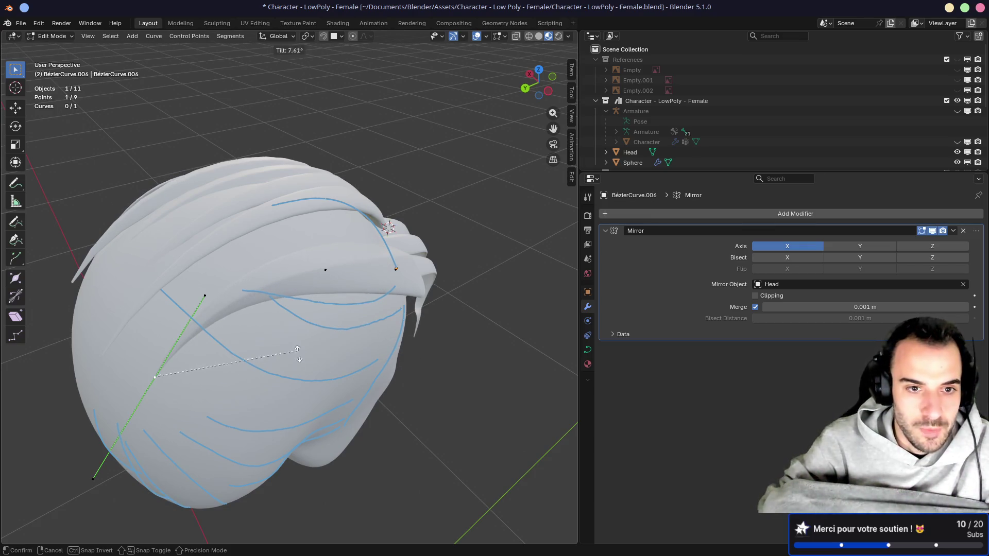
{"action": "left_click", "coordinate": [232, 415]}
{"action": "mouse_move", "coordinate": [225, 357]}
{"action": "middle_mouse_down"}
{"action": "mouse_move", "coordinate": [122, 291]}
{"action": "mouse_move", "coordinate": [238, 247]}
{"action": "mouse_move", "coordinate": [355, 384]}
{"action": "middle_mouse_up"}
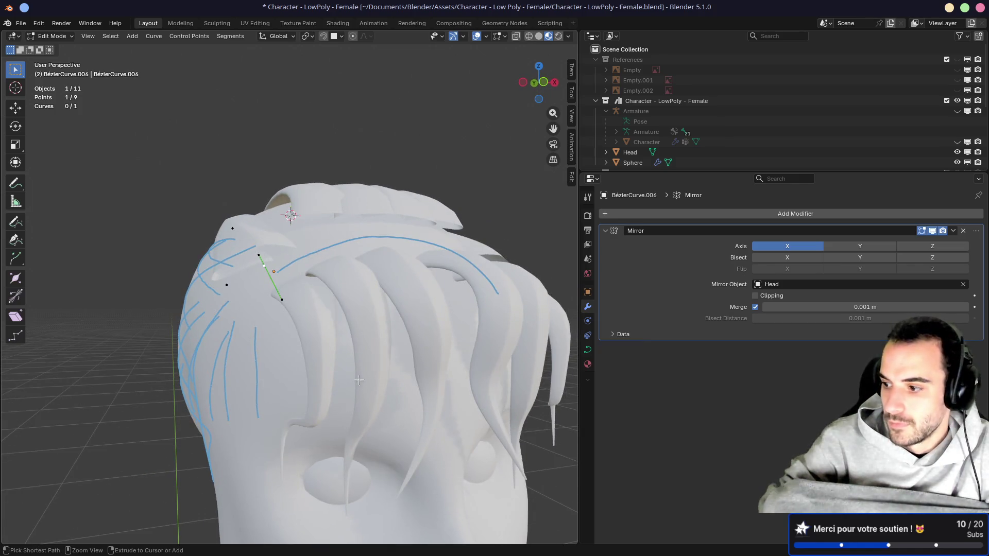
{"action": "key", "text": "ctrl+t"}
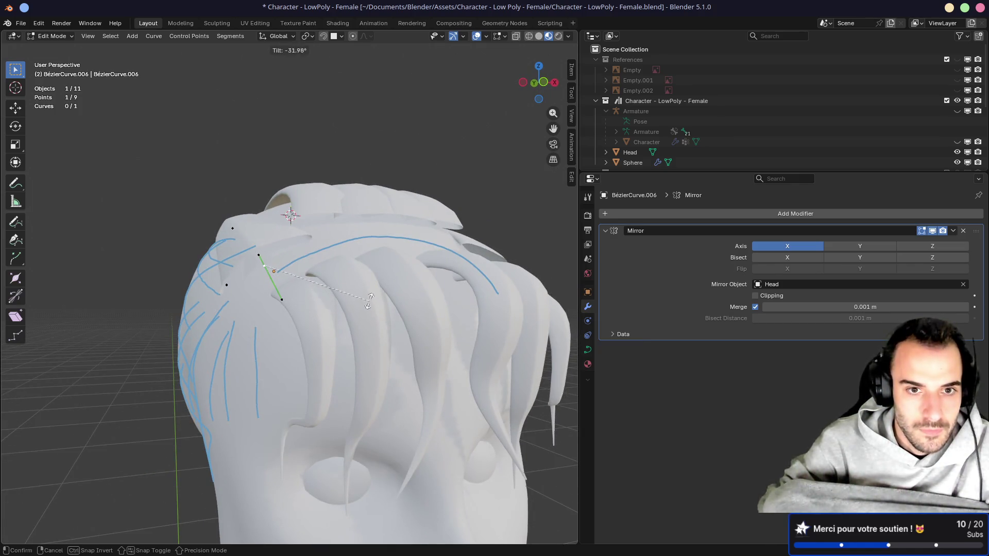
{"action": "left_click", "coordinate": [370, 303]}
{"action": "mouse_move", "coordinate": [369, 303]}
{"action": "middle_mouse_down"}
{"action": "mouse_move", "coordinate": [398, 207]}
{"action": "mouse_move", "coordinate": [216, 309]}
{"action": "mouse_move", "coordinate": [275, 232]}
{"action": "mouse_move", "coordinate": [93, 326]}
{"action": "mouse_move", "coordinate": [310, 270]}
{"action": "mouse_move", "coordinate": [234, 267]}
{"action": "middle_mouse_up"}
{"action": "scroll", "coordinate": [398, 207], "scroll_direction": "up", "scroll_amount": 5}
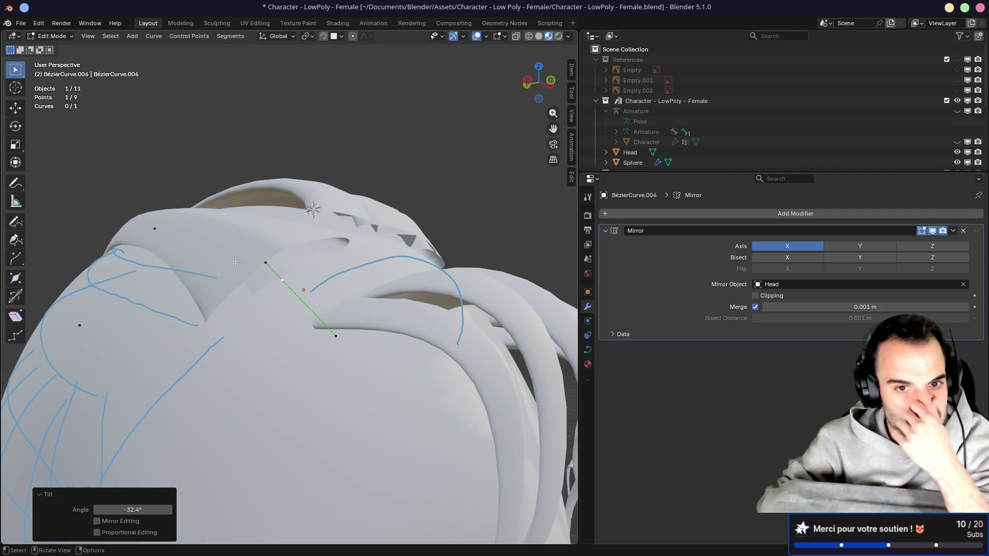
{"action": "middle_click_drag", "start_coordinate": [234, 263], "coordinate": [407, 289]}
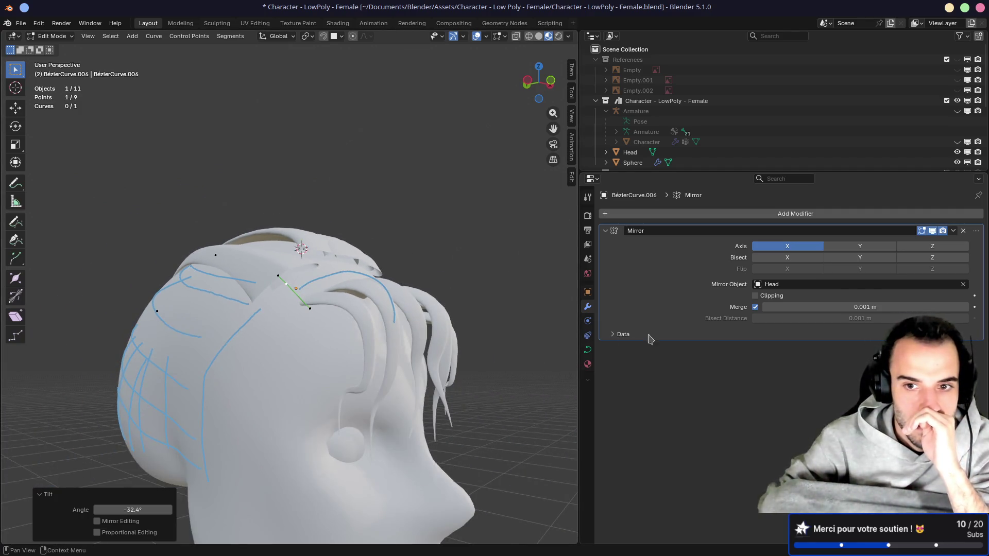
Step: Enable Fill Caps in the hair curve's Geometry > Bevel settings
{"action": "key", "text": "Tab"}
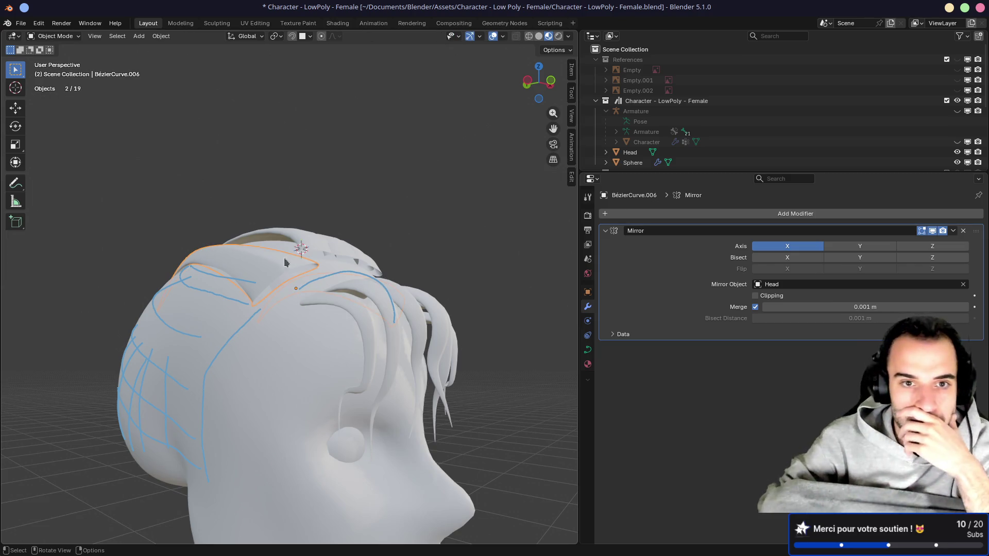
{"action": "left_click", "coordinate": [588, 349]}
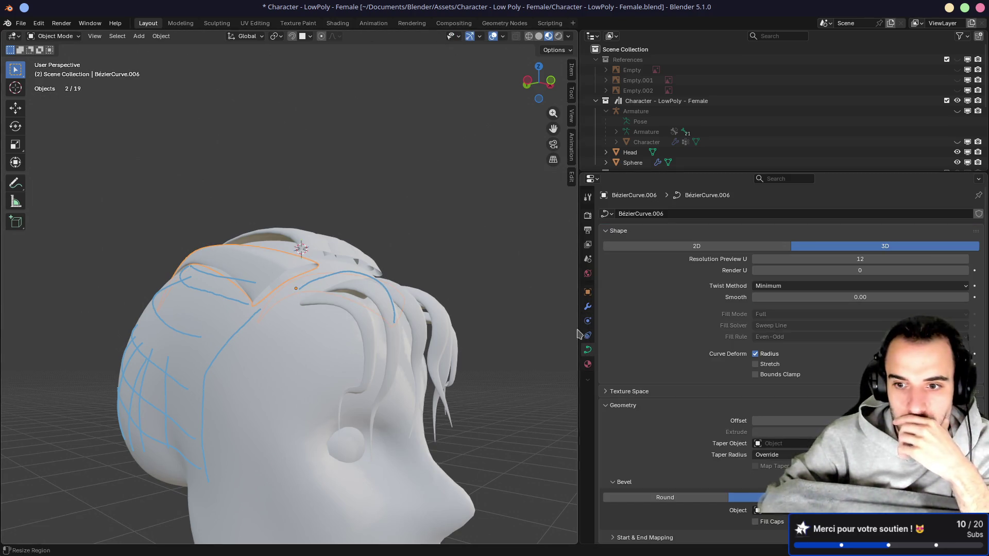
{"action": "scroll", "coordinate": [672, 373], "scroll_direction": "down", "scroll_amount": 6}
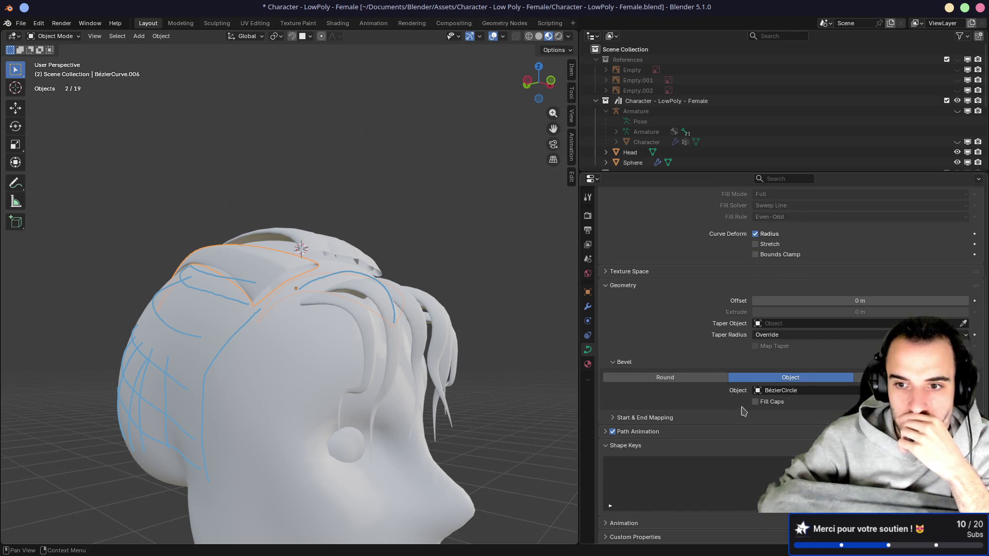
{"action": "left_click", "coordinate": [756, 402]}
{"action": "scroll", "coordinate": [281, 305], "scroll_direction": "up", "scroll_amount": 5}
{"action": "mouse_move", "coordinate": [280, 305]}
{"action": "middle_mouse_down"}
{"action": "mouse_move", "coordinate": [299, 270]}
{"action": "mouse_move", "coordinate": [303, 283]}
{"action": "middle_mouse_up"}
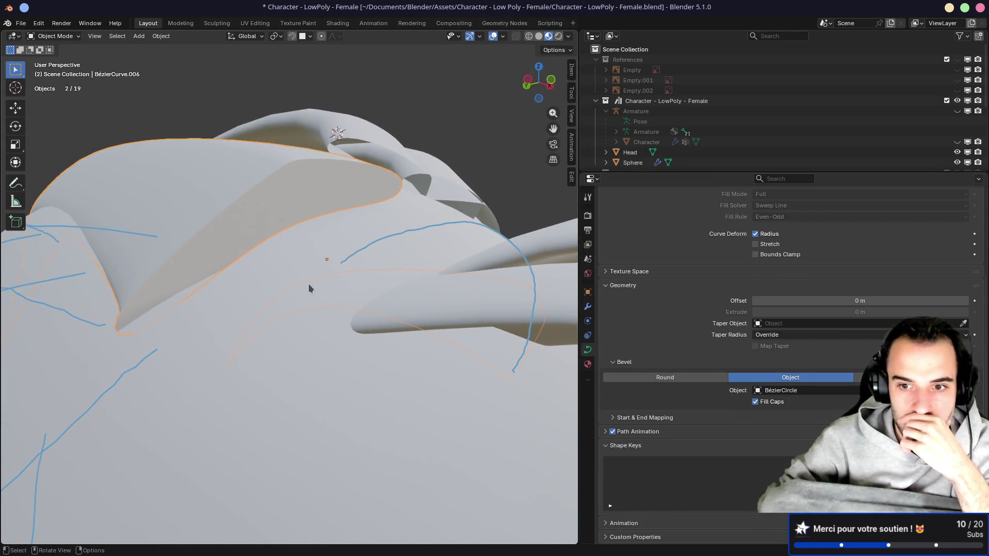
Step: Expand Start & End Mapping and inspect the capped hair from several angles
{"action": "left_click", "coordinate": [615, 419]}
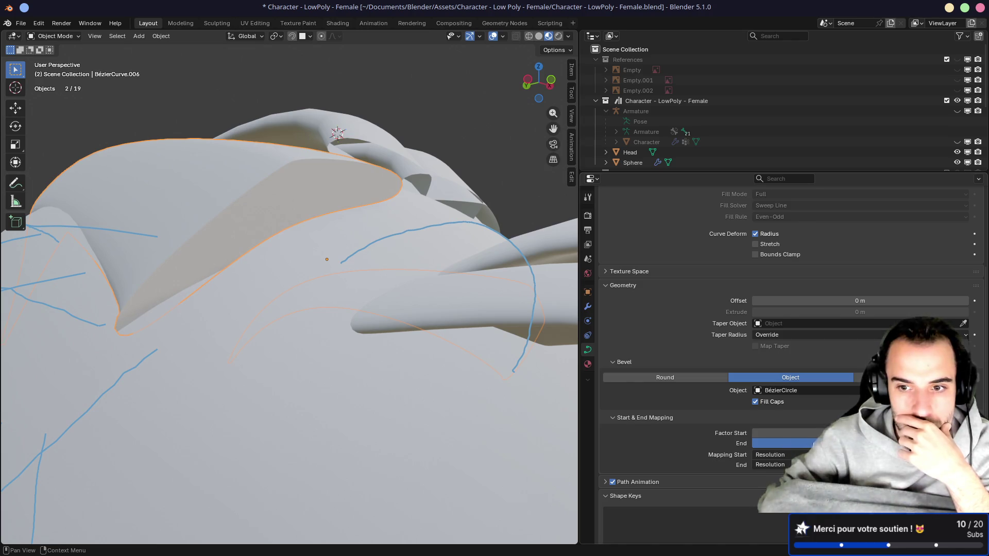
{"action": "mouse_move", "coordinate": [211, 297]}
{"action": "middle_mouse_down"}
{"action": "mouse_move", "coordinate": [272, 301]}
{"action": "mouse_move", "coordinate": [198, 298]}
{"action": "mouse_move", "coordinate": [209, 297]}
{"action": "middle_mouse_up"}
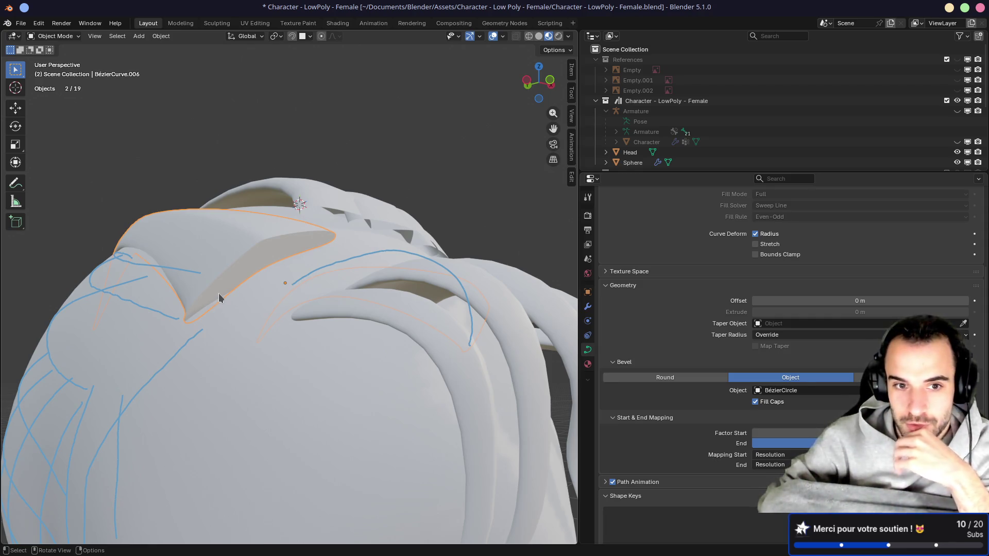
{"action": "scroll", "coordinate": [218, 298], "scroll_direction": "down", "scroll_amount": 3}
{"action": "scroll", "coordinate": [223, 292], "scroll_direction": "up", "scroll_amount": 8}
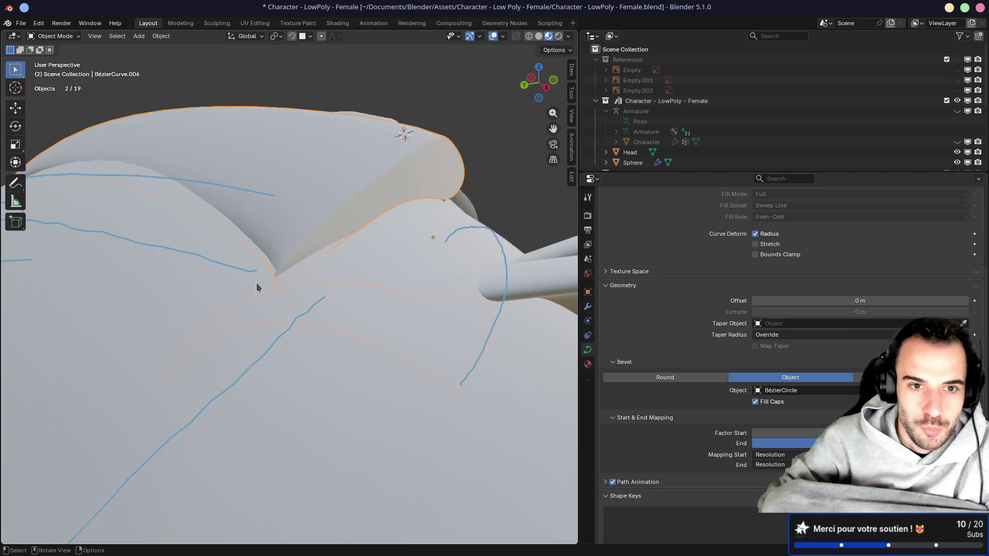
{"action": "scroll", "coordinate": [257, 287], "scroll_direction": "down", "scroll_amount": 2}
{"action": "middle_click_drag", "start_coordinate": [276, 284], "coordinate": [248, 297]}
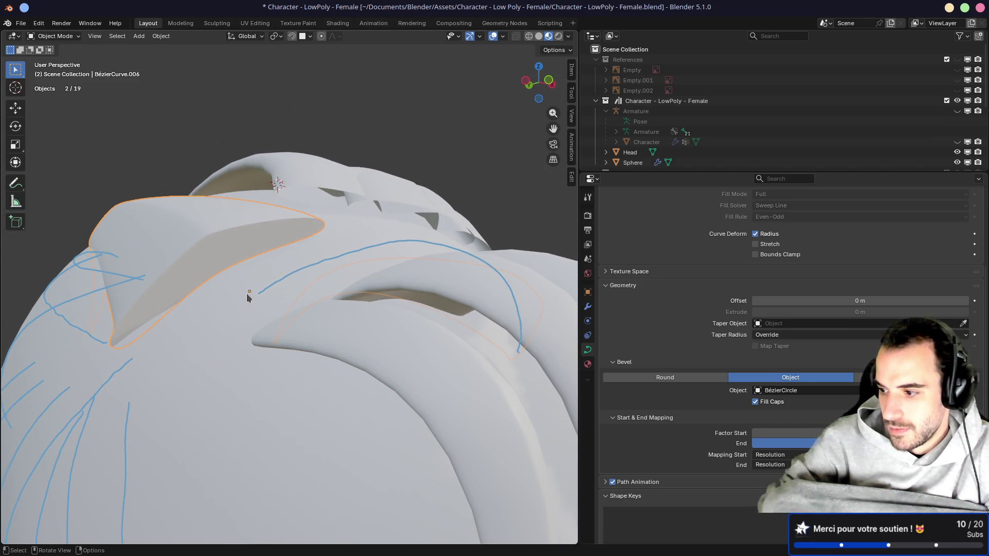
{"action": "scroll", "coordinate": [246, 292], "scroll_direction": "down", "scroll_amount": 5}
{"action": "mouse_move", "coordinate": [245, 292]}
{"action": "middle_mouse_down"}
{"action": "mouse_move", "coordinate": [217, 357]}
{"action": "mouse_move", "coordinate": [286, 285]}
{"action": "mouse_move", "coordinate": [266, 312]}
{"action": "mouse_move", "coordinate": [238, 321]}
{"action": "mouse_move", "coordinate": [310, 313]}
{"action": "mouse_move", "coordinate": [327, 301]}
{"action": "mouse_move", "coordinate": [264, 323]}
{"action": "middle_mouse_up"}
Step: Try deleting the hair curve, undo it, then duplicate the hair strands and place the copy
{"action": "key", "text": "x"}
{"action": "left_click", "coordinate": [286, 287]}
{"action": "key", "text": "ctrl+z"}
{"action": "key", "text": "x"}
{"action": "left_click", "coordinate": [317, 287]}
{"action": "key", "text": "ctrl+z"}
{"action": "key", "text": "shift+d"}
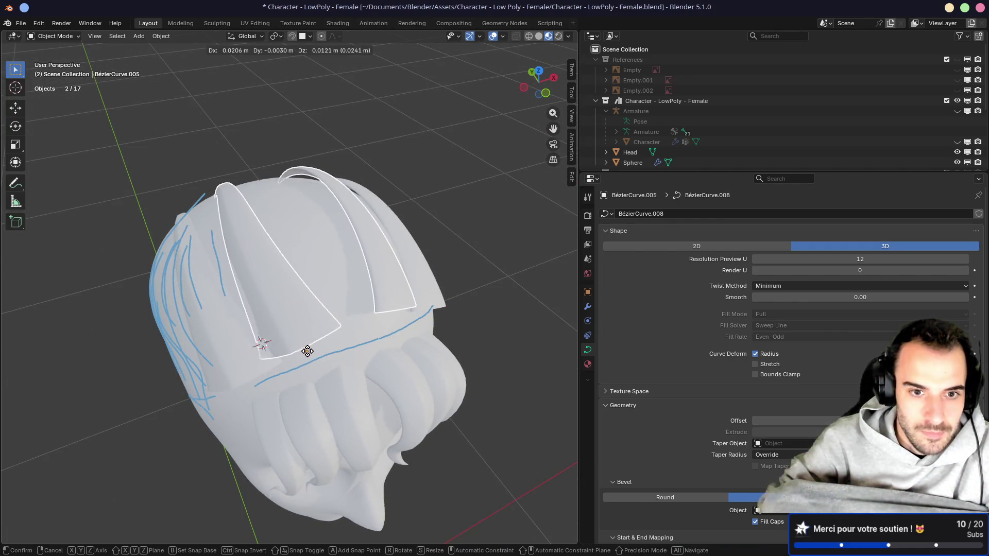
{"action": "left_click", "coordinate": [304, 351]}
Step: Move a control point of the strand and twist it about 28°
{"action": "mouse_move", "coordinate": [305, 334]}
{"action": "middle_mouse_down"}
{"action": "mouse_move", "coordinate": [311, 323]}
{"action": "mouse_move", "coordinate": [316, 333]}
{"action": "mouse_move", "coordinate": [393, 318]}
{"action": "mouse_move", "coordinate": [428, 270]}
{"action": "middle_mouse_up"}
{"action": "key", "text": "Tab"}
{"action": "left_click", "coordinate": [315, 333]}
{"action": "key", "text": "g"}
{"action": "left_click", "coordinate": [315, 334]}
{"action": "key", "text": "ctrl+t"}
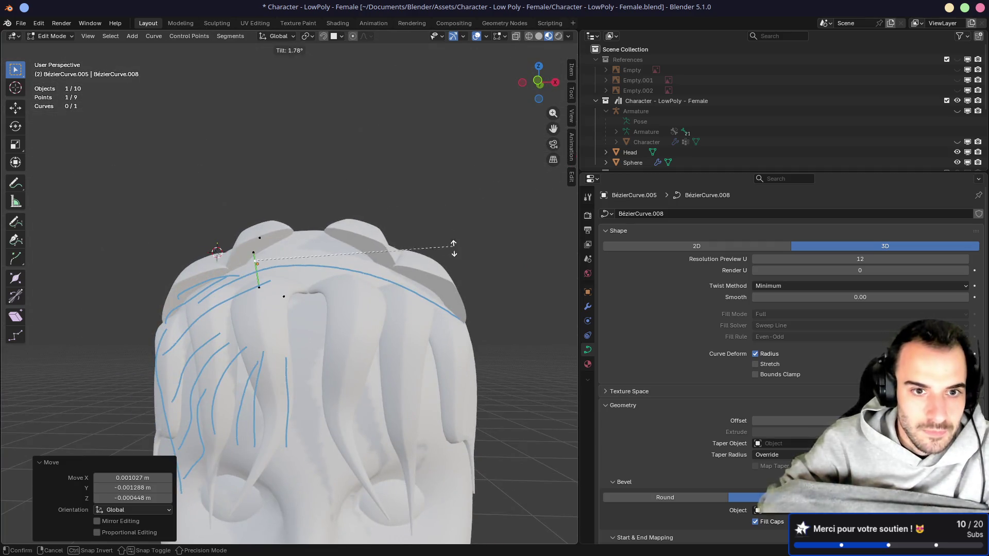
{"action": "left_click", "coordinate": [449, 341]}
Step: Move another control point down-left across the top of the head
{"action": "middle_click_drag", "start_coordinate": [240, 249], "coordinate": [278, 263]}
{"action": "left_click", "coordinate": [280, 263]}
{"action": "left_click_drag", "start_coordinate": [279, 263], "coordinate": [267, 272]}
{"action": "middle_click_drag", "start_coordinate": [267, 271], "coordinate": [232, 302]}
{"action": "key", "text": "g"}
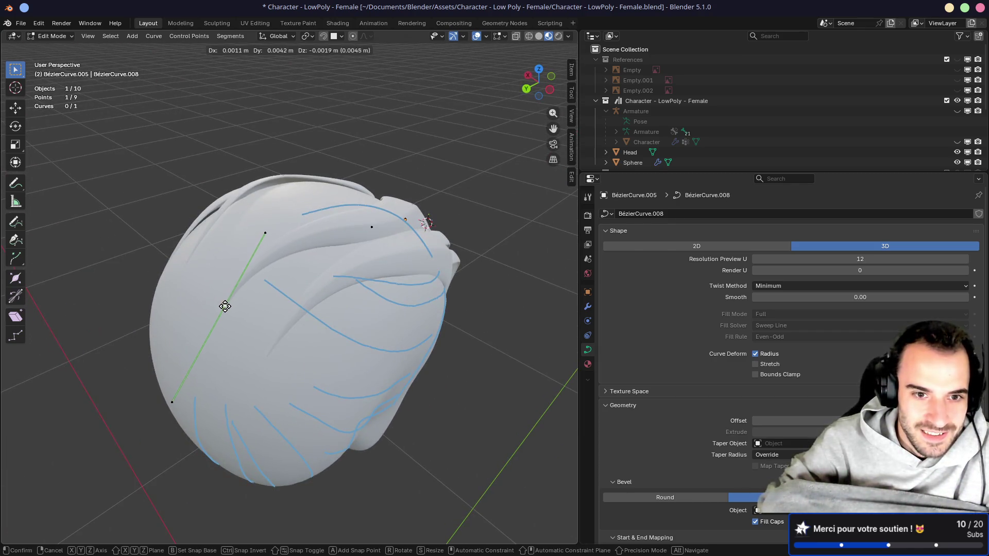
{"action": "left_click", "coordinate": [238, 297]}
Step: From the top view, move a further control point and twist the strand about 21°
{"action": "middle_click_drag", "start_coordinate": [241, 296], "coordinate": [360, 267]}
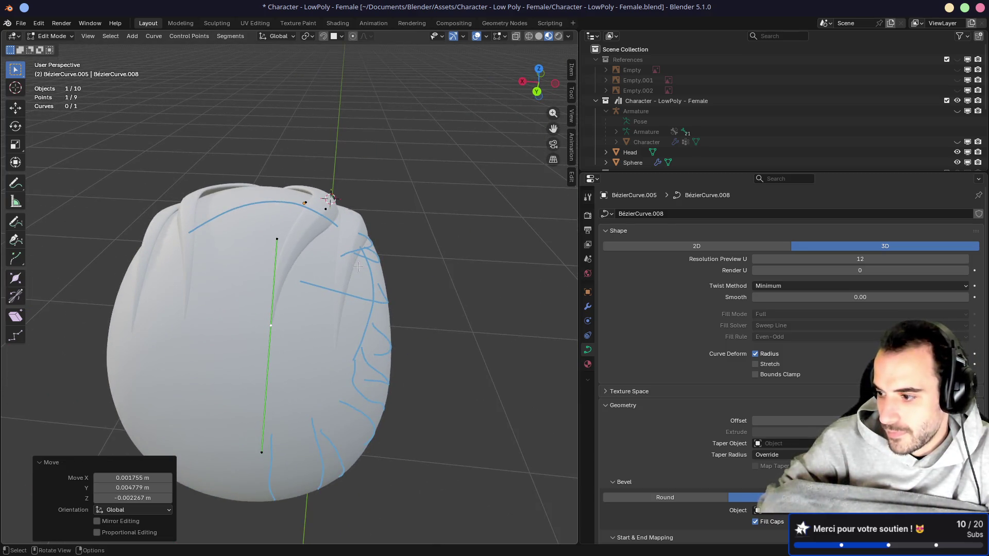
{"action": "mouse_move", "coordinate": [343, 270]}
{"action": "middle_mouse_down"}
{"action": "mouse_move", "coordinate": [385, 258]}
{"action": "mouse_move", "coordinate": [435, 268]}
{"action": "mouse_move", "coordinate": [377, 266]}
{"action": "middle_mouse_up"}
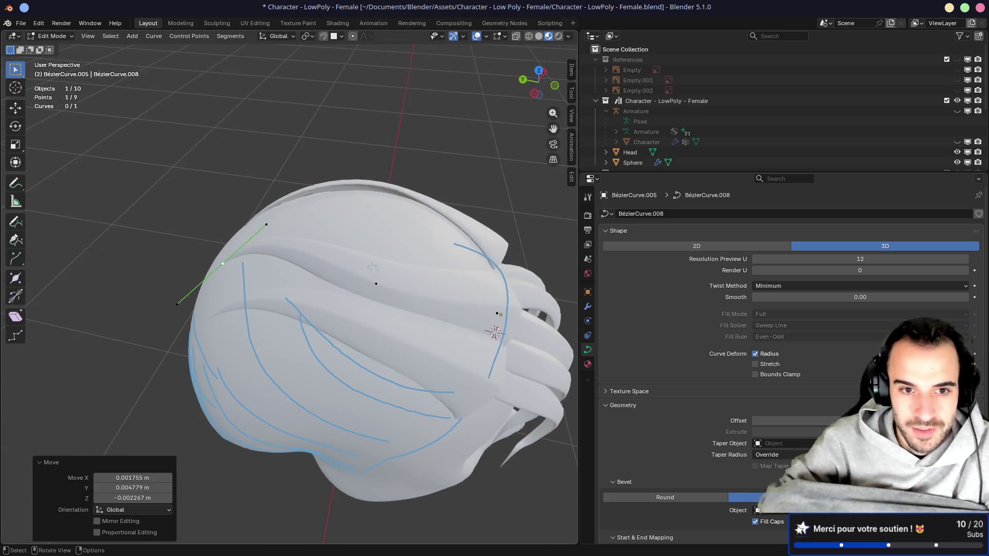
{"action": "middle_click_drag", "start_coordinate": [435, 251], "coordinate": [355, 258]}
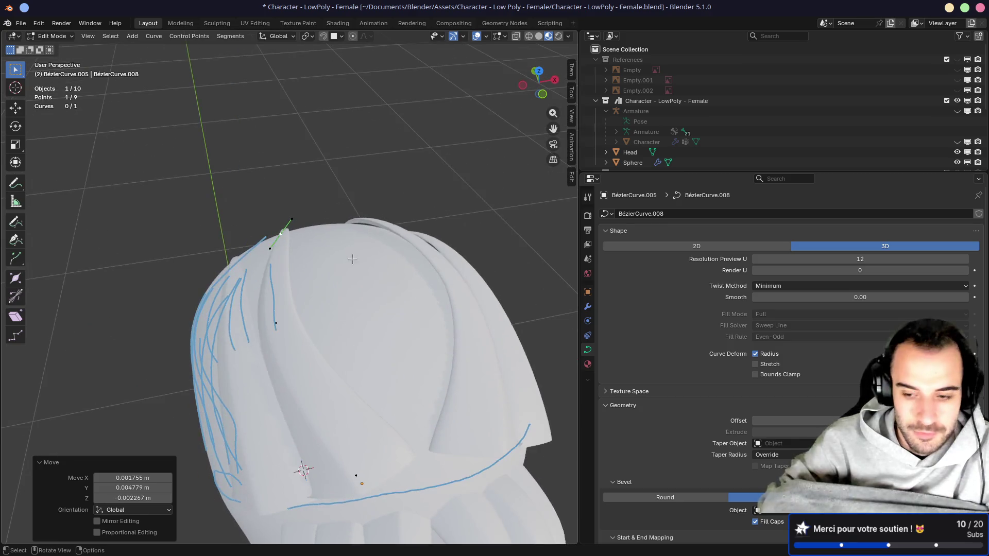
{"action": "key", "text": "KP_7"}
{"action": "left_click", "coordinate": [259, 369]}
{"action": "key", "text": "g"}
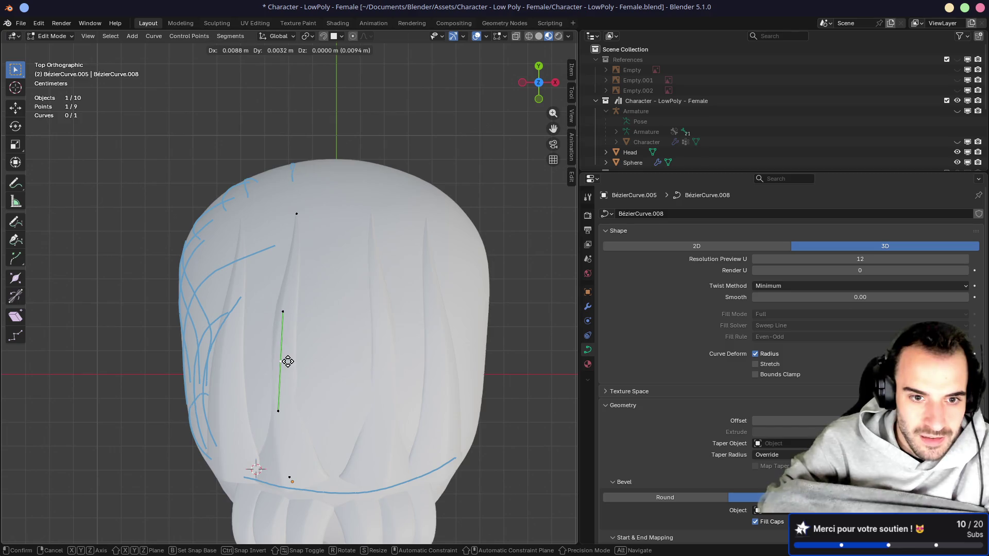
{"action": "left_click", "coordinate": [285, 361]}
{"action": "mouse_move", "coordinate": [285, 361]}
{"action": "middle_mouse_down"}
{"action": "mouse_move", "coordinate": [337, 291]}
{"action": "mouse_move", "coordinate": [453, 294]}
{"action": "mouse_move", "coordinate": [432, 192]}
{"action": "middle_mouse_up"}
{"action": "key", "text": "ctrl+t"}
{"action": "left_click", "coordinate": [452, 241]}
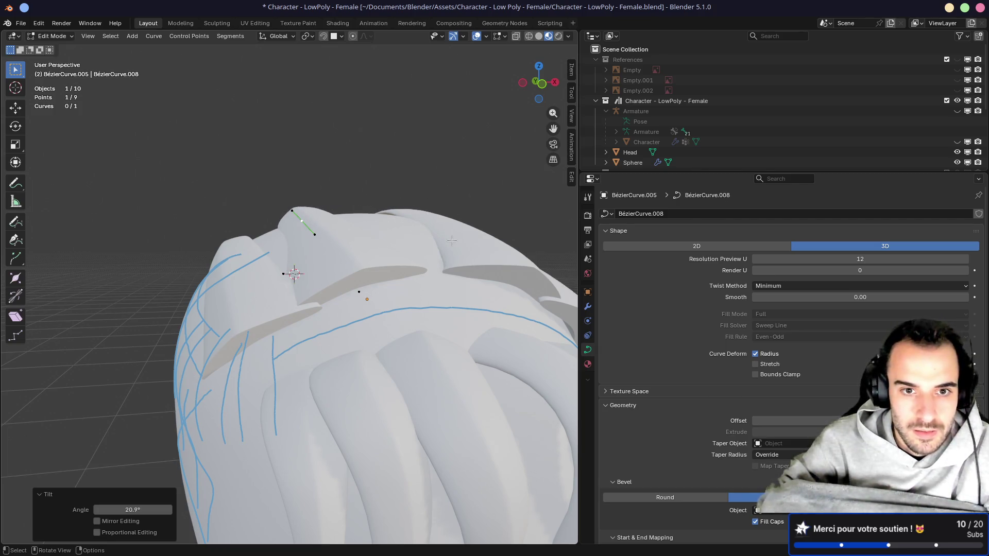
Step: Subdivide the segment between two neighbouring points on BézierCurve.006
{"action": "left_click", "coordinate": [459, 231]}
{"action": "mouse_move", "coordinate": [460, 232]}
{"action": "middle_mouse_down"}
{"action": "mouse_move", "coordinate": [458, 289]}
{"action": "mouse_move", "coordinate": [536, 269]}
{"action": "mouse_move", "coordinate": [507, 288]}
{"action": "mouse_move", "coordinate": [408, 244]}
{"action": "middle_mouse_up"}
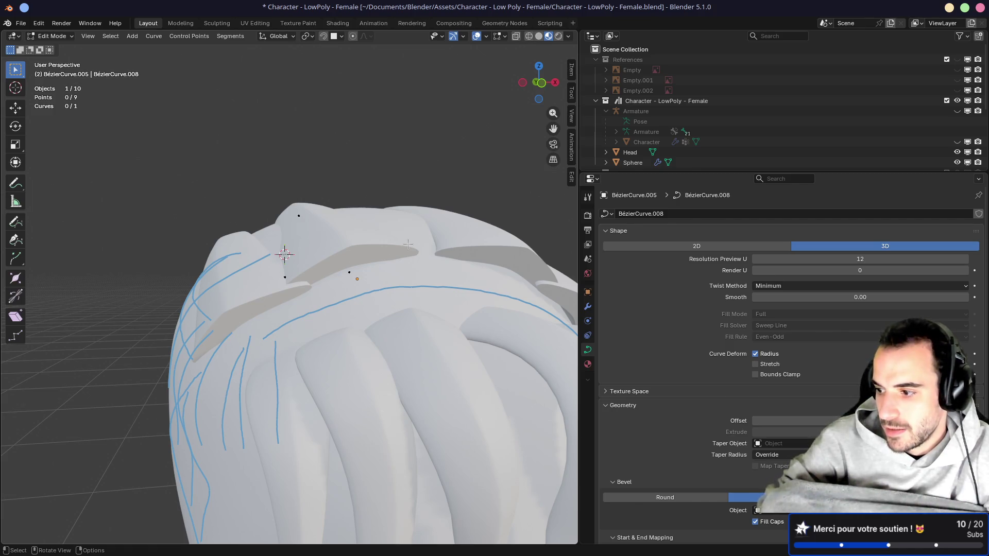
{"action": "mouse_move", "coordinate": [357, 259]}
{"action": "middle_mouse_down"}
{"action": "mouse_move", "coordinate": [331, 287]}
{"action": "mouse_move", "coordinate": [300, 282]}
{"action": "middle_mouse_up"}
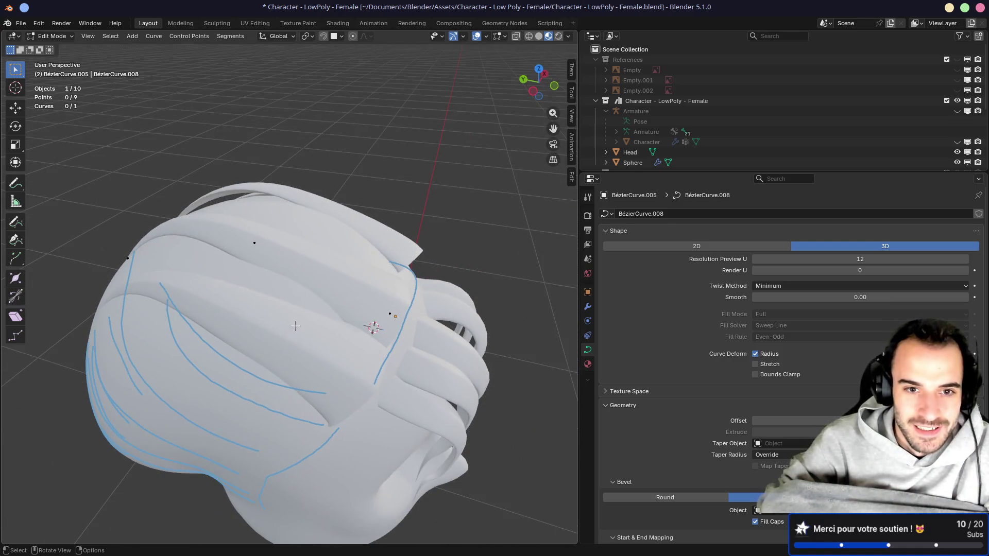
{"action": "left_click", "coordinate": [309, 366]}
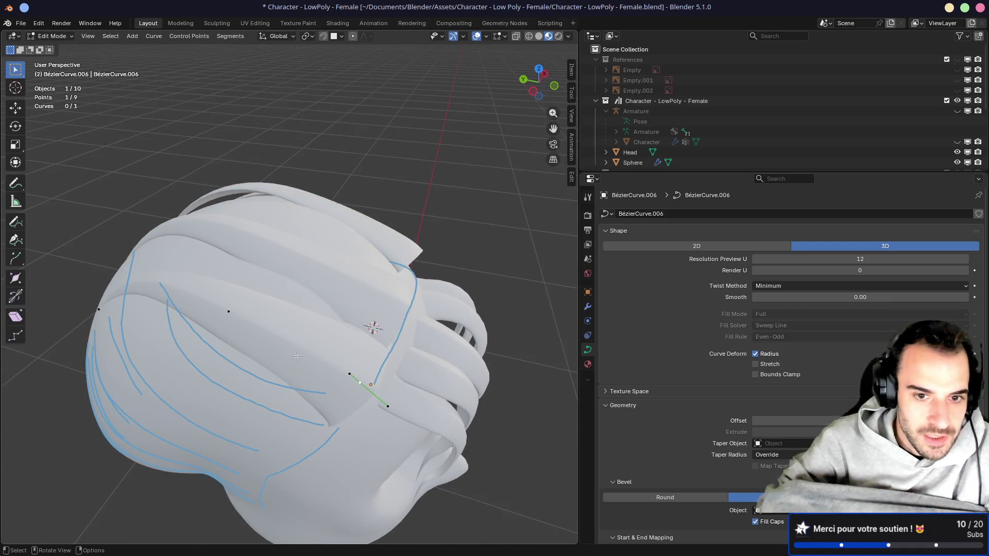
{"action": "left_click", "coordinate": [229, 312]}
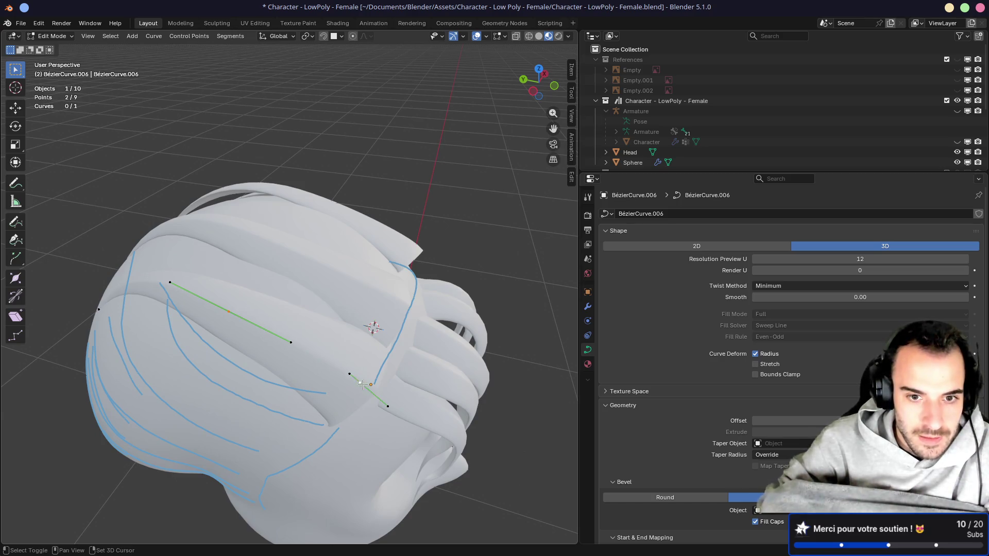
{"action": "right_click", "coordinate": [309, 348]}
{"action": "left_click", "coordinate": [288, 277]}
Step: Make the strand thinner at one of the new control points
{"action": "middle_click_drag", "start_coordinate": [366, 398], "coordinate": [325, 296]}
{"action": "left_click", "coordinate": [329, 296]}
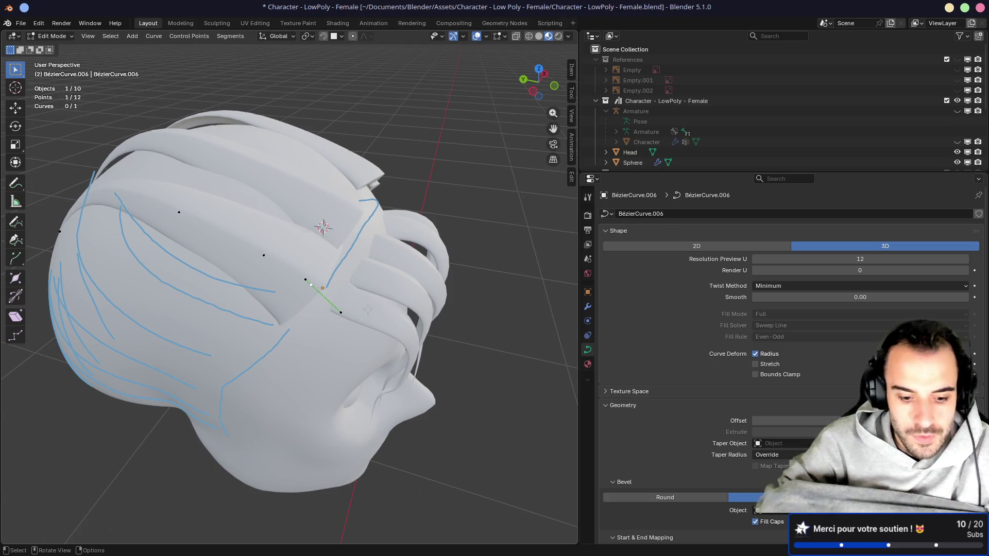
{"action": "key", "text": "alt+s"}
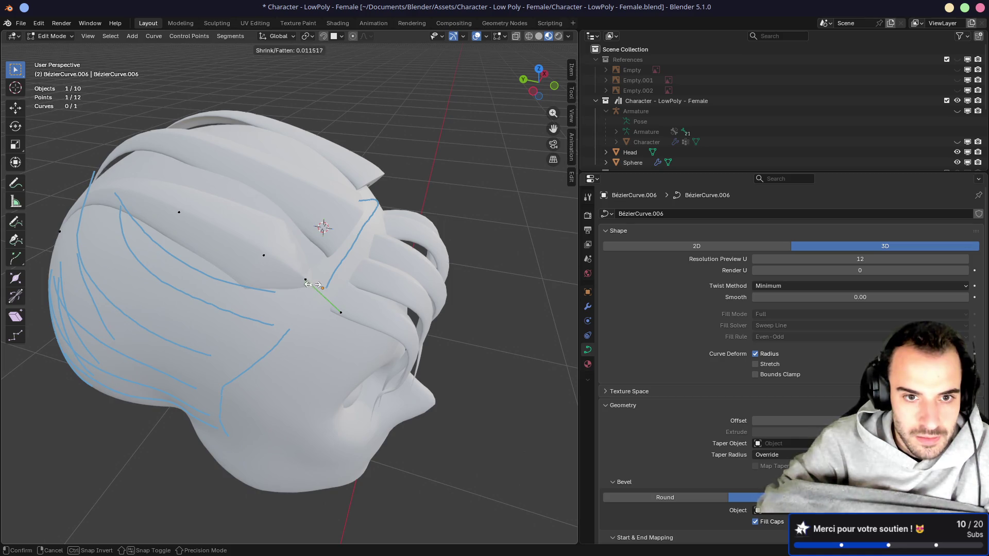
{"action": "left_click", "coordinate": [315, 284]}
{"action": "mouse_move", "coordinate": [315, 285]}
{"action": "middle_mouse_down"}
{"action": "mouse_move", "coordinate": [326, 247]}
{"action": "mouse_move", "coordinate": [288, 280]}
{"action": "mouse_move", "coordinate": [307, 292]}
{"action": "middle_mouse_up"}
Step: Move another point up-left from the top view and scale its thickness to 0.802
{"action": "left_click", "coordinate": [293, 281]}
{"action": "key", "text": "KP_7"}
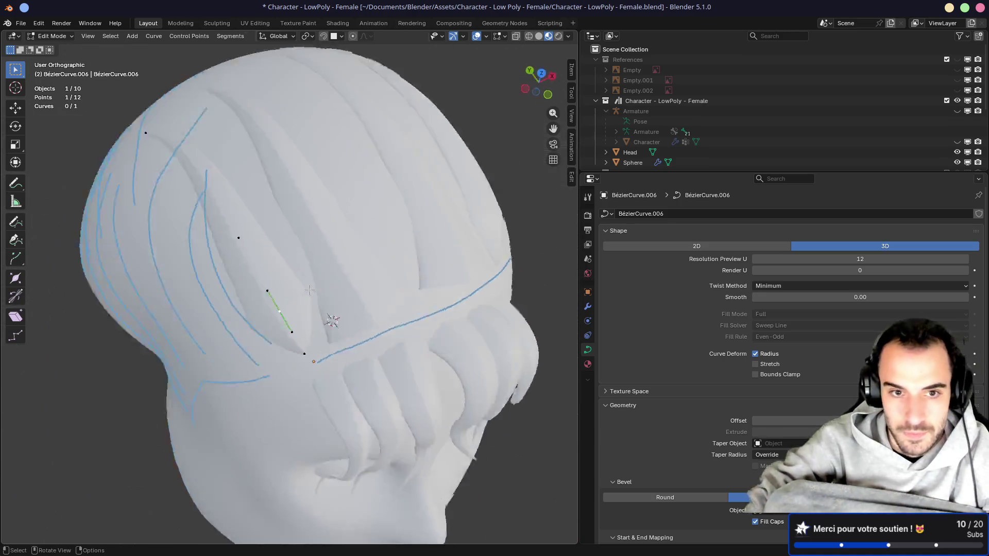
{"action": "key", "text": "g"}
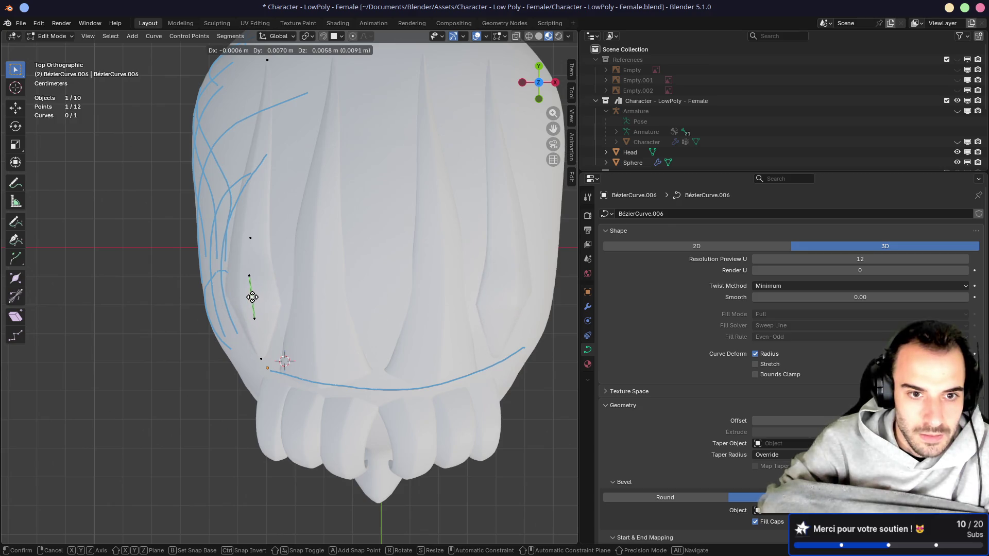
{"action": "left_click", "coordinate": [250, 293]}
{"action": "key", "text": "g"}
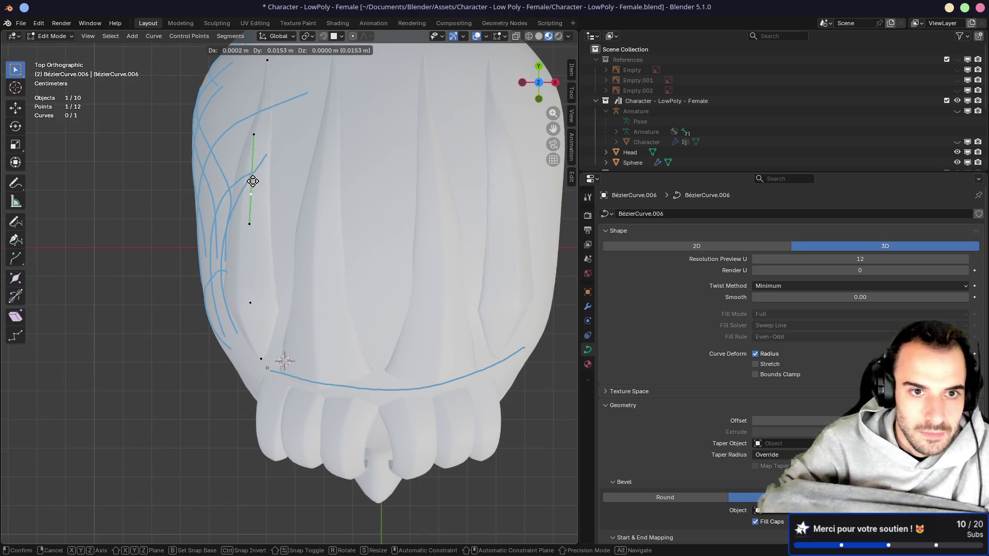
{"action": "left_click", "coordinate": [251, 190]}
{"action": "key", "text": "alt+s"}
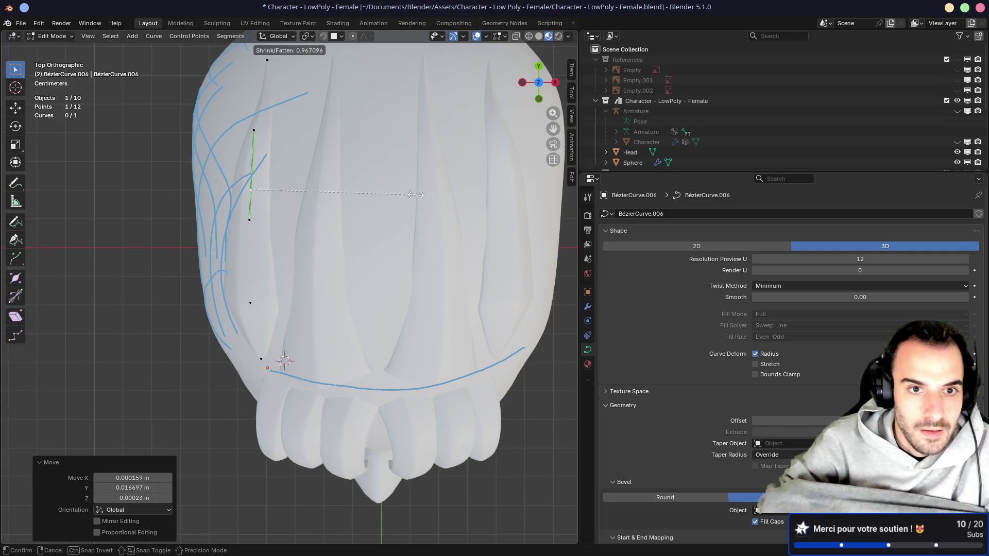
{"action": "left_click", "coordinate": [390, 190]}
{"action": "mouse_move", "coordinate": [390, 190]}
{"action": "middle_mouse_down"}
{"action": "mouse_move", "coordinate": [340, 162]}
{"action": "mouse_move", "coordinate": [382, 110]}
{"action": "mouse_move", "coordinate": [361, 149]}
{"action": "mouse_move", "coordinate": [316, 192]}
{"action": "mouse_move", "coordinate": [402, 199]}
{"action": "mouse_move", "coordinate": [393, 250]}
{"action": "middle_mouse_up"}
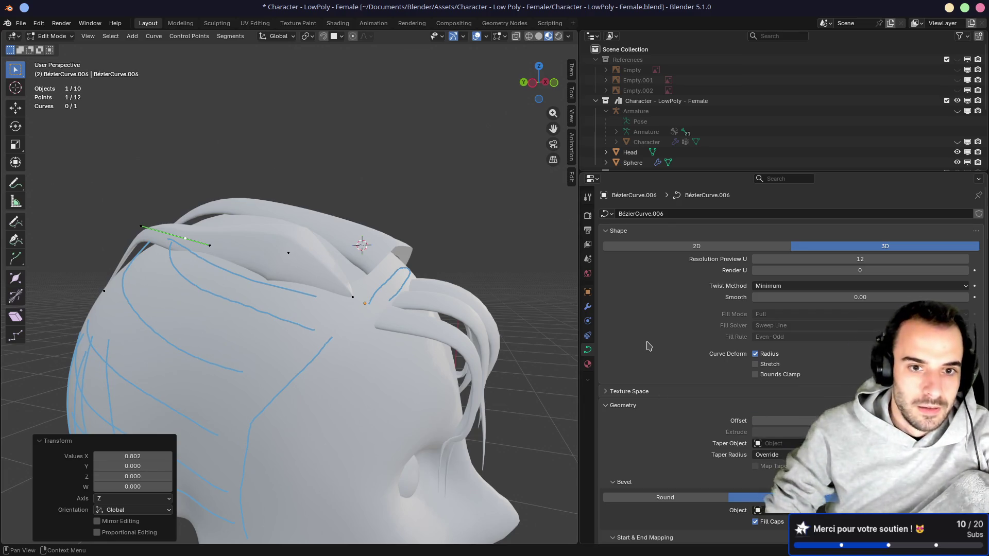
Step: Move a strand control point and twist it about 10.9°, then twist it again
{"action": "middle_click_drag", "start_coordinate": [341, 298], "coordinate": [428, 302]}
{"action": "key", "text": "g"}
{"action": "left_click", "coordinate": [429, 302]}
{"action": "key", "text": "ctrl+t"}
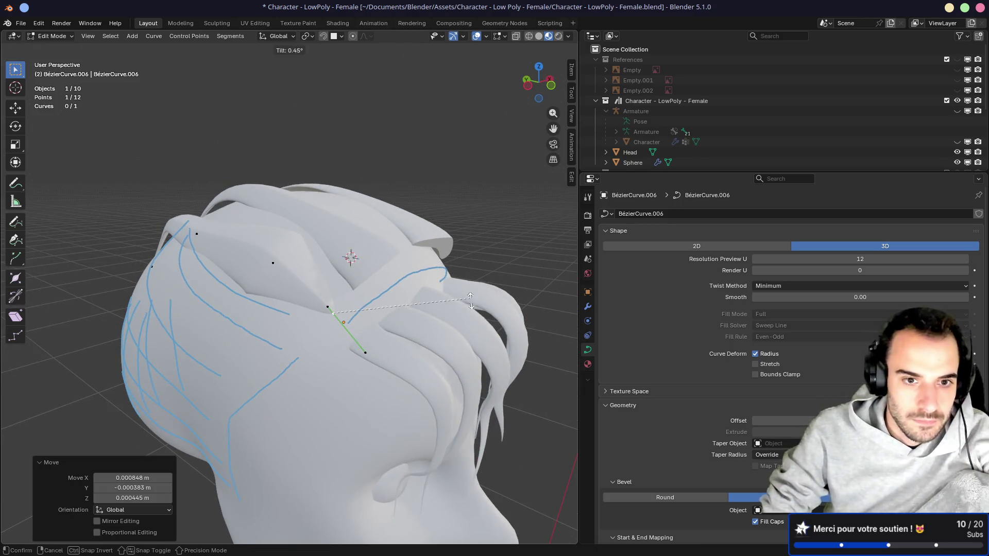
{"action": "left_click", "coordinate": [402, 318]}
{"action": "mouse_move", "coordinate": [402, 318]}
{"action": "middle_mouse_down"}
{"action": "mouse_move", "coordinate": [456, 300]}
{"action": "mouse_move", "coordinate": [339, 295]}
{"action": "middle_mouse_up"}
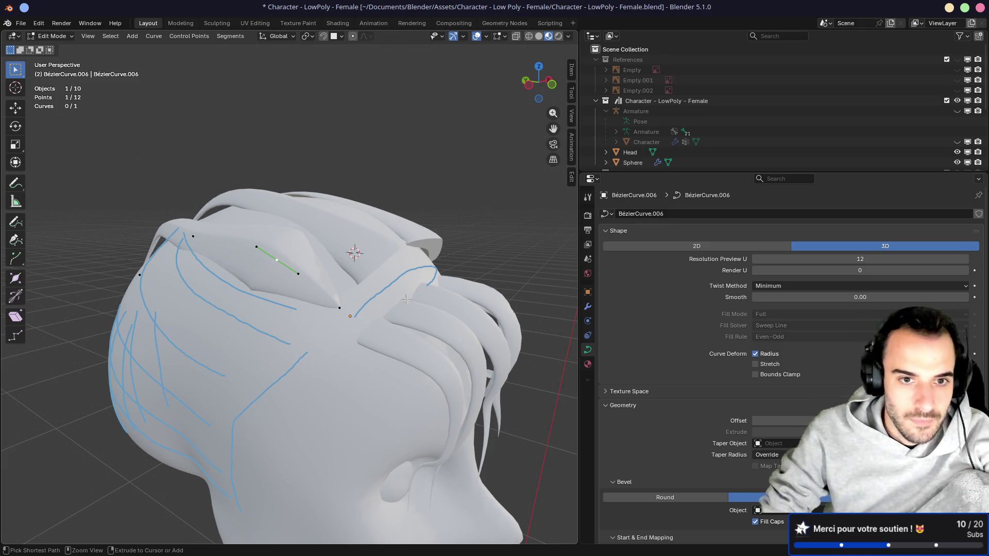
{"action": "key", "text": "ctrl+t"}
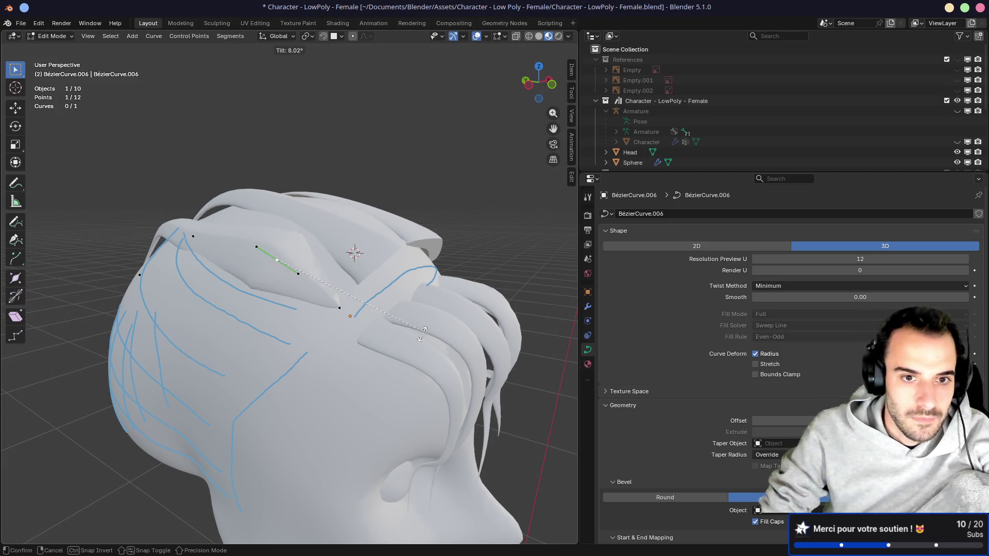
{"action": "left_click", "coordinate": [414, 307]}
{"action": "mouse_move", "coordinate": [414, 307]}
{"action": "middle_mouse_down"}
{"action": "mouse_move", "coordinate": [188, 280]}
{"action": "mouse_move", "coordinate": [291, 293]}
{"action": "middle_mouse_up"}
Step: From the top view, move a side control point and rotate its handles 17.8°
{"action": "key", "text": "KP_7"}
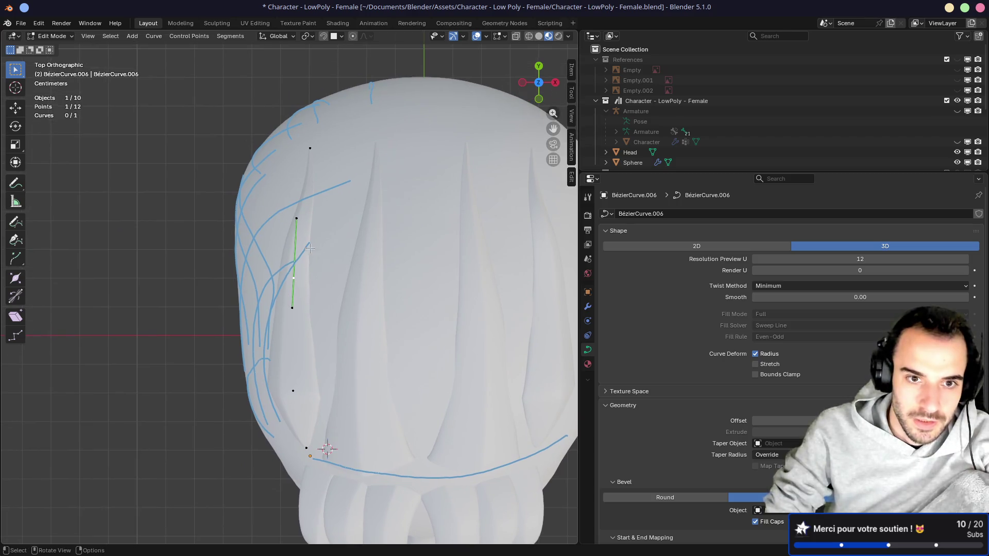
{"action": "left_click", "coordinate": [310, 149]}
{"action": "key", "text": "g"}
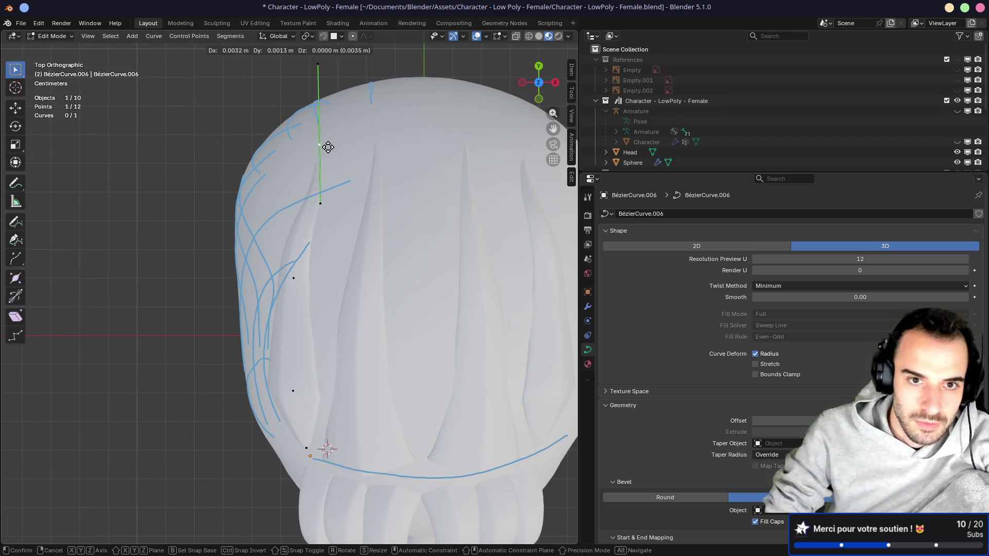
{"action": "left_click", "coordinate": [326, 146]}
{"action": "key", "text": "r"}
{"action": "left_click", "coordinate": [420, 164]}
{"action": "mouse_move", "coordinate": [420, 164]}
{"action": "middle_mouse_down"}
{"action": "mouse_move", "coordinate": [424, 155]}
{"action": "mouse_move", "coordinate": [369, 168]}
{"action": "mouse_move", "coordinate": [261, 284]}
{"action": "mouse_move", "coordinate": [257, 198]}
{"action": "middle_mouse_up"}
Step: Reposition the handles of points near the strand's end so the lock hugs the scalp
{"action": "key", "text": "g"}
{"action": "left_click", "coordinate": [253, 276]}
{"action": "key", "text": "g"}
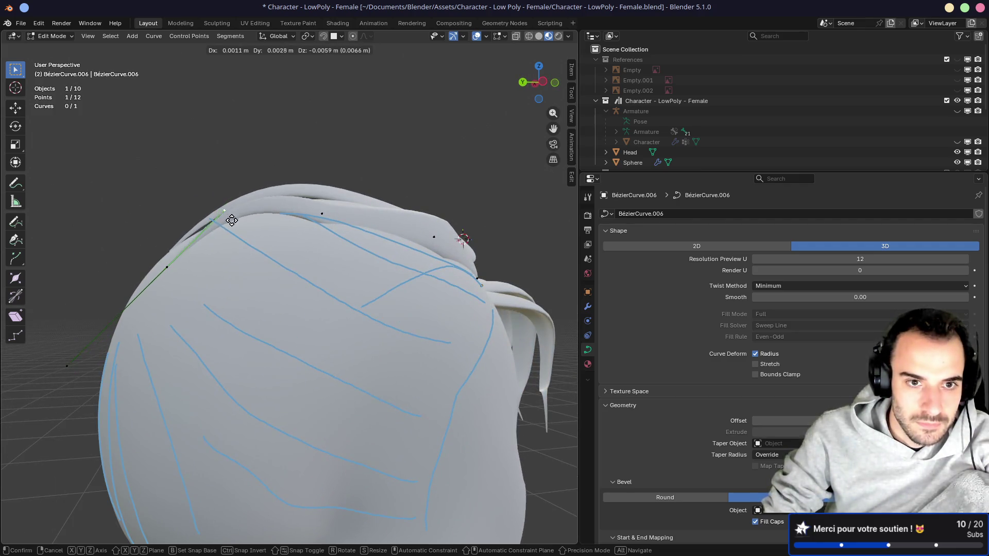
{"action": "left_click", "coordinate": [216, 240]}
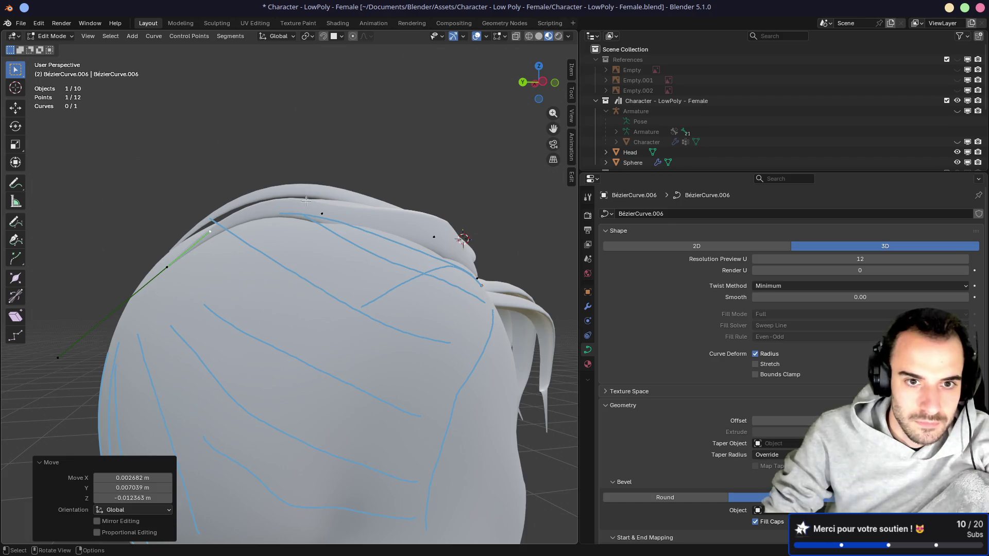
{"action": "left_click", "coordinate": [322, 214]}
{"action": "middle_click_drag", "start_coordinate": [368, 241], "coordinate": [326, 261]}
{"action": "key", "text": "g"}
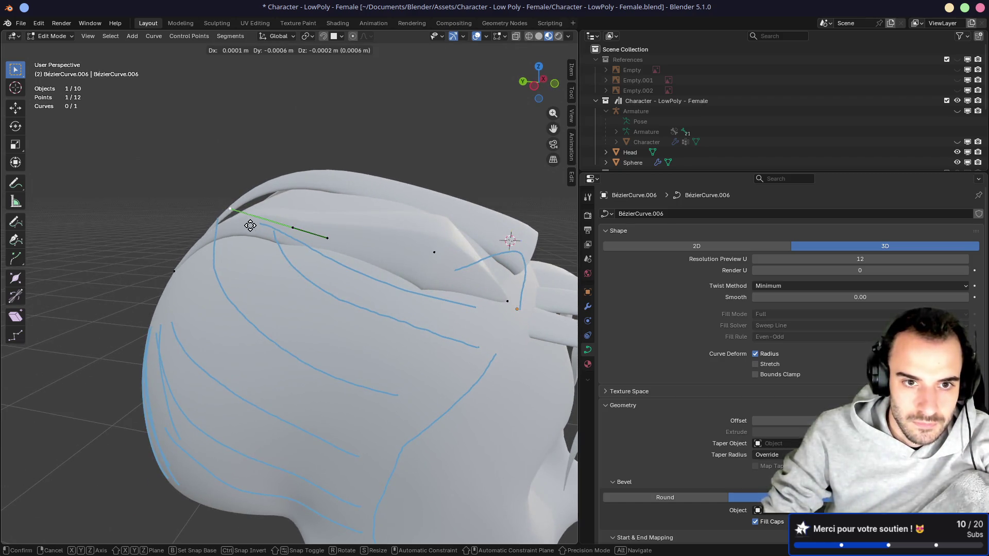
{"action": "left_click", "coordinate": [246, 216]}
{"action": "mouse_move", "coordinate": [246, 215]}
{"action": "middle_mouse_down"}
{"action": "mouse_move", "coordinate": [290, 214]}
{"action": "mouse_move", "coordinate": [218, 211]}
{"action": "middle_mouse_up"}
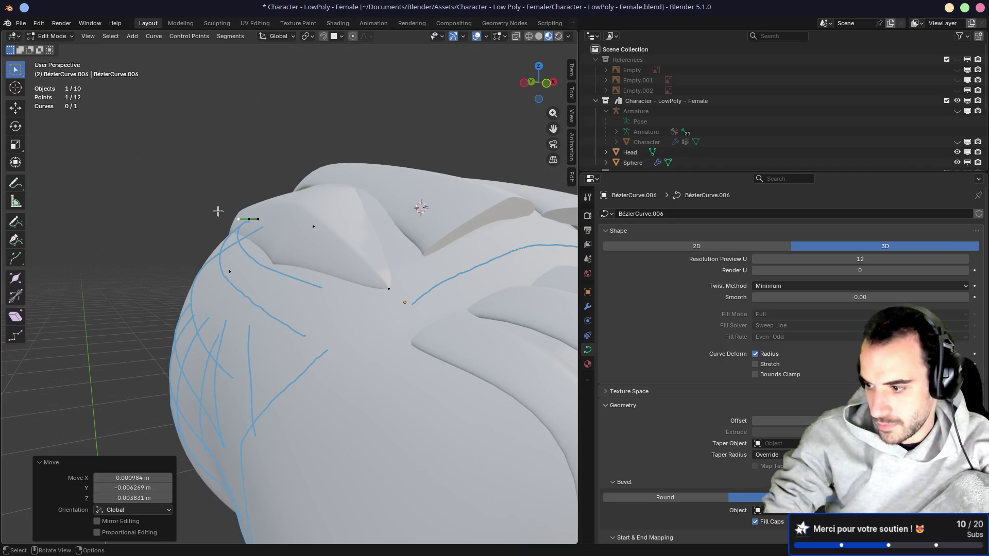
Step: Save Character - LowPoly - Female.blend and return to object mode
{"action": "key", "text": "ctrl+s"}
{"action": "key", "text": "Tab"}
{"action": "mouse_move", "coordinate": [211, 174]}
{"action": "middle_mouse_down"}
{"action": "mouse_move", "coordinate": [311, 199]}
{"action": "mouse_move", "coordinate": [259, 200]}
{"action": "mouse_move", "coordinate": [330, 242]}
{"action": "mouse_move", "coordinate": [357, 283]}
{"action": "middle_mouse_up"}
Step: Delete the discarded hair strand from the side of the head
{"action": "scroll", "coordinate": [303, 202], "scroll_direction": "down", "scroll_amount": 5}
{"action": "middle_click_drag", "start_coordinate": [345, 205], "coordinate": [309, 217]}
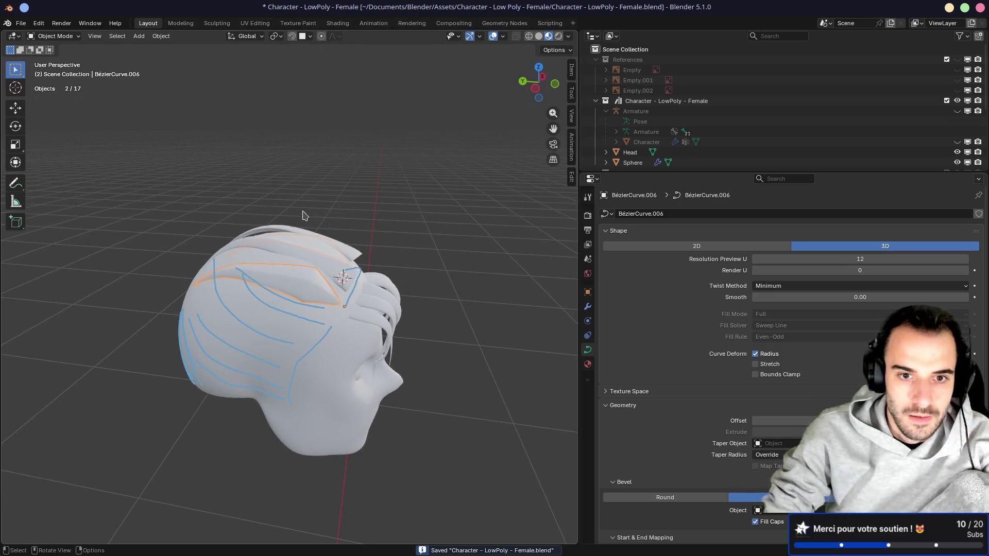
{"action": "mouse_move", "coordinate": [328, 259]}
{"action": "middle_mouse_down"}
{"action": "mouse_move", "coordinate": [288, 260]}
{"action": "mouse_move", "coordinate": [323, 271]}
{"action": "middle_mouse_up"}
{"action": "left_click", "coordinate": [323, 271], "text": "shift"}
{"action": "key", "text": "x"}
{"action": "left_click", "coordinate": [323, 270]}
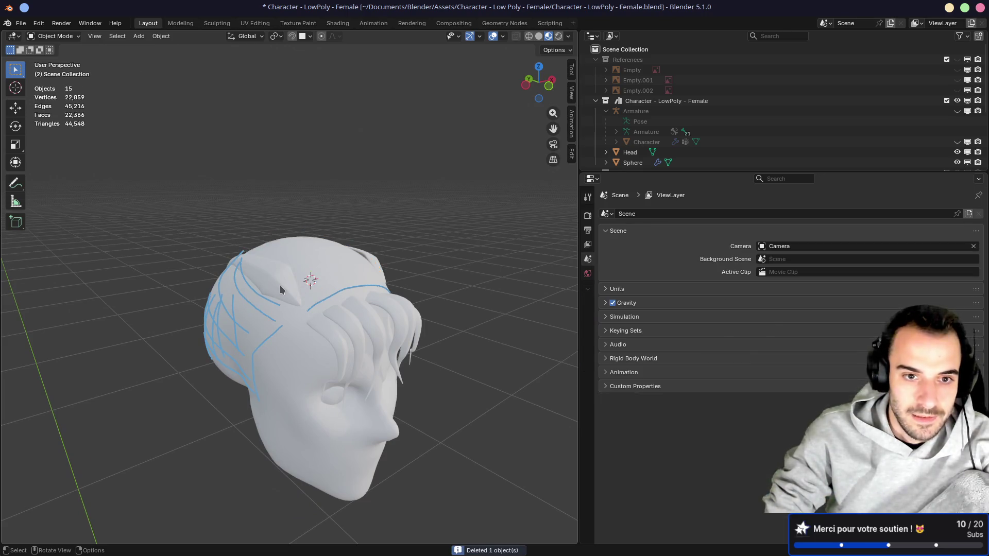
Step: Duplicate the two top strands and place the copies sideways across the head in top view
{"action": "left_click", "coordinate": [281, 287]}
{"action": "key", "text": "KP_7"}
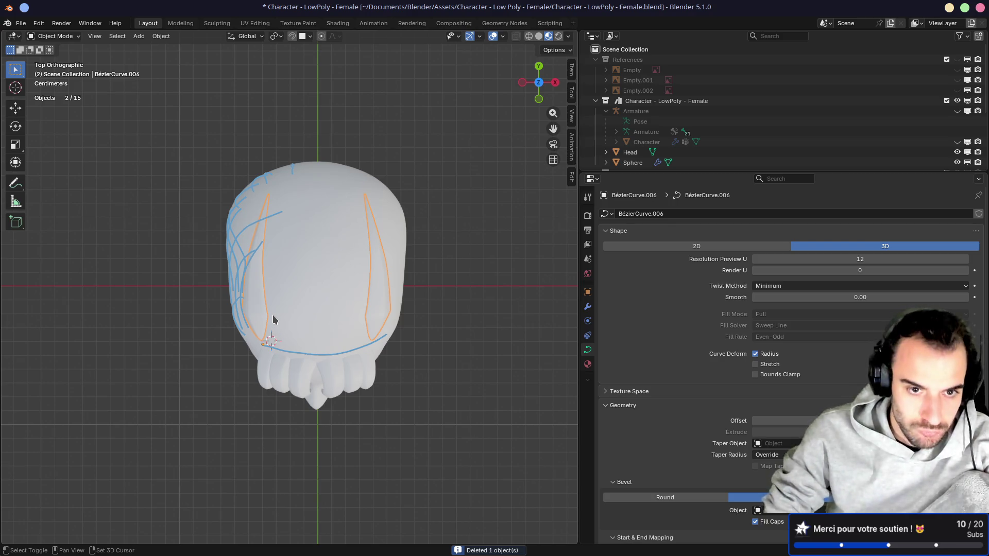
{"action": "key", "text": "shift+d"}
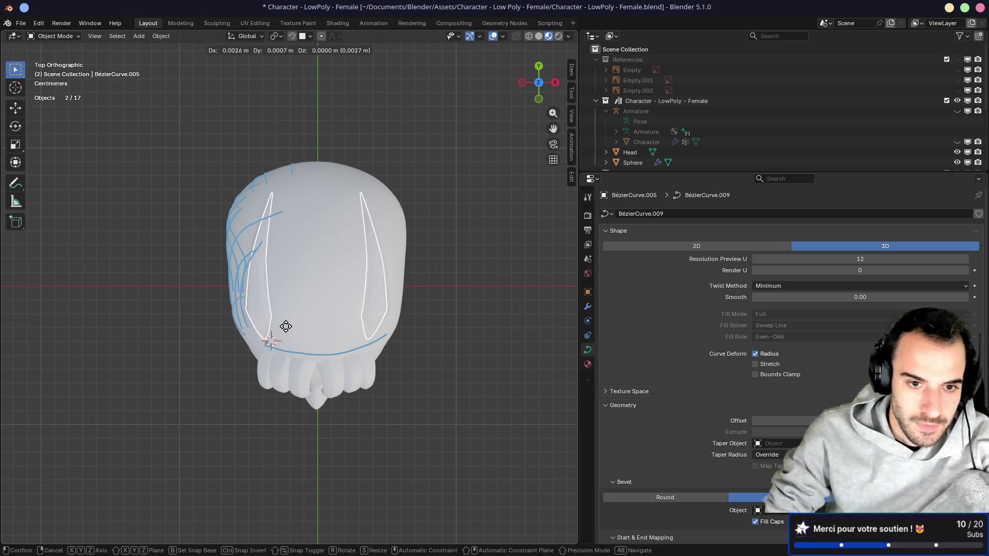
{"action": "left_click", "coordinate": [291, 355]}
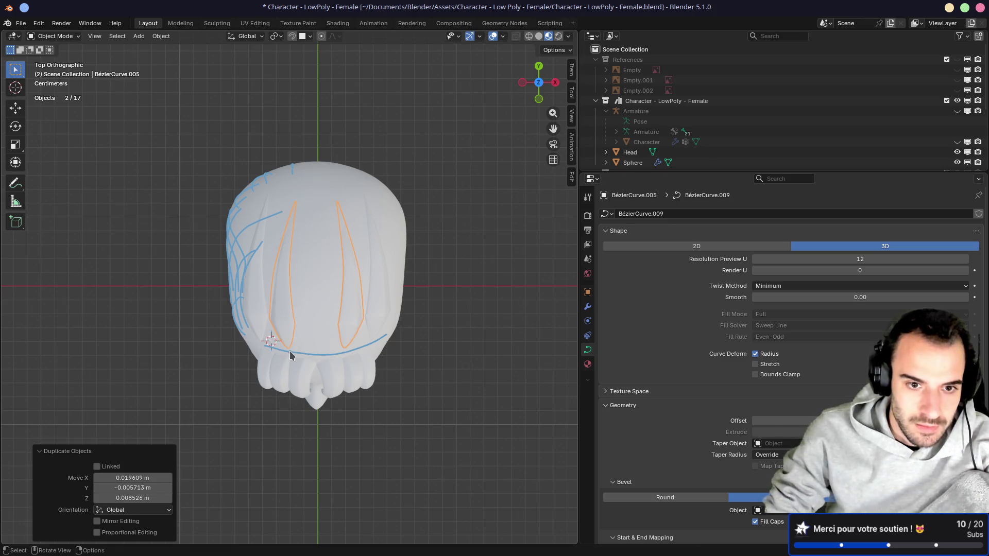
{"action": "middle_click_drag", "start_coordinate": [301, 346], "coordinate": [327, 306]}
{"action": "key", "text": "Tab"}
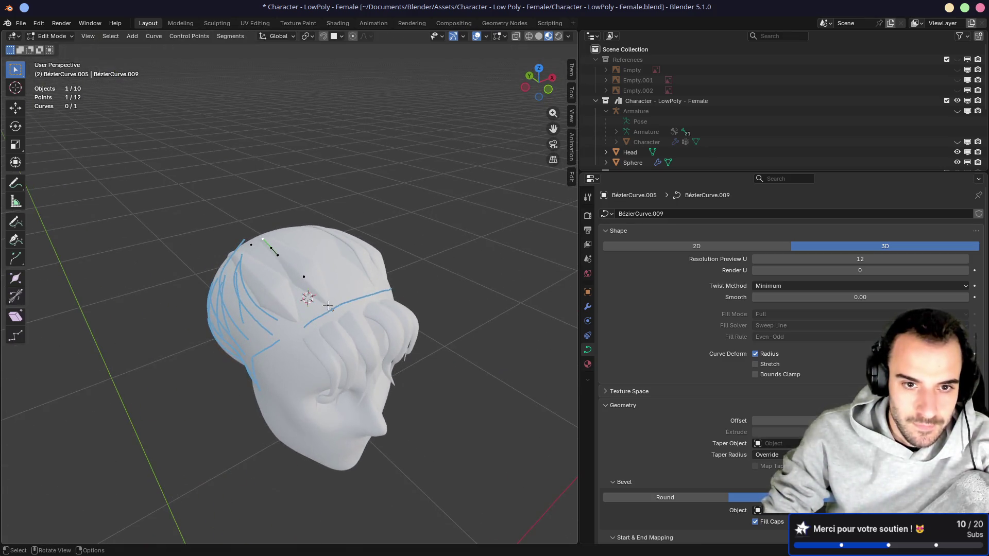
Step: Tilt the copied strand's first control point by 26.1° and fine-tune its Tilt in the sidebar
{"action": "left_click", "coordinate": [305, 276]}
{"action": "left_click_drag", "start_coordinate": [305, 276], "coordinate": [306, 276]}
{"action": "middle_click_drag", "start_coordinate": [305, 276], "coordinate": [407, 206]}
{"action": "key", "text": "ctrl+t"}
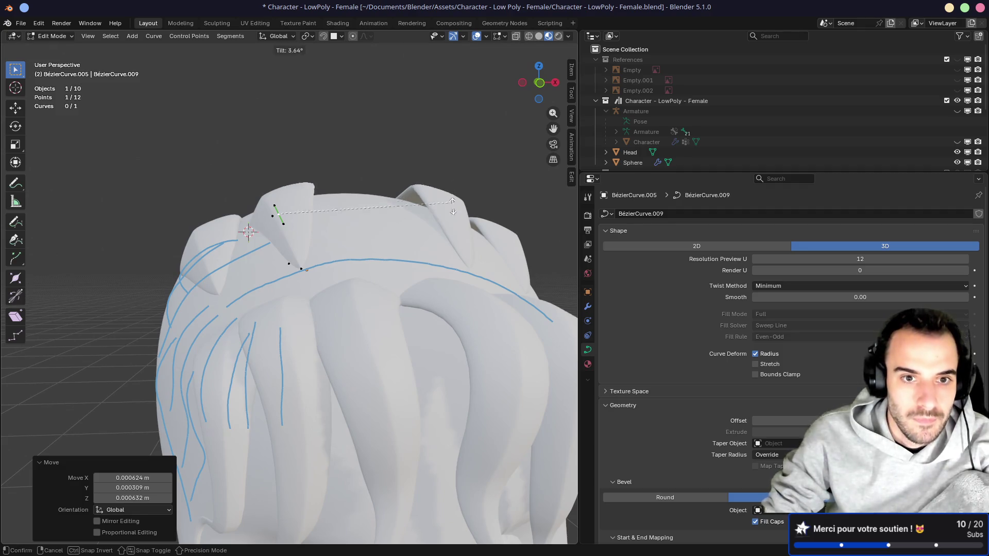
{"action": "left_click", "coordinate": [358, 269]}
{"action": "left_click", "coordinate": [572, 72]}
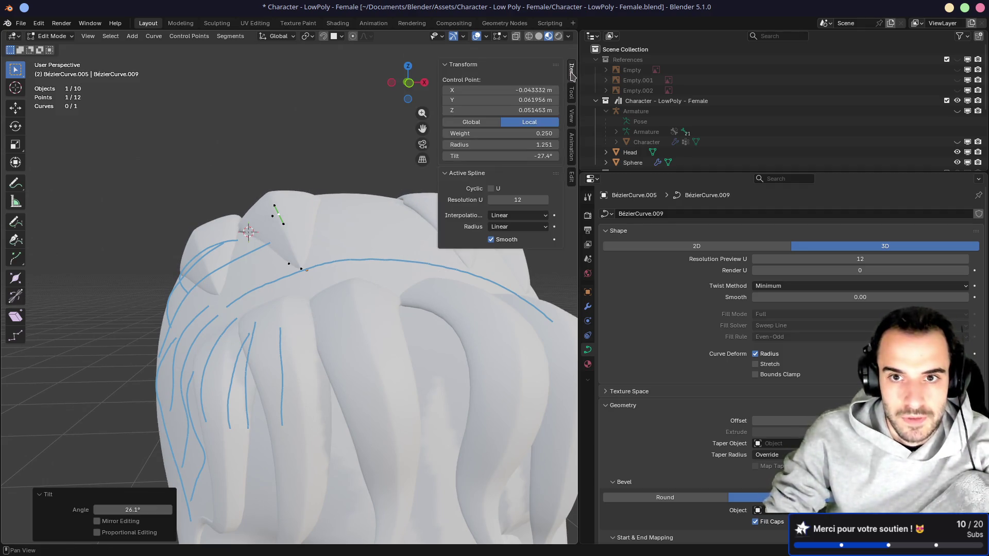
{"action": "left_click_drag", "start_coordinate": [577, 174], "coordinate": [738, 174]}
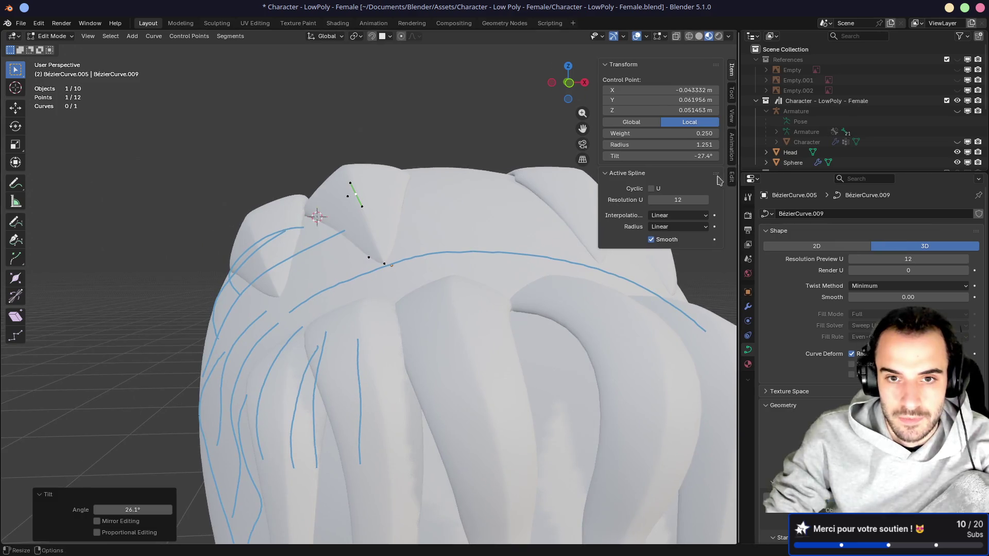
{"action": "mouse_move", "coordinate": [495, 268]}
{"action": "middle_mouse_down"}
{"action": "mouse_move", "coordinate": [472, 254]}
{"action": "mouse_move", "coordinate": [599, 246]}
{"action": "middle_mouse_up"}
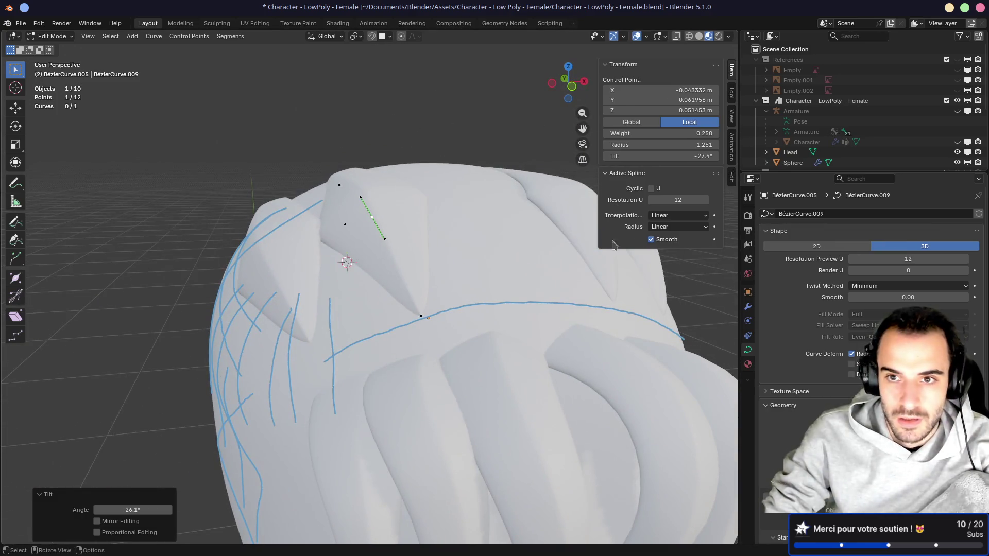
{"action": "mouse_move", "coordinate": [669, 156]}
{"action": "left_mouse_down"}
{"action": "mouse_move", "coordinate": [692, 156]}
{"action": "mouse_move", "coordinate": [670, 156]}
{"action": "left_mouse_up"}
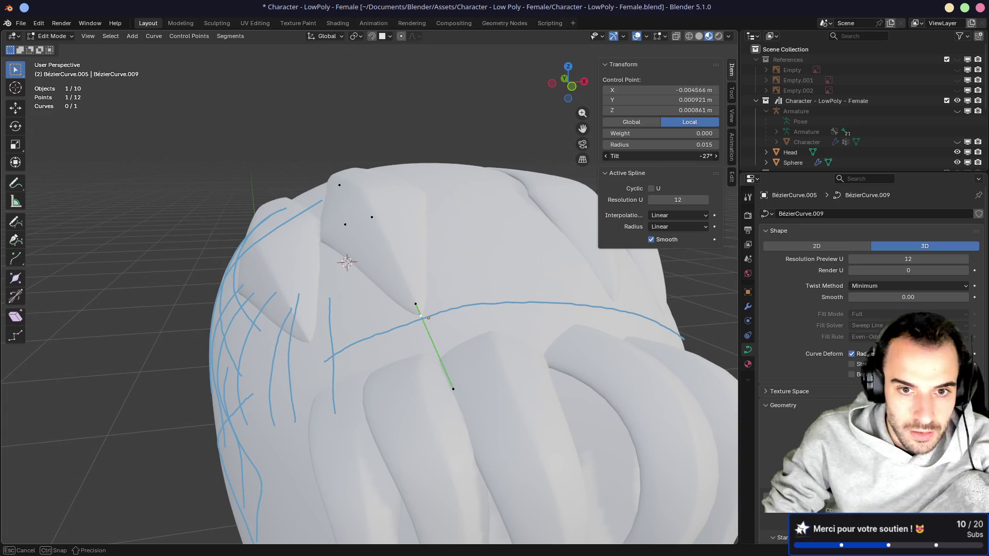
{"action": "left_click_drag", "start_coordinate": [679, 156], "coordinate": [680, 157]}
{"action": "mouse_move", "coordinate": [391, 309]}
{"action": "middle_mouse_down"}
{"action": "mouse_move", "coordinate": [341, 241]}
{"action": "mouse_move", "coordinate": [379, 197]}
{"action": "mouse_move", "coordinate": [372, 227]}
{"action": "middle_mouse_up"}
Step: Reposition two control points of the copied strand closer to the scalp
{"action": "key", "text": "alt+a"}
{"action": "left_click", "coordinate": [337, 243]}
{"action": "key", "text": "g"}
{"action": "left_click", "coordinate": [337, 243]}
{"action": "key", "text": "g"}
{"action": "left_click", "coordinate": [346, 269]}
{"action": "mouse_move", "coordinate": [346, 269]}
{"action": "middle_mouse_down"}
{"action": "mouse_move", "coordinate": [384, 217]}
{"action": "mouse_move", "coordinate": [406, 210]}
{"action": "middle_mouse_up"}
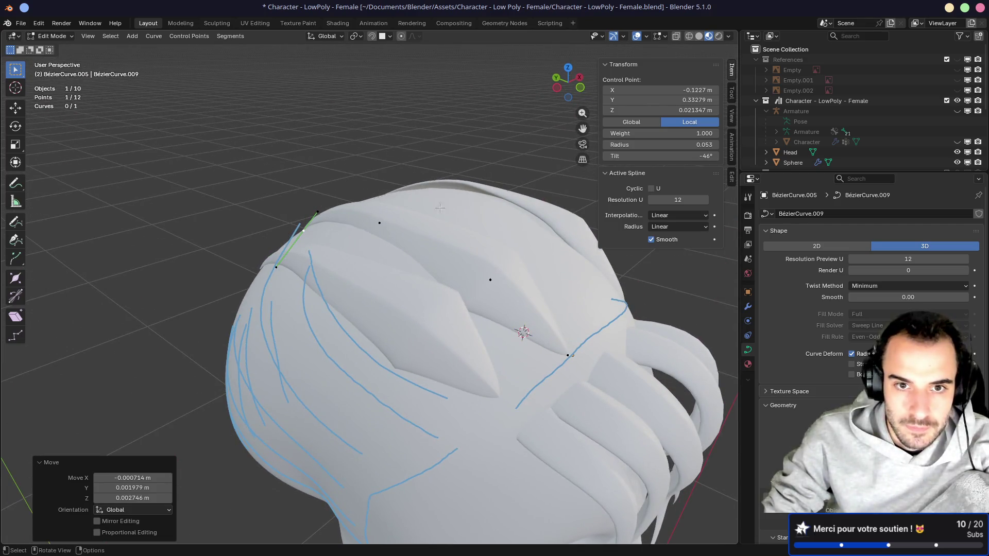
Step: Tilt two more control points, one to -23.7°, and return to Object Mode
{"action": "left_click", "coordinate": [395, 233]}
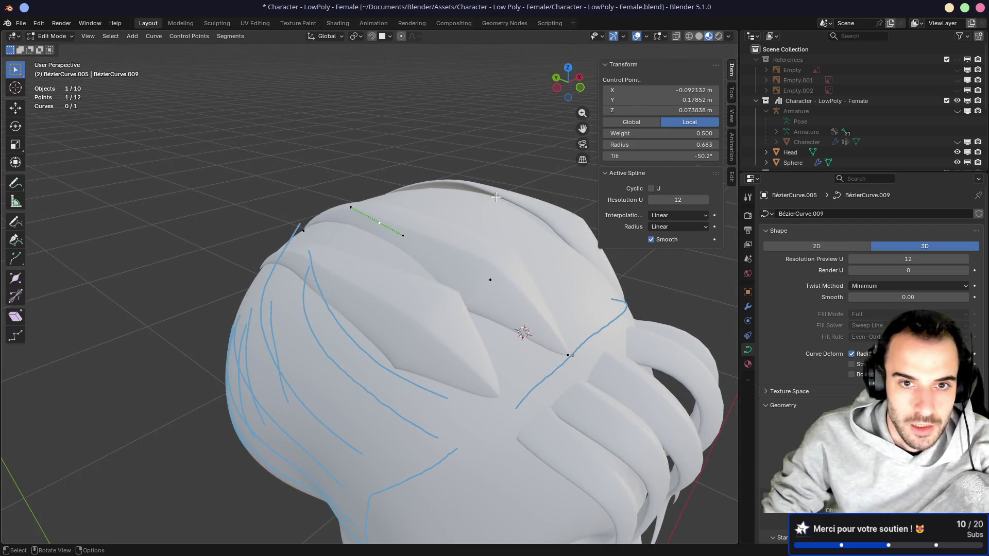
{"action": "key", "text": "ctrl+t"}
{"action": "left_click", "coordinate": [497, 250]}
{"action": "middle_click_drag", "start_coordinate": [497, 250], "coordinate": [417, 227]}
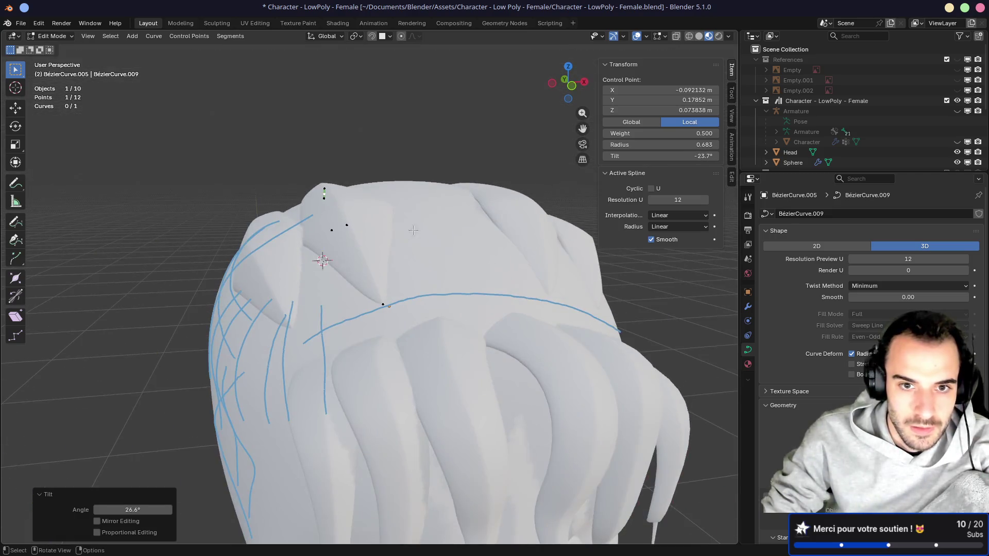
{"action": "left_click", "coordinate": [347, 225]}
{"action": "key", "text": "t"}
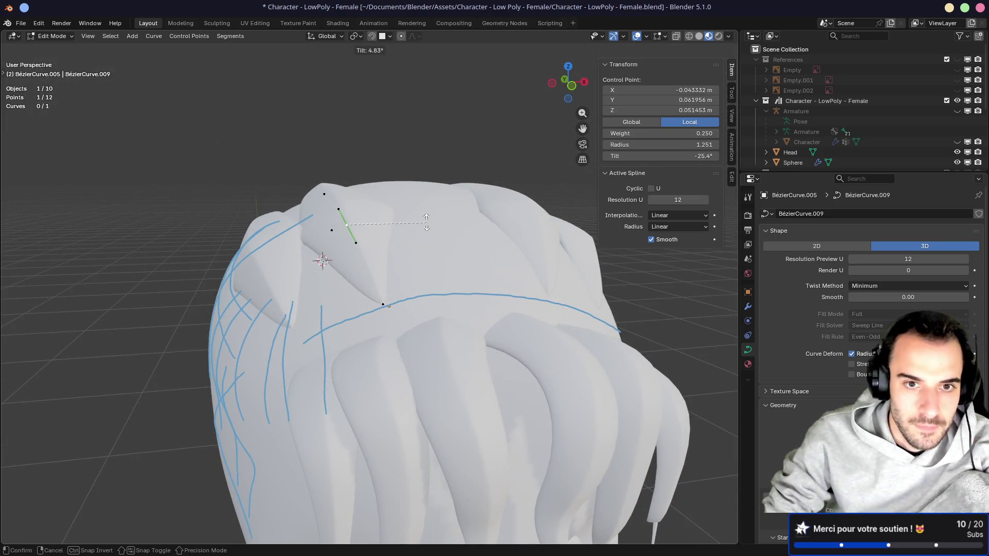
{"action": "left_click", "coordinate": [427, 223]}
{"action": "mouse_move", "coordinate": [427, 222]}
{"action": "middle_mouse_down"}
{"action": "mouse_move", "coordinate": [347, 221]}
{"action": "mouse_move", "coordinate": [371, 215]}
{"action": "mouse_move", "coordinate": [367, 189]}
{"action": "mouse_move", "coordinate": [405, 208]}
{"action": "middle_mouse_up"}
{"action": "key", "text": "Tab"}
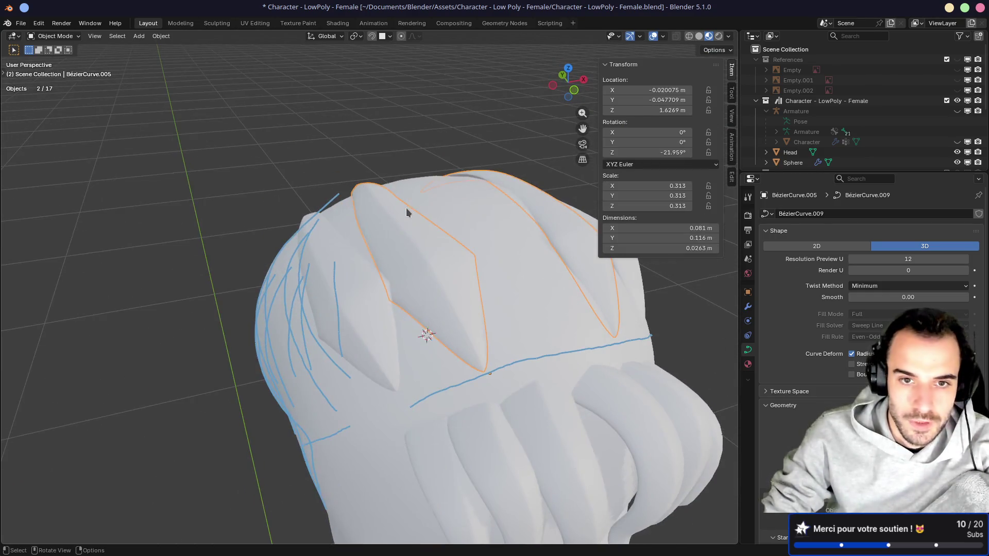
Step: Duplicate the two top strands again and place the copies across the top of the head
{"action": "key", "text": "KP_1"}
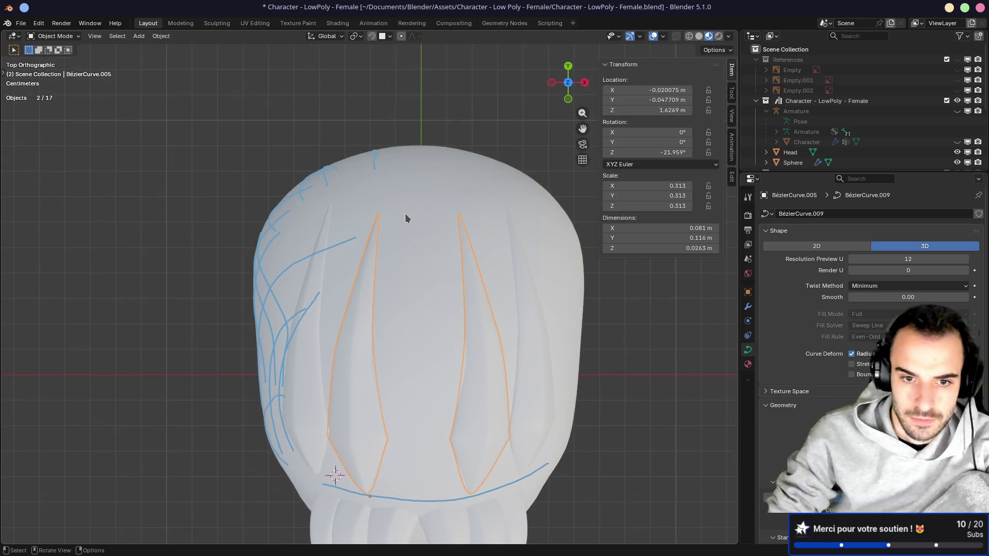
{"action": "key", "text": "KP_7"}
{"action": "key", "text": "shift+d"}
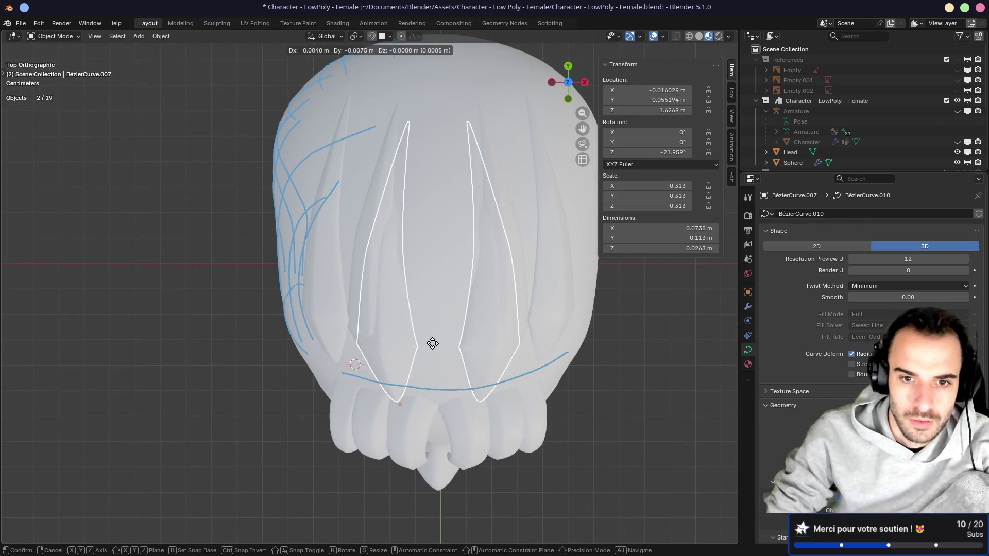
{"action": "left_click", "coordinate": [458, 334]}
{"action": "middle_click_drag", "start_coordinate": [381, 336], "coordinate": [403, 302]}
{"action": "key", "text": "Tab"}
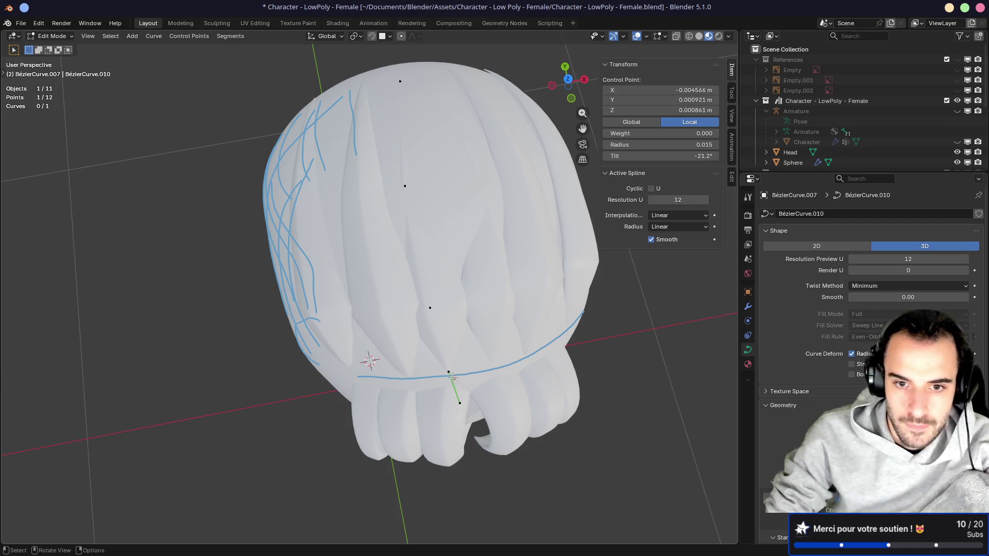
{"action": "key", "text": "Tab"}
{"action": "key", "text": "shift+d"}
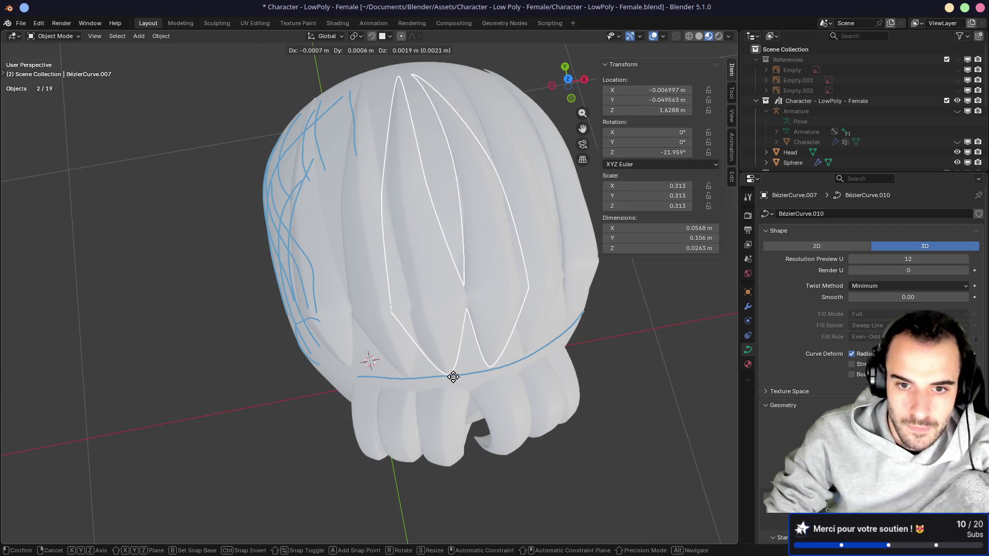
{"action": "left_click", "coordinate": [453, 377]}
{"action": "mouse_move", "coordinate": [453, 377]}
{"action": "middle_mouse_down"}
{"action": "mouse_move", "coordinate": [444, 328]}
{"action": "mouse_move", "coordinate": [409, 262]}
{"action": "mouse_move", "coordinate": [457, 313]}
{"action": "mouse_move", "coordinate": [441, 252]}
{"action": "middle_mouse_up"}
Step: Move three of the strand's control points, raising the upper ones along the scalp
{"action": "key", "text": "Tab"}
{"action": "key", "text": "g"}
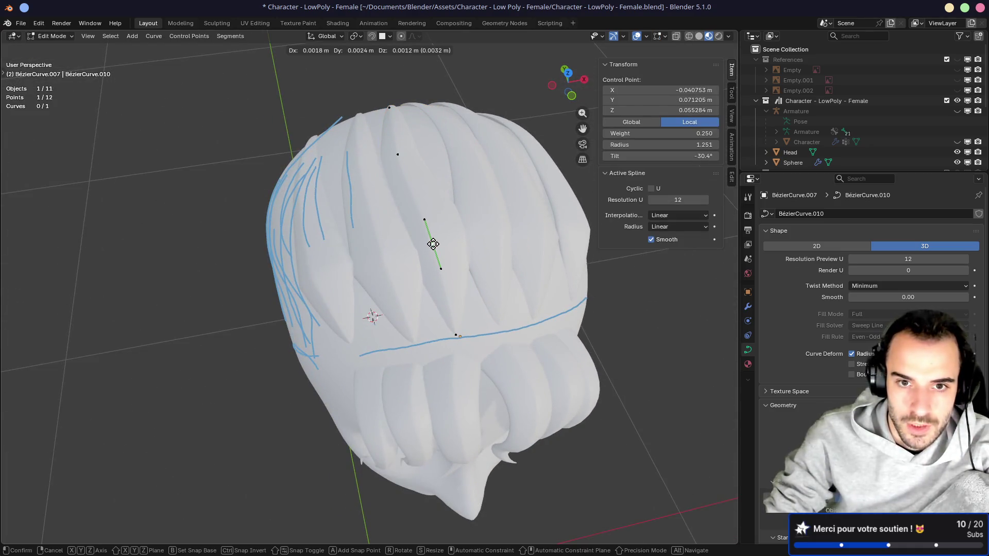
{"action": "left_click", "coordinate": [430, 243]}
{"action": "left_click", "coordinate": [397, 155]}
{"action": "key", "text": "g"}
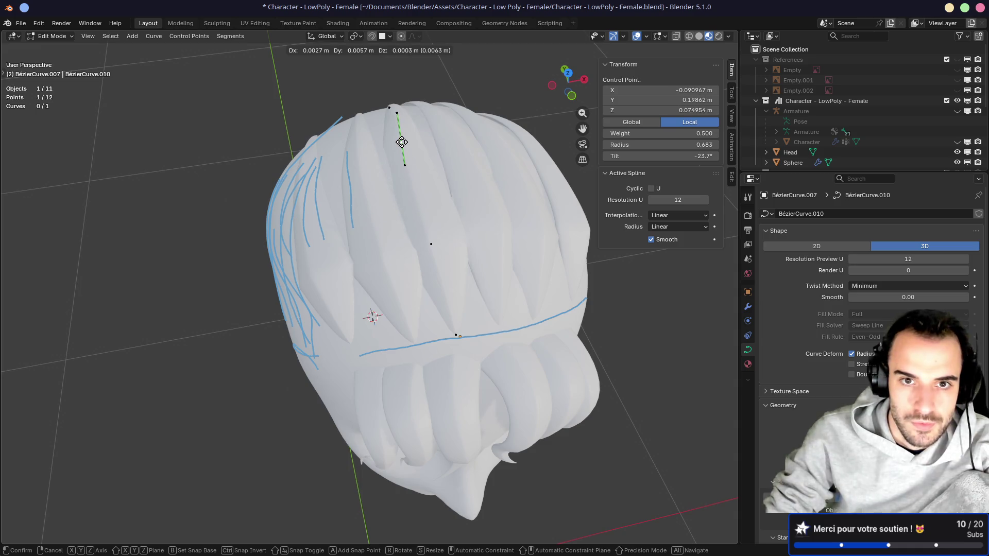
{"action": "left_click", "coordinate": [401, 141]}
{"action": "scroll", "coordinate": [400, 110], "scroll_direction": "up", "scroll_amount": 2, "text": "shift"}
{"action": "key", "text": "KP_7"}
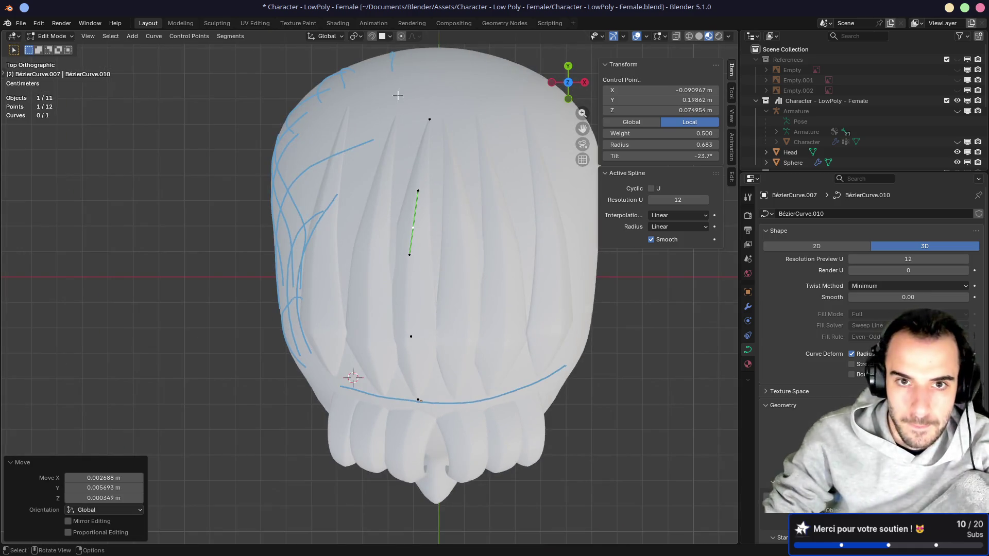
{"action": "left_click", "coordinate": [427, 124]}
{"action": "key", "text": "g"}
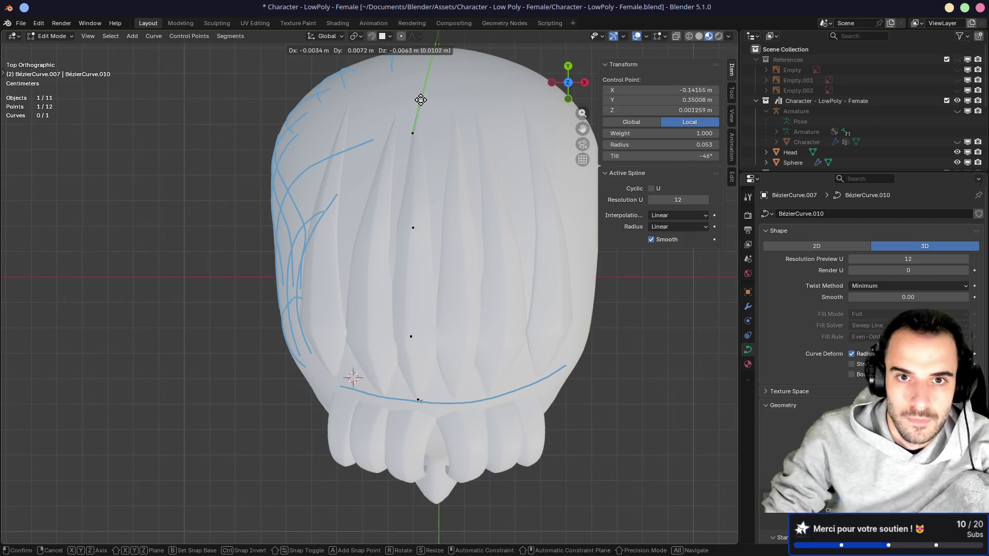
{"action": "left_click", "coordinate": [420, 98]}
{"action": "left_click", "coordinate": [387, 150]}
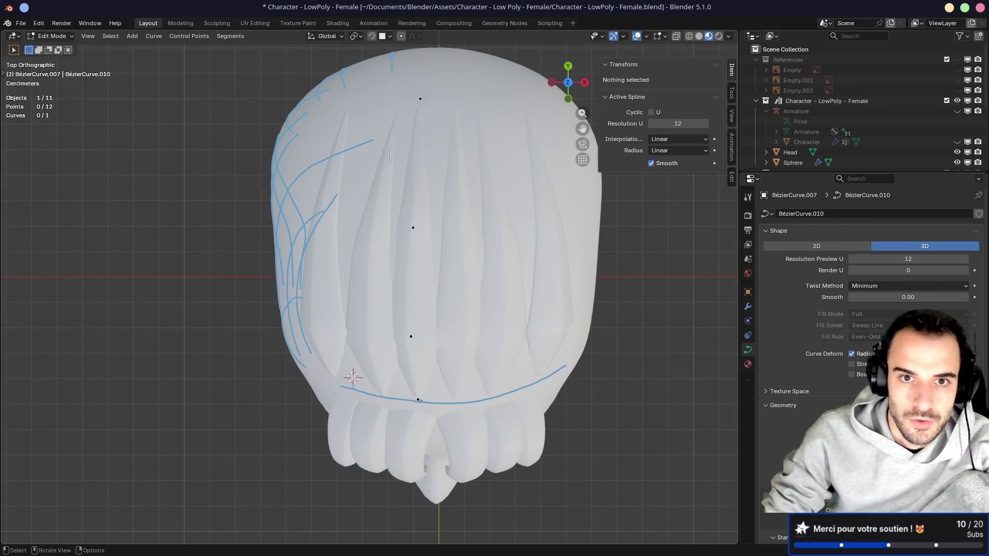
Step: Twist the strand at its middle control point with two successive tilt adjustments
{"action": "left_click", "coordinate": [414, 227]}
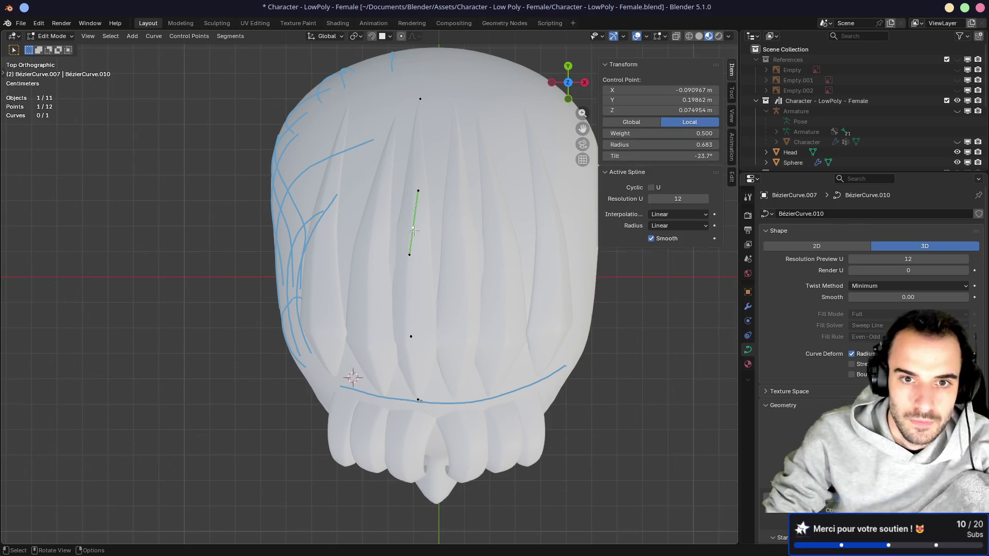
{"action": "key", "text": "ctrl+shift+z"}
{"action": "key", "text": "ctrl+z"}
{"action": "key", "text": "ctrl+t"}
{"action": "left_click", "coordinate": [473, 360]}
{"action": "mouse_move", "coordinate": [473, 360]}
{"action": "middle_mouse_down"}
{"action": "mouse_move", "coordinate": [364, 404]}
{"action": "mouse_move", "coordinate": [458, 221]}
{"action": "middle_mouse_up"}
{"action": "mouse_move", "coordinate": [488, 191]}
{"action": "middle_mouse_down"}
{"action": "mouse_move", "coordinate": [497, 201]}
{"action": "mouse_move", "coordinate": [453, 211]}
{"action": "mouse_move", "coordinate": [402, 195]}
{"action": "mouse_move", "coordinate": [340, 252]}
{"action": "mouse_move", "coordinate": [360, 309]}
{"action": "mouse_move", "coordinate": [409, 253]}
{"action": "mouse_move", "coordinate": [517, 265]}
{"action": "mouse_move", "coordinate": [474, 221]}
{"action": "mouse_move", "coordinate": [408, 287]}
{"action": "mouse_move", "coordinate": [364, 233]}
{"action": "middle_mouse_up"}
{"action": "key", "text": "ctrl+t"}
{"action": "left_click", "coordinate": [510, 227]}
{"action": "left_click", "coordinate": [402, 196]}
{"action": "left_click", "coordinate": [340, 252]}
Step: Move one handle of the hairline control point to reshape the strand's curve
{"action": "scroll", "coordinate": [364, 233], "scroll_direction": "down", "scroll_amount": 2}
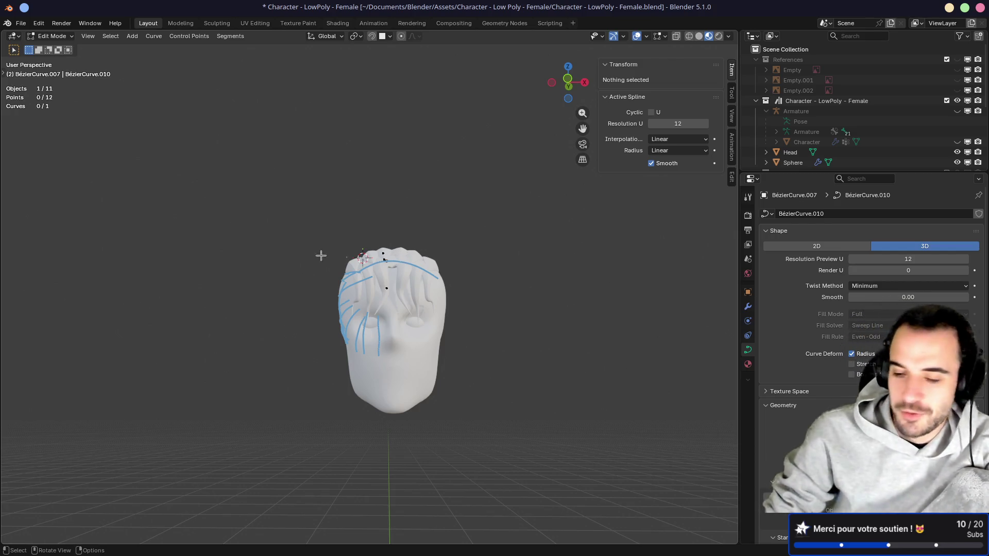
{"action": "mouse_move", "coordinate": [352, 246]}
{"action": "middle_mouse_down"}
{"action": "mouse_move", "coordinate": [381, 266]}
{"action": "mouse_move", "coordinate": [376, 276]}
{"action": "mouse_move", "coordinate": [400, 280]}
{"action": "middle_mouse_up"}
{"action": "scroll", "coordinate": [361, 253], "scroll_direction": "up", "scroll_amount": 3}
{"action": "scroll", "coordinate": [381, 266], "scroll_direction": "up", "scroll_amount": 3}
{"action": "scroll", "coordinate": [419, 248], "scroll_direction": "down", "scroll_amount": 3}
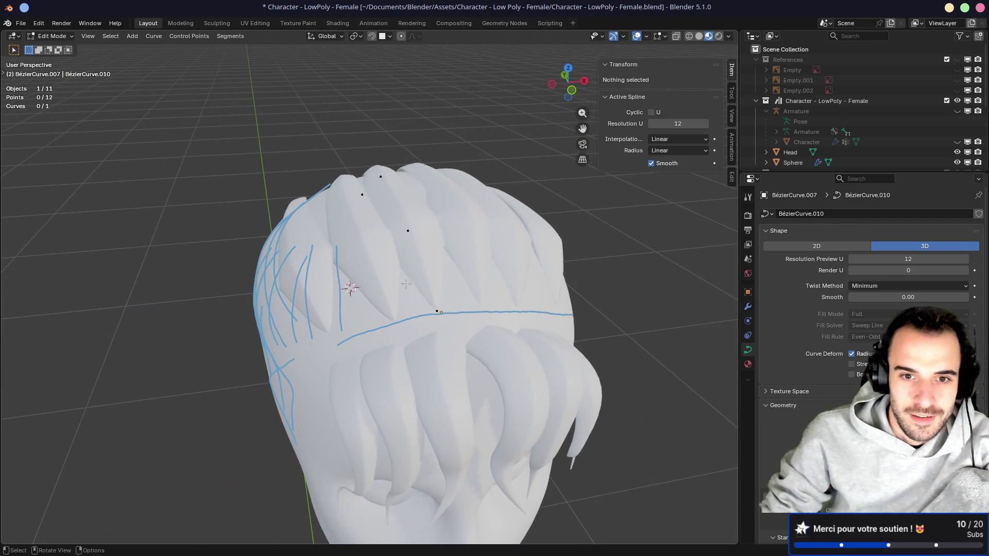
{"action": "left_click", "coordinate": [439, 312]}
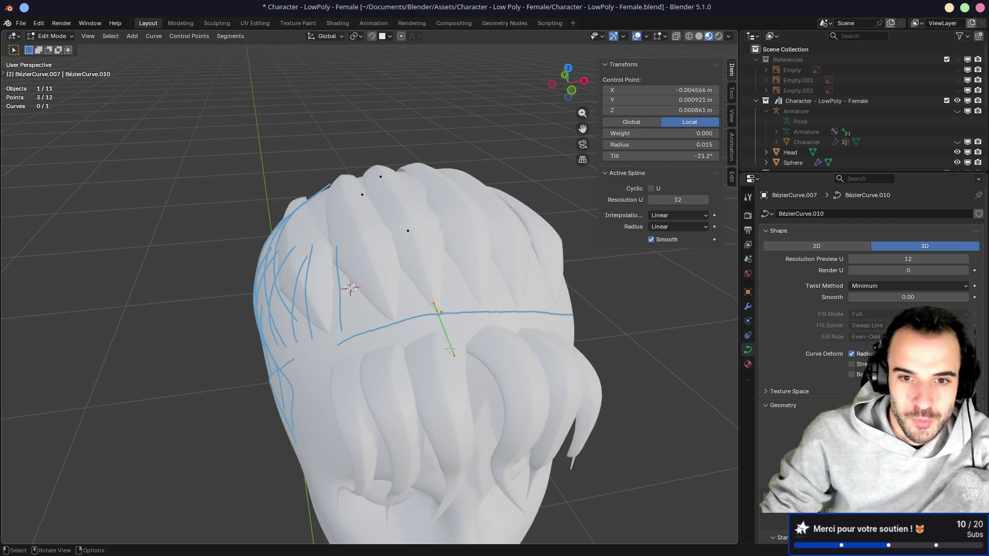
{"action": "left_click_drag", "start_coordinate": [466, 371], "coordinate": [466, 371]}
{"action": "key", "text": "g"}
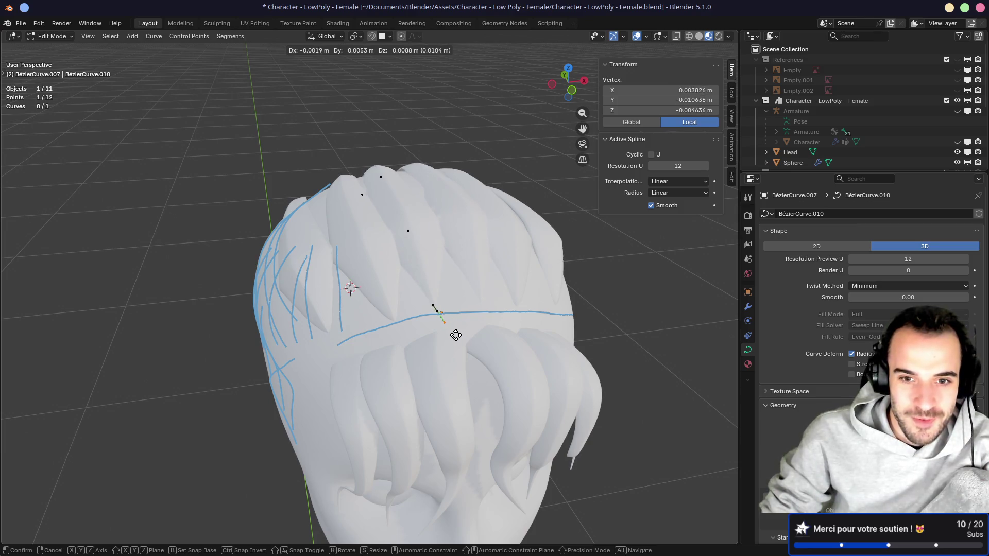
{"action": "left_click", "coordinate": [456, 335]}
{"action": "left_click_drag", "start_coordinate": [451, 348], "coordinate": [451, 348]}
{"action": "mouse_move", "coordinate": [407, 289]}
{"action": "middle_mouse_down"}
{"action": "mouse_move", "coordinate": [381, 256]}
{"action": "mouse_move", "coordinate": [361, 252]}
{"action": "mouse_move", "coordinate": [389, 250]}
{"action": "mouse_move", "coordinate": [363, 228]}
{"action": "mouse_move", "coordinate": [346, 239]}
{"action": "mouse_move", "coordinate": [434, 234]}
{"action": "middle_mouse_up"}
Step: Switch to BézierCurve.006 and tilt one of its control points to -43.2°
{"action": "key", "text": "Tab"}
{"action": "left_click", "coordinate": [346, 238]}
{"action": "key", "text": "Tab"}
{"action": "middle_click_drag", "start_coordinate": [358, 232], "coordinate": [391, 242]}
{"action": "left_click", "coordinate": [376, 248]}
{"action": "key", "text": "ctrl+t"}
{"action": "left_click", "coordinate": [311, 206]}
{"action": "middle_click_drag", "start_coordinate": [311, 206], "coordinate": [311, 206]}
{"action": "left_click_drag", "start_coordinate": [671, 157], "coordinate": [690, 157]}
Step: Move three of the strand's points together and adjust a handle to reshape the curve
{"action": "middle_click_drag", "start_coordinate": [361, 242], "coordinate": [336, 271]}
{"action": "left_click_drag", "start_coordinate": [336, 271], "coordinate": [394, 332]}
{"action": "key", "text": "g"}
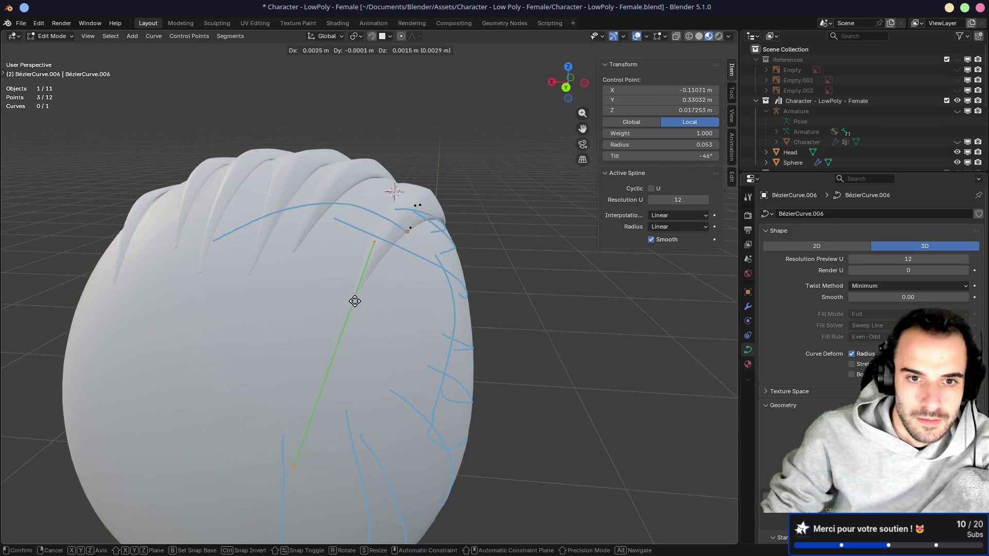
{"action": "left_click", "coordinate": [339, 287]}
{"action": "left_click", "coordinate": [356, 235]}
{"action": "key", "text": "g"}
{"action": "left_click", "coordinate": [342, 247]}
{"action": "mouse_move", "coordinate": [310, 245]}
{"action": "middle_mouse_down"}
{"action": "mouse_move", "coordinate": [497, 230]}
{"action": "mouse_move", "coordinate": [632, 236]}
{"action": "mouse_move", "coordinate": [433, 215]}
{"action": "middle_mouse_up"}
{"action": "mouse_move", "coordinate": [358, 206]}
{"action": "middle_mouse_down"}
{"action": "mouse_move", "coordinate": [218, 208]}
{"action": "mouse_move", "coordinate": [309, 247]}
{"action": "mouse_move", "coordinate": [354, 287]}
{"action": "mouse_move", "coordinate": [490, 267]}
{"action": "middle_mouse_up"}
Step: Nudge three more control points, including one near the strand's end, into place
{"action": "left_click", "coordinate": [370, 288]}
{"action": "key", "text": "g"}
{"action": "left_click", "coordinate": [375, 291]}
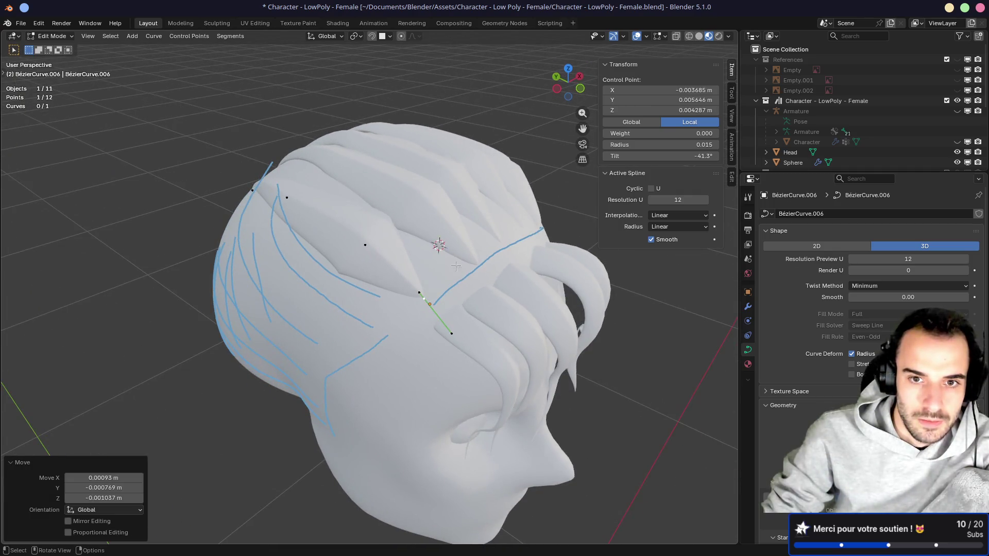
{"action": "left_click", "coordinate": [491, 266]}
{"action": "left_click", "coordinate": [429, 303]}
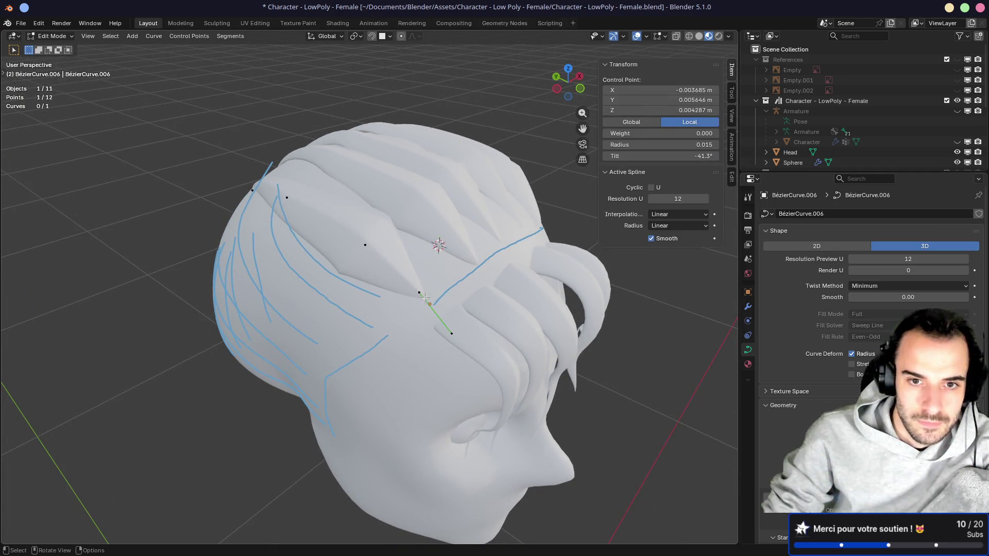
{"action": "key", "text": "g"}
{"action": "left_click", "coordinate": [431, 305]}
{"action": "left_click", "coordinate": [365, 245]}
{"action": "key", "text": "g"}
{"action": "left_click", "coordinate": [366, 251]}
{"action": "mouse_move", "coordinate": [367, 251]}
{"action": "middle_mouse_down"}
{"action": "mouse_move", "coordinate": [311, 211]}
{"action": "mouse_move", "coordinate": [384, 208]}
{"action": "mouse_move", "coordinate": [452, 230]}
{"action": "mouse_move", "coordinate": [507, 218]}
{"action": "mouse_move", "coordinate": [452, 227]}
{"action": "mouse_move", "coordinate": [330, 273]}
{"action": "mouse_move", "coordinate": [348, 241]}
{"action": "mouse_move", "coordinate": [380, 297]}
{"action": "middle_mouse_up"}
Step: Inspect the reshaped hair from several angles around the head and leave Edit Mode
{"action": "scroll", "coordinate": [360, 212], "scroll_direction": "down", "scroll_amount": 4}
{"action": "scroll", "coordinate": [360, 258], "scroll_direction": "up", "scroll_amount": 3}
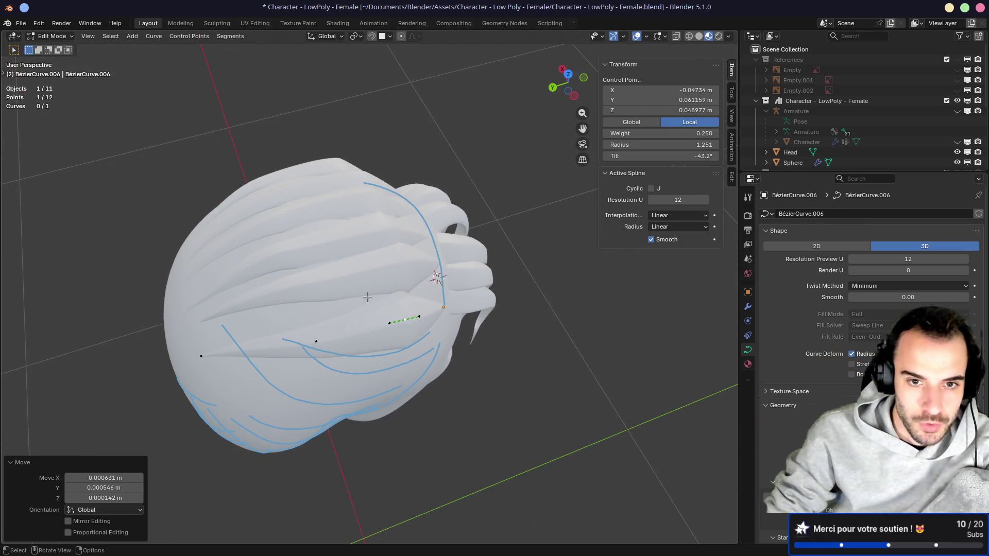
{"action": "mouse_move", "coordinate": [317, 233]}
{"action": "middle_mouse_down"}
{"action": "mouse_move", "coordinate": [309, 221]}
{"action": "mouse_move", "coordinate": [379, 168]}
{"action": "mouse_move", "coordinate": [254, 167]}
{"action": "mouse_move", "coordinate": [348, 171]}
{"action": "middle_mouse_up"}
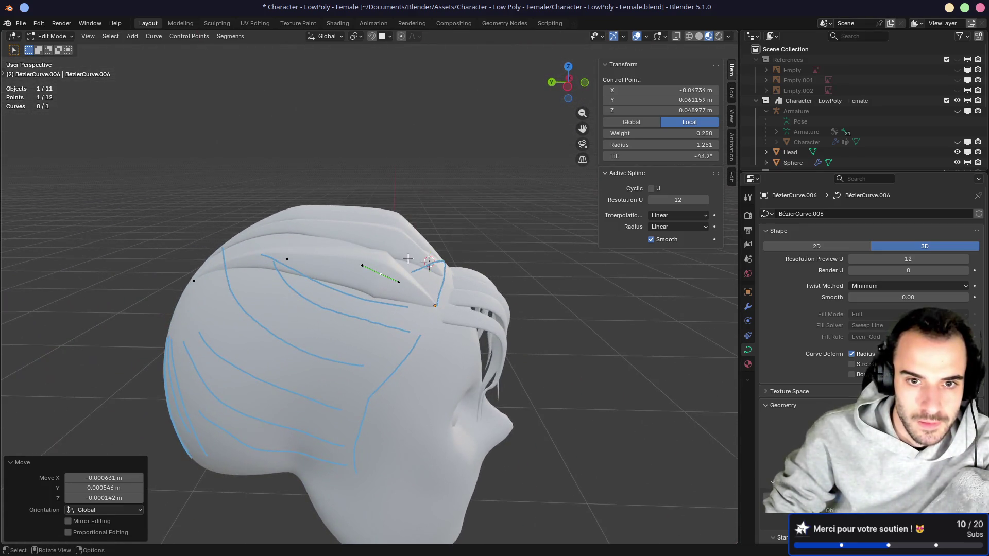
{"action": "mouse_move", "coordinate": [408, 259]}
{"action": "middle_mouse_down"}
{"action": "mouse_move", "coordinate": [254, 221]}
{"action": "mouse_move", "coordinate": [225, 236]}
{"action": "mouse_move", "coordinate": [381, 234]}
{"action": "middle_mouse_up"}
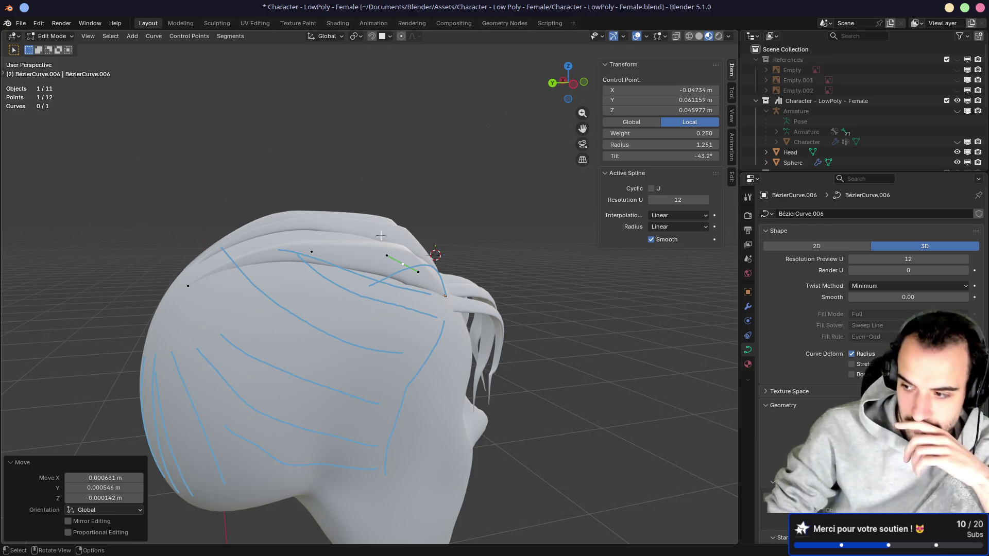
{"action": "mouse_move", "coordinate": [385, 234]}
{"action": "middle_mouse_down"}
{"action": "mouse_move", "coordinate": [311, 251]}
{"action": "mouse_move", "coordinate": [322, 260]}
{"action": "mouse_move", "coordinate": [360, 243]}
{"action": "mouse_move", "coordinate": [247, 242]}
{"action": "mouse_move", "coordinate": [525, 265]}
{"action": "mouse_move", "coordinate": [413, 278]}
{"action": "mouse_move", "coordinate": [432, 261]}
{"action": "mouse_move", "coordinate": [396, 289]}
{"action": "mouse_move", "coordinate": [427, 325]}
{"action": "middle_mouse_up"}
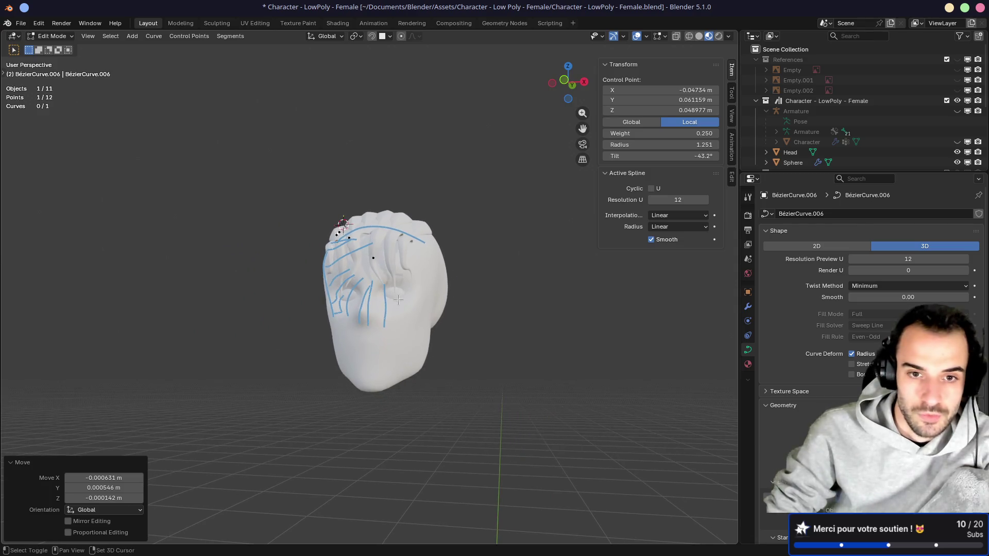
{"action": "scroll", "coordinate": [417, 330], "scroll_direction": "up", "scroll_amount": 5}
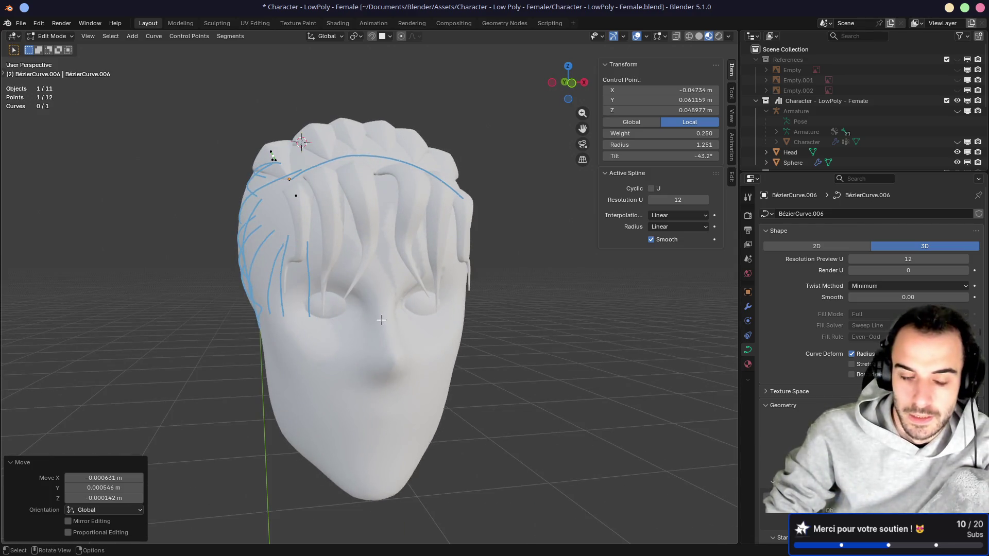
{"action": "mouse_move", "coordinate": [363, 313]}
{"action": "middle_mouse_down"}
{"action": "mouse_move", "coordinate": [484, 315]}
{"action": "mouse_move", "coordinate": [232, 309]}
{"action": "mouse_move", "coordinate": [261, 238]}
{"action": "mouse_move", "coordinate": [359, 307]}
{"action": "mouse_move", "coordinate": [316, 287]}
{"action": "mouse_move", "coordinate": [426, 254]}
{"action": "mouse_move", "coordinate": [403, 251]}
{"action": "mouse_move", "coordinate": [419, 268]}
{"action": "middle_mouse_up"}
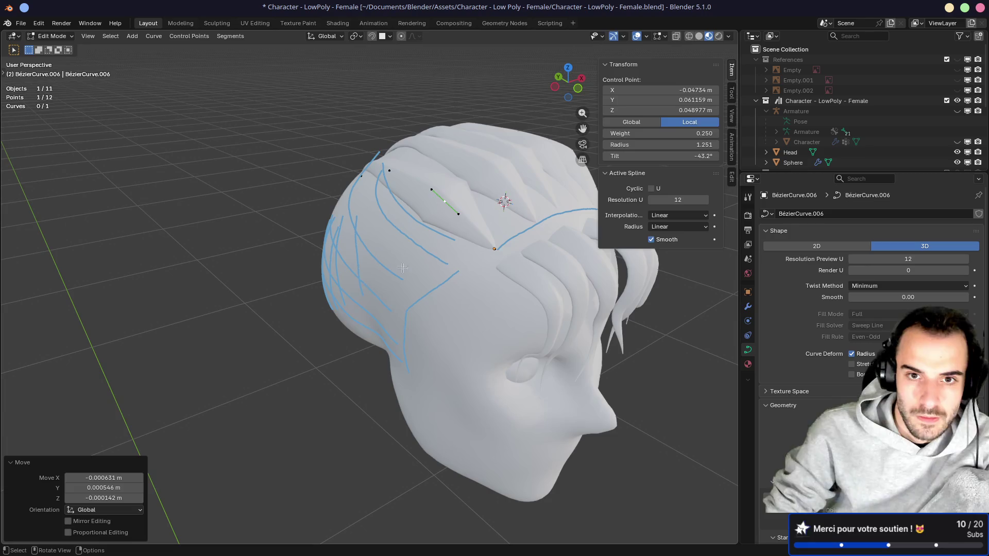
{"action": "key", "text": "Tab"}
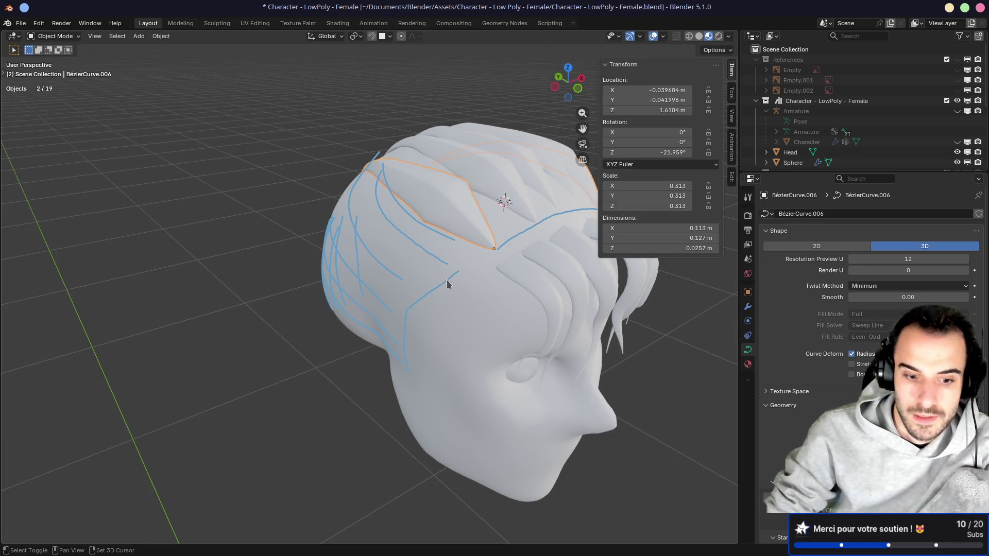
Step: Duplicate the selected hair strands and place the copy on the head
{"action": "key", "text": "shift+d"}
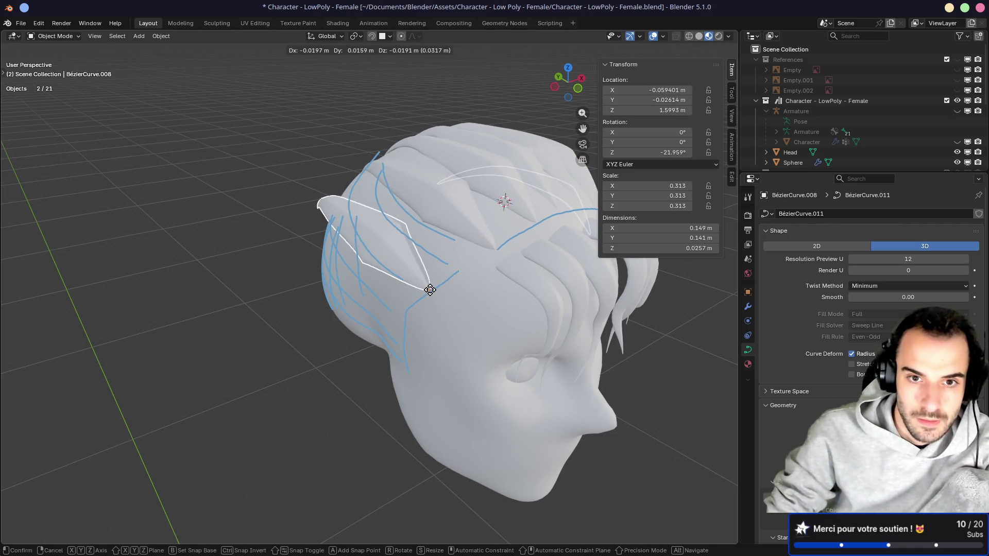
{"action": "left_click", "coordinate": [432, 287]}
{"action": "mouse_move", "coordinate": [432, 287]}
{"action": "middle_mouse_down"}
{"action": "mouse_move", "coordinate": [421, 287]}
{"action": "mouse_move", "coordinate": [442, 273]}
{"action": "middle_mouse_up"}
Step: Reposition the new strand's points, pulling its end point up and outward
{"action": "key", "text": "Tab"}
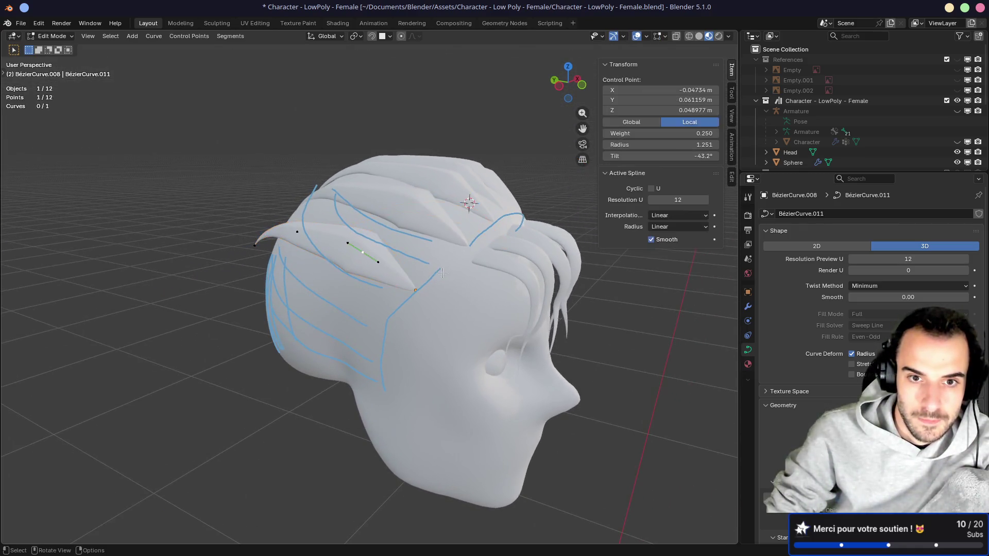
{"action": "key", "text": "g"}
{"action": "left_click", "coordinate": [370, 257]}
{"action": "mouse_move", "coordinate": [370, 257]}
{"action": "middle_mouse_down"}
{"action": "mouse_move", "coordinate": [224, 273]}
{"action": "mouse_move", "coordinate": [328, 248]}
{"action": "middle_mouse_up"}
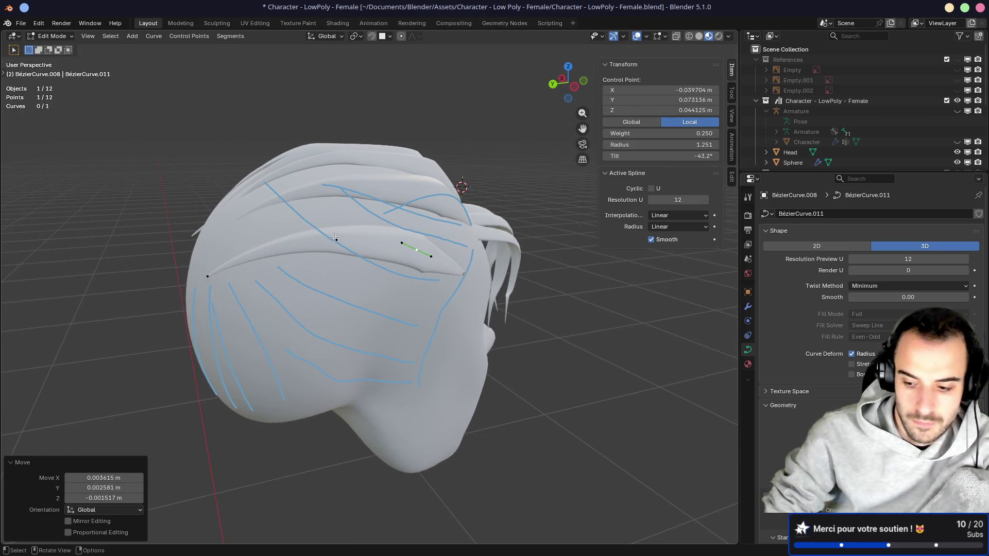
{"action": "key", "text": "ctrl+KP_3"}
{"action": "left_click_drag", "start_coordinate": [341, 240], "coordinate": [331, 242]}
{"action": "left_click", "coordinate": [219, 274]}
{"action": "left_click_drag", "start_coordinate": [218, 274], "coordinate": [238, 248]}
{"action": "middle_click_drag", "start_coordinate": [285, 260], "coordinate": [270, 235]}
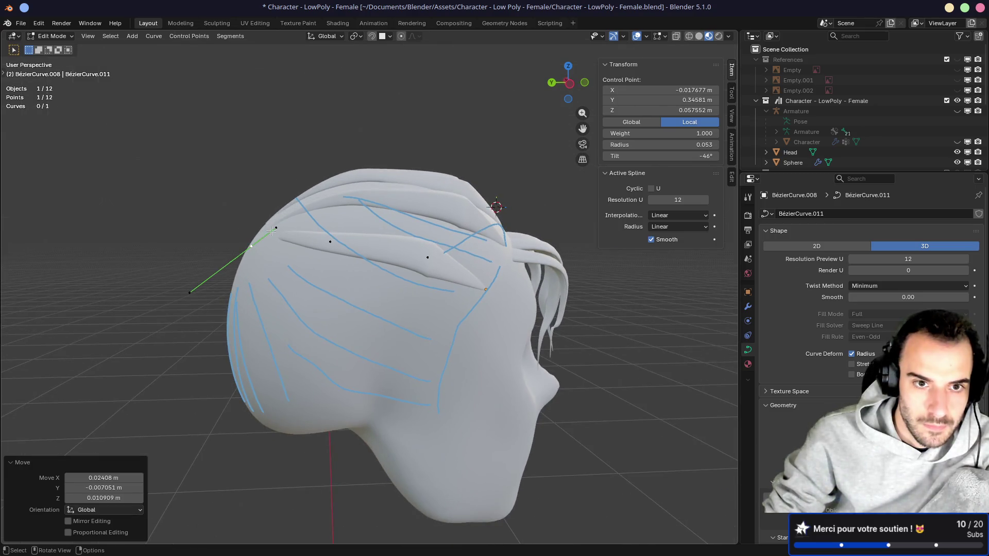
{"action": "key", "text": "KP_1"}
{"action": "key", "text": "ctrl+KP_1"}
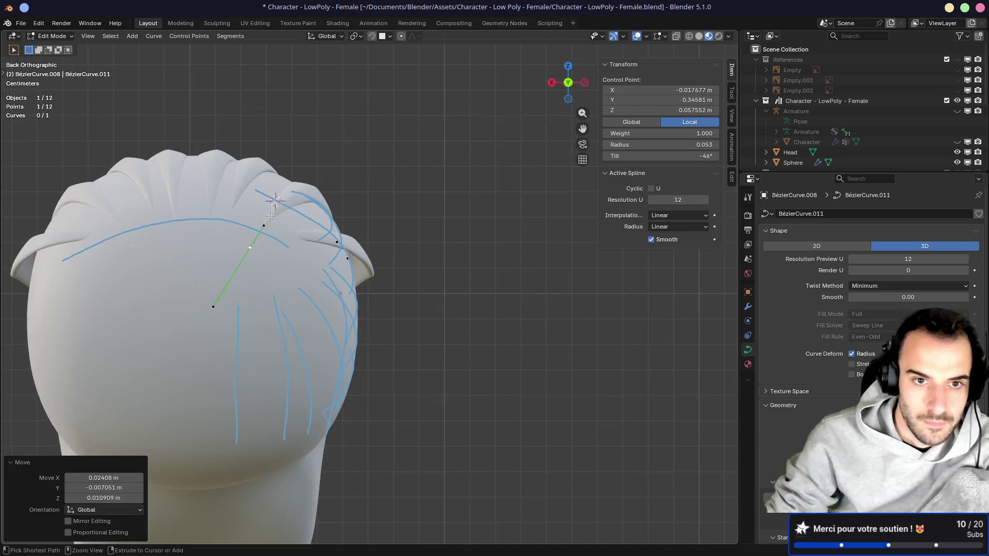
{"action": "key", "text": "ctrl+KP_3"}
Step: Refine the strand's end point position from the side and top views
{"action": "key", "text": "g"}
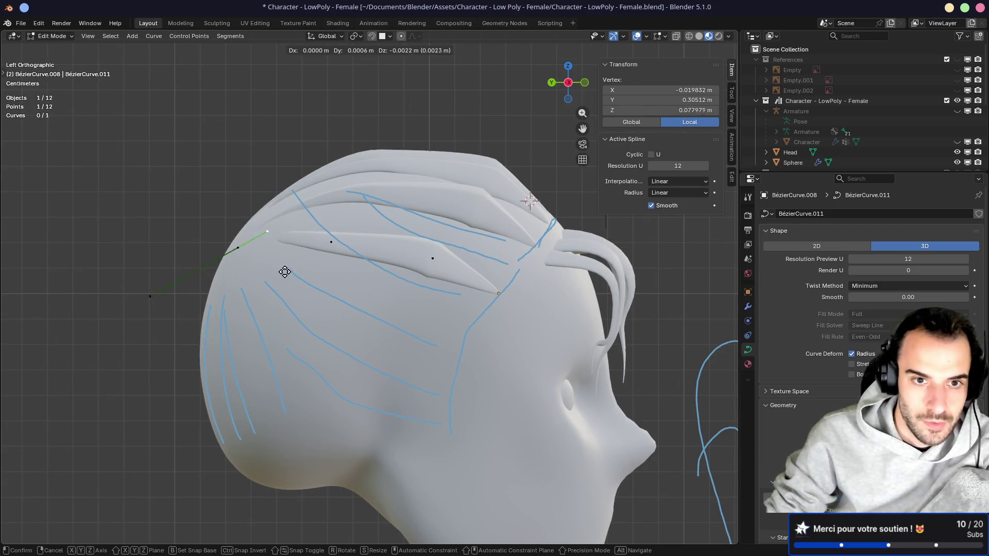
{"action": "left_click", "coordinate": [268, 280]}
{"action": "left_click_drag", "start_coordinate": [164, 267], "coordinate": [169, 266]}
{"action": "key", "text": "g"}
{"action": "left_click", "coordinate": [170, 256]}
{"action": "key", "text": "KP_7"}
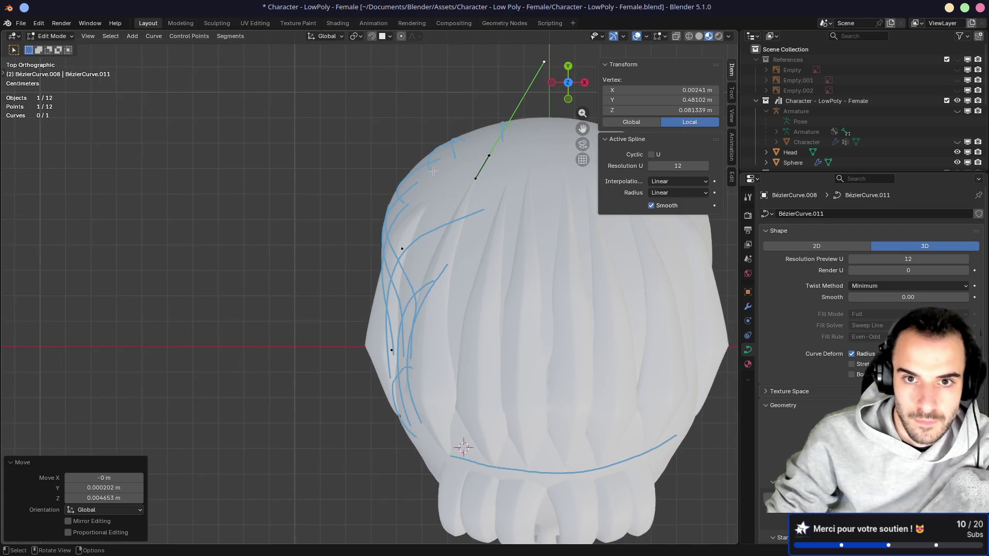
{"action": "key", "text": "g"}
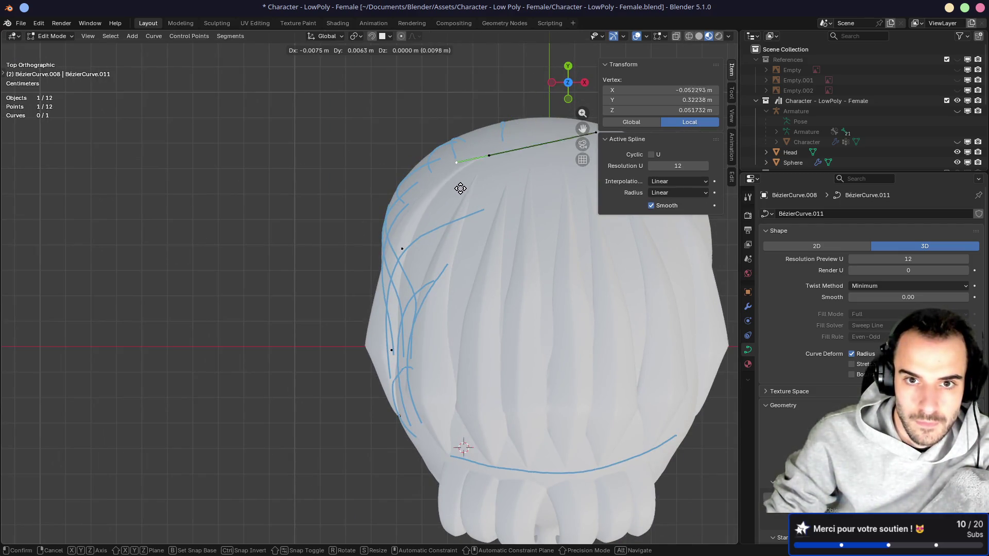
{"action": "left_click", "coordinate": [459, 187]}
{"action": "mouse_move", "coordinate": [460, 187]}
{"action": "middle_mouse_down"}
{"action": "mouse_move", "coordinate": [454, 194]}
{"action": "mouse_move", "coordinate": [463, 198]}
{"action": "mouse_move", "coordinate": [369, 194]}
{"action": "mouse_move", "coordinate": [365, 230]}
{"action": "middle_mouse_up"}
Step: Tilt two middle control points of the strand, the first by -43.6°
{"action": "left_click", "coordinate": [416, 259]}
{"action": "middle_click_drag", "start_coordinate": [416, 259], "coordinate": [486, 305]}
{"action": "key", "text": "ctrl+t"}
{"action": "left_click", "coordinate": [499, 254]}
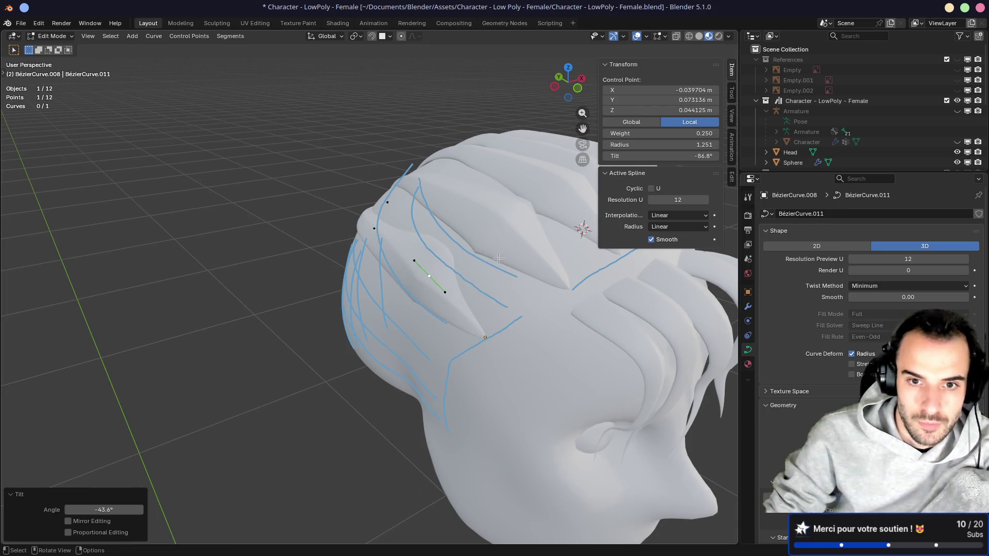
{"action": "left_click", "coordinate": [485, 339]}
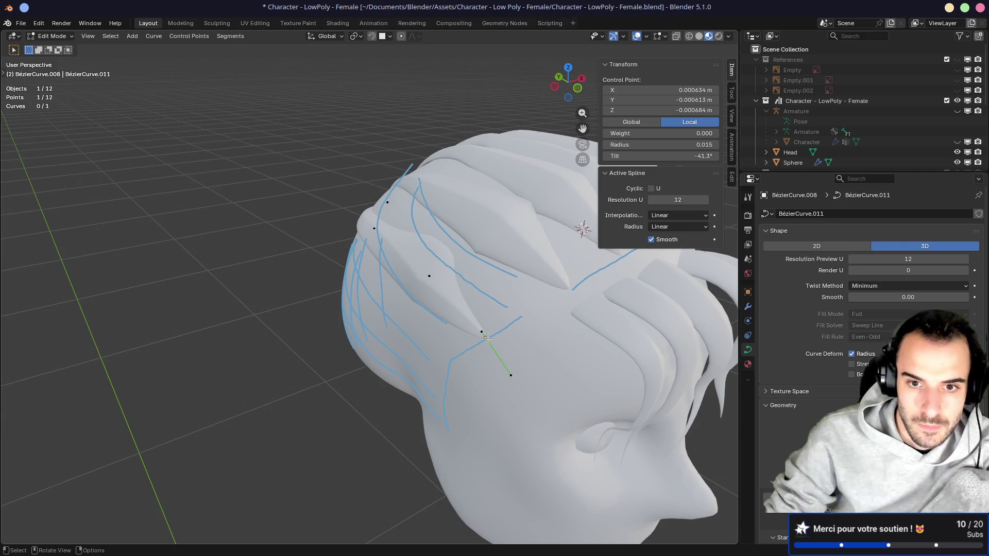
{"action": "key", "text": "ctrl+t"}
{"action": "left_click", "coordinate": [524, 330]}
Step: Tilt the next control point so the strand lies against the head
{"action": "middle_click_drag", "start_coordinate": [524, 330], "coordinate": [341, 247]}
{"action": "left_click", "coordinate": [323, 242]}
{"action": "scroll", "coordinate": [361, 268], "scroll_direction": "up", "scroll_amount": 3}
{"action": "key", "text": "ctrl+t"}
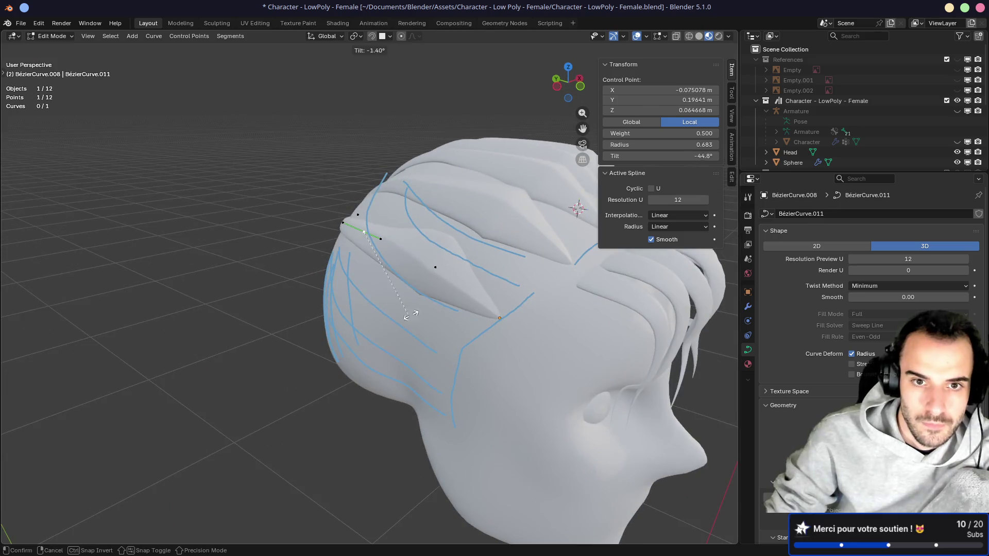
{"action": "left_click", "coordinate": [443, 276]}
Step: Return to Object Mode and view the head's left side straight on
{"action": "mouse_move", "coordinate": [443, 276]}
{"action": "middle_mouse_down"}
{"action": "mouse_move", "coordinate": [589, 263]}
{"action": "mouse_move", "coordinate": [346, 273]}
{"action": "mouse_move", "coordinate": [241, 248]}
{"action": "mouse_move", "coordinate": [282, 263]}
{"action": "mouse_move", "coordinate": [379, 339]}
{"action": "mouse_move", "coordinate": [387, 309]}
{"action": "mouse_move", "coordinate": [326, 266]}
{"action": "mouse_move", "coordinate": [314, 278]}
{"action": "mouse_move", "coordinate": [330, 300]}
{"action": "mouse_move", "coordinate": [360, 258]}
{"action": "mouse_move", "coordinate": [398, 232]}
{"action": "middle_mouse_up"}
{"action": "key", "text": "Tab"}
{"action": "key", "text": "KP_1"}
{"action": "key", "text": "ctrl+KP_3"}
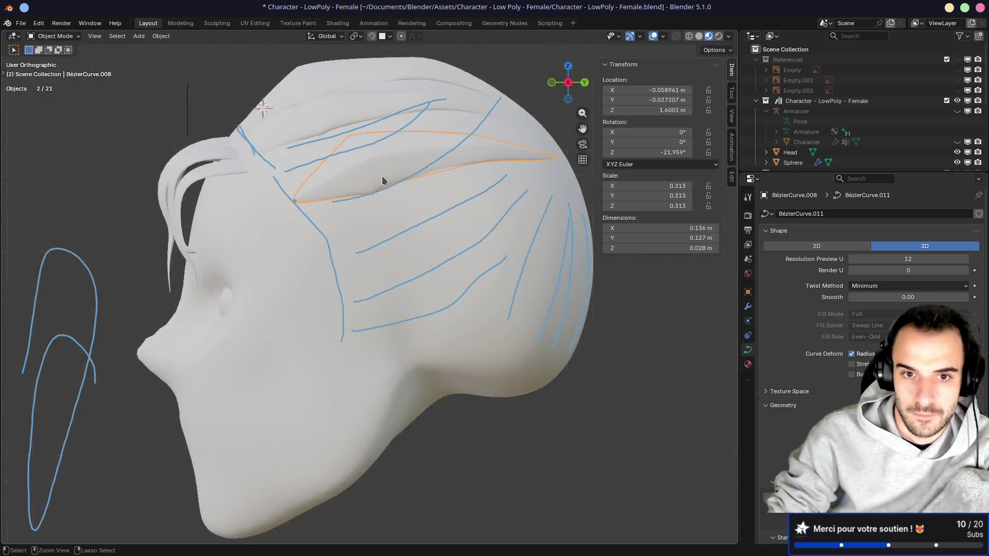
Step: Duplicate the hair lock and settle the copy just below the first one
{"action": "key", "text": "shift+d"}
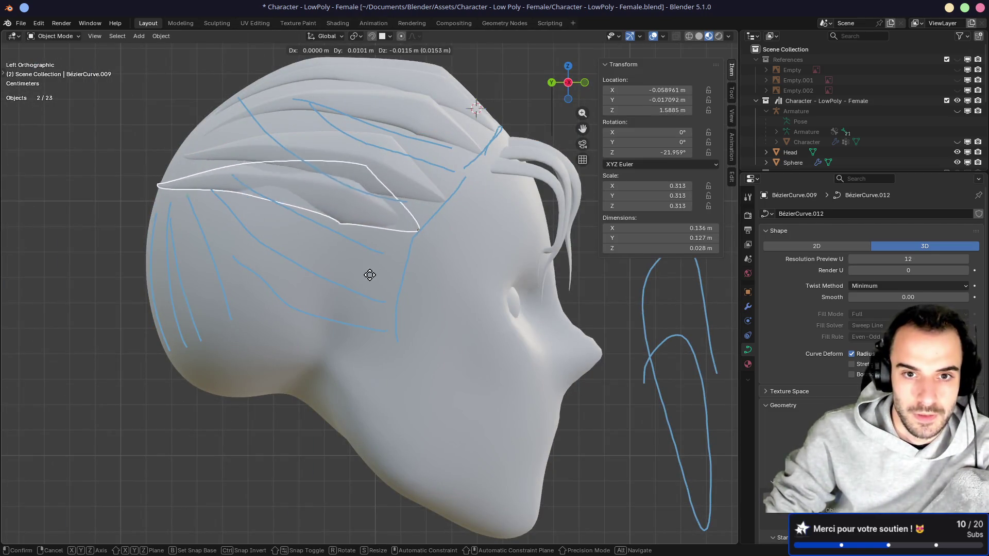
{"action": "left_click", "coordinate": [360, 294]}
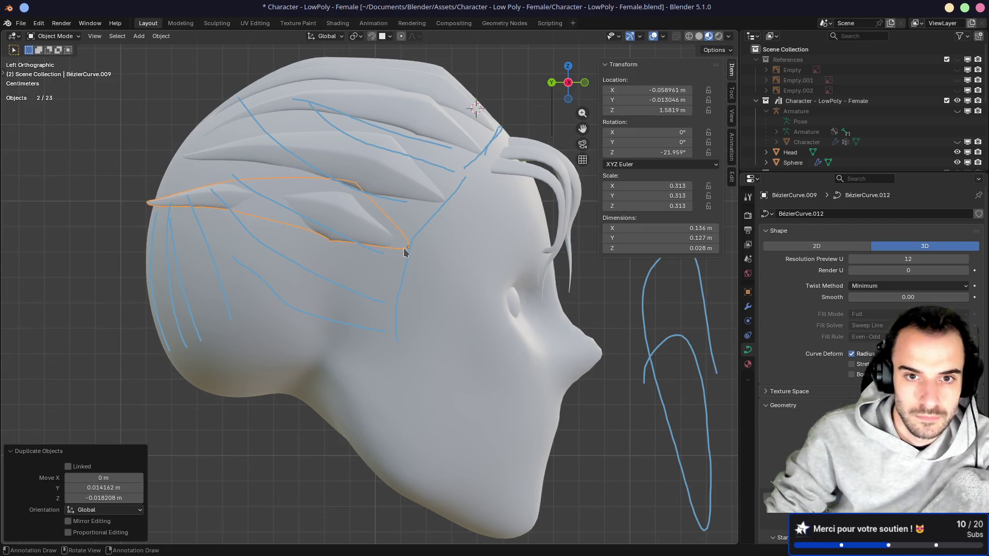
{"action": "key", "text": "g"}
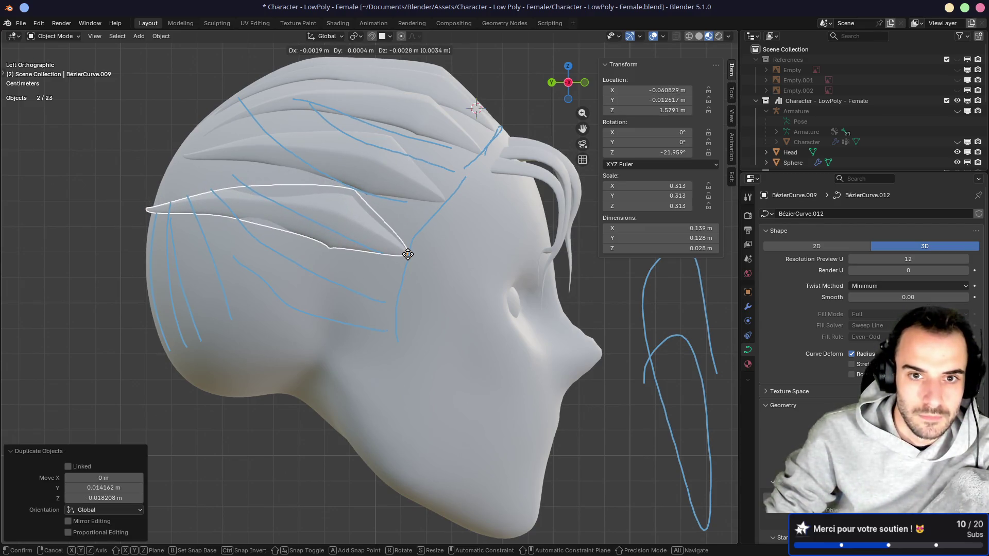
{"action": "left_click", "coordinate": [408, 255]}
Step: Reposition the new lock's first point, front end point and back tip point
{"action": "key", "text": "Tab"}
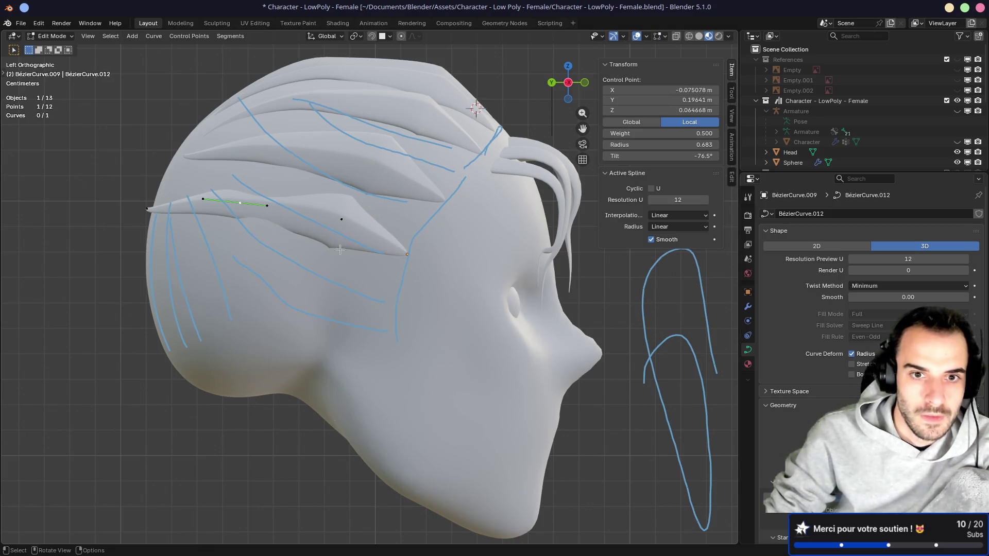
{"action": "key", "text": "g"}
{"action": "left_click", "coordinate": [348, 233]}
{"action": "left_click", "coordinate": [241, 203]}
{"action": "key", "text": "g"}
{"action": "left_click", "coordinate": [241, 203]}
{"action": "left_click", "coordinate": [148, 207]}
{"action": "key", "text": "g"}
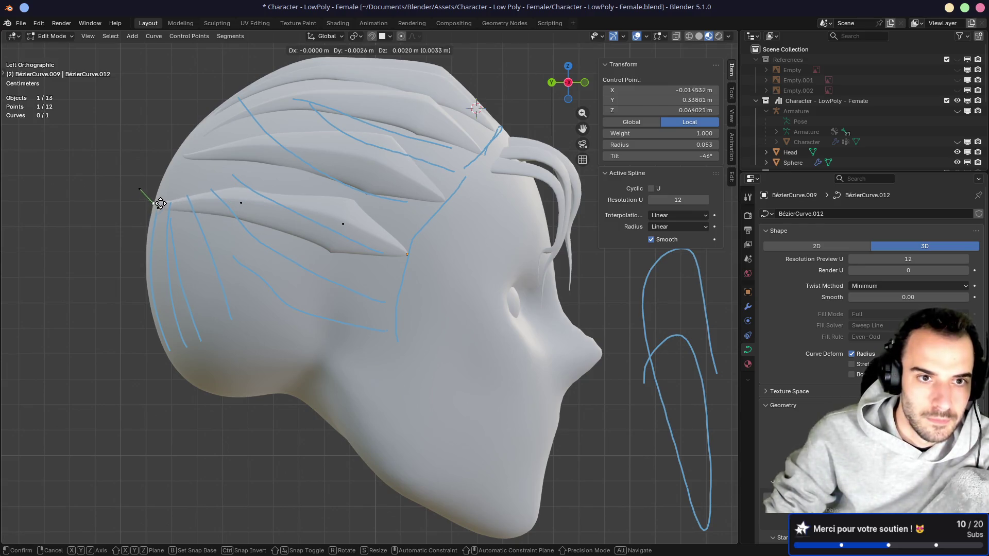
{"action": "left_click", "coordinate": [170, 184]}
Step: Rotate the tip point with its handles by -23.1°, checking from behind and both sides
{"action": "left_click_drag", "start_coordinate": [142, 152], "coordinate": [180, 206]}
{"action": "key", "text": "r"}
{"action": "left_click", "coordinate": [236, 238]}
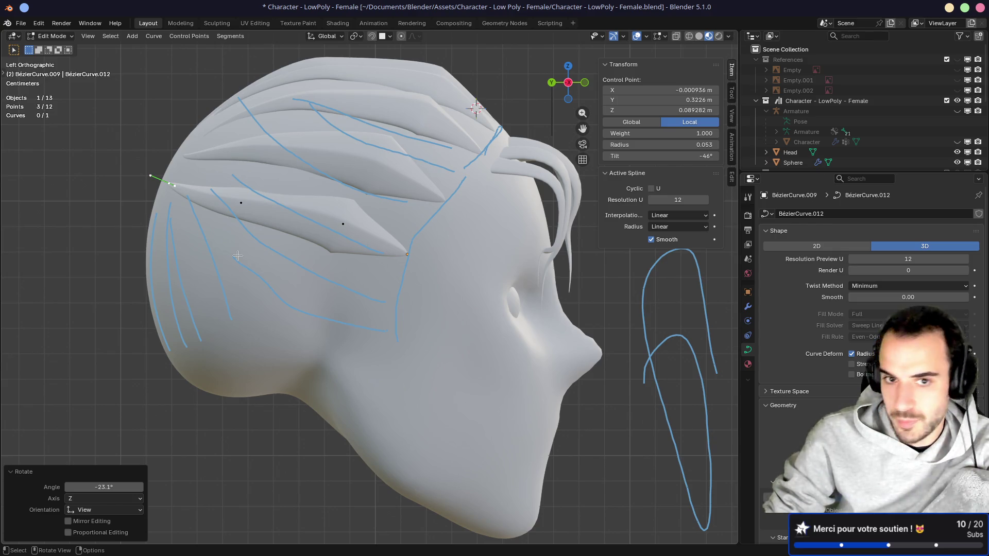
{"action": "mouse_move", "coordinate": [212, 200]}
{"action": "middle_mouse_down"}
{"action": "mouse_move", "coordinate": [181, 212]}
{"action": "mouse_move", "coordinate": [220, 213]}
{"action": "mouse_move", "coordinate": [186, 218]}
{"action": "middle_mouse_up"}
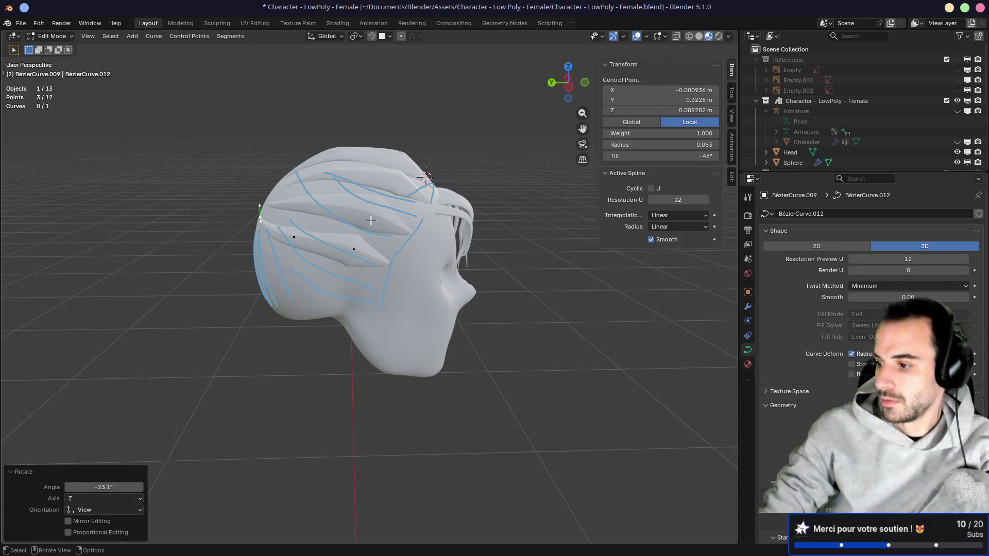
{"action": "scroll", "coordinate": [372, 247], "scroll_direction": "up", "scroll_amount": 3}
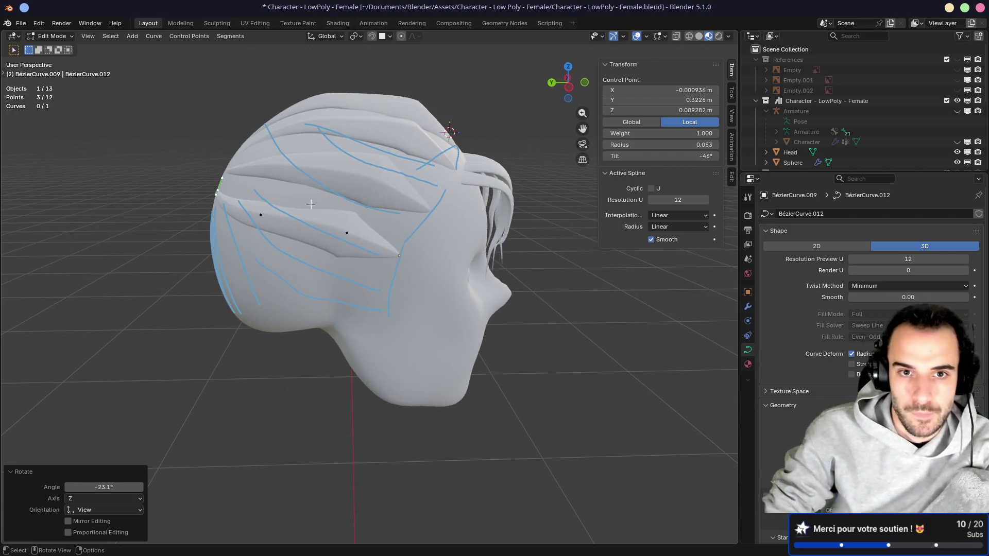
{"action": "middle_click_drag", "start_coordinate": [372, 247], "coordinate": [365, 137]}
{"action": "key", "text": "KP_3"}
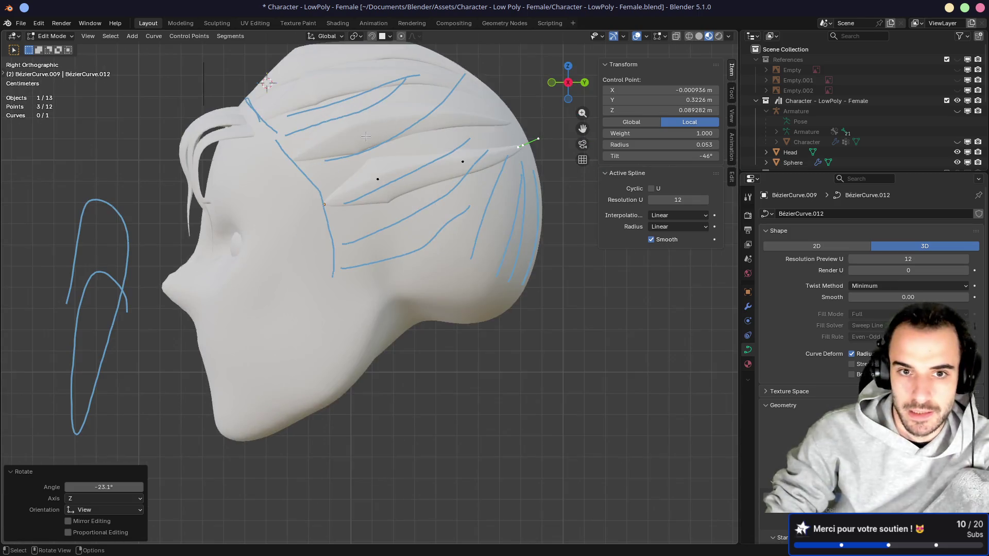
{"action": "key", "text": "ctrl+KP_3"}
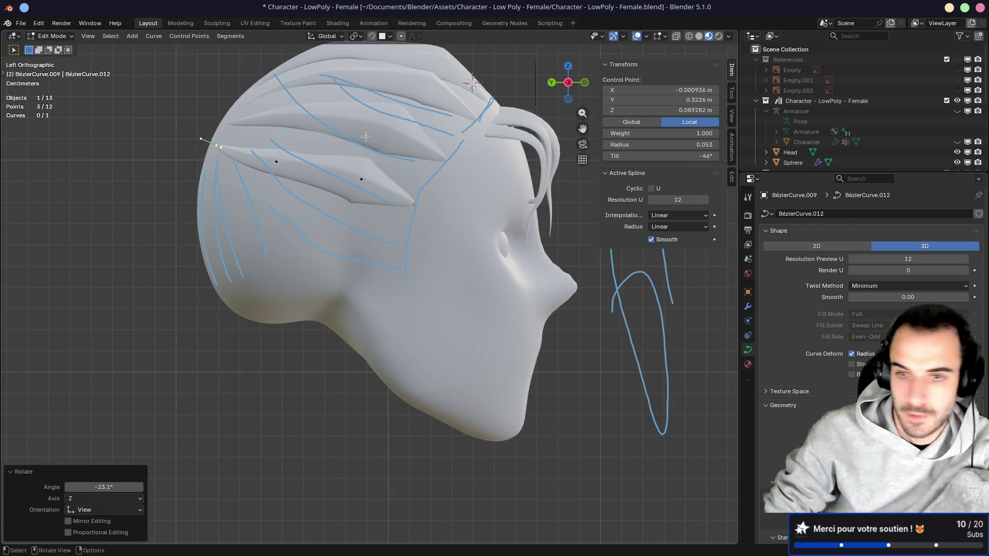
{"action": "middle_click_drag", "start_coordinate": [407, 230], "coordinate": [391, 256], "text": "shift"}
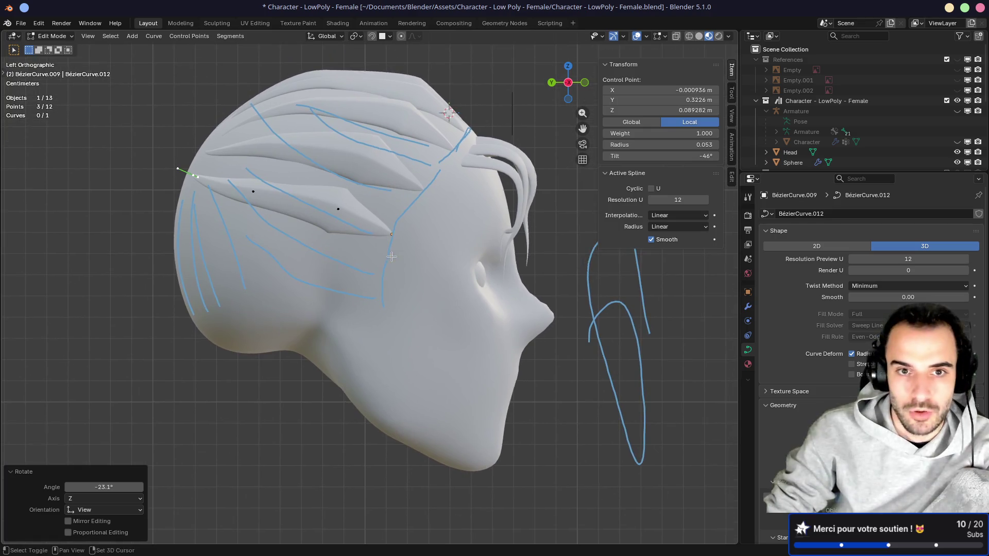
Step: Nudge the tip up and back, then tilt the point by -9.92°
{"action": "key", "text": "g"}
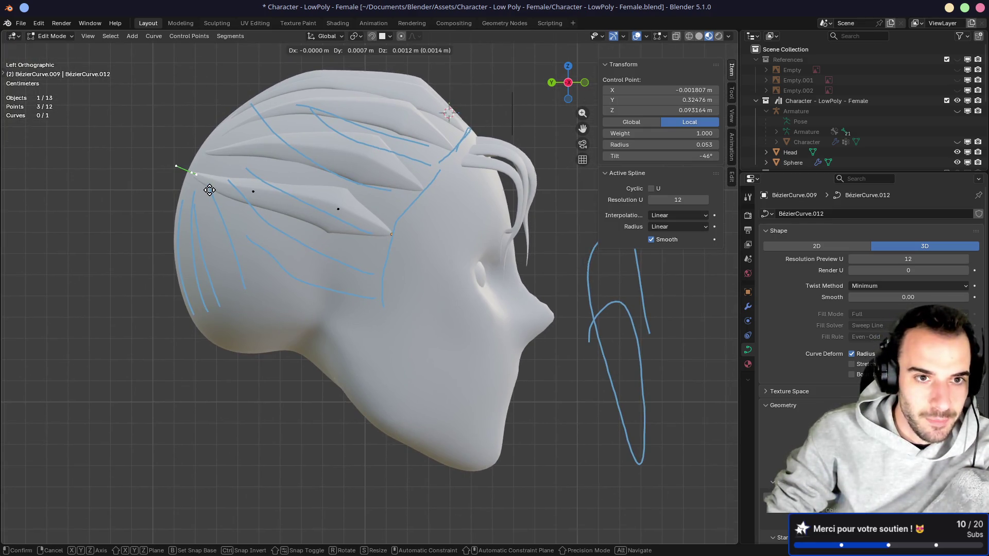
{"action": "left_click", "coordinate": [210, 191]}
{"action": "key", "text": "g"}
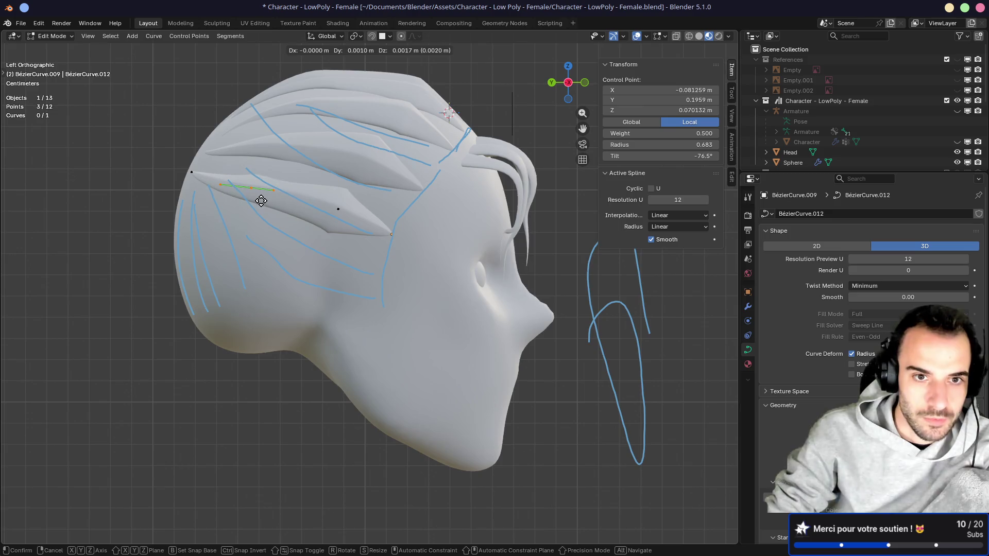
{"action": "left_click", "coordinate": [221, 182]}
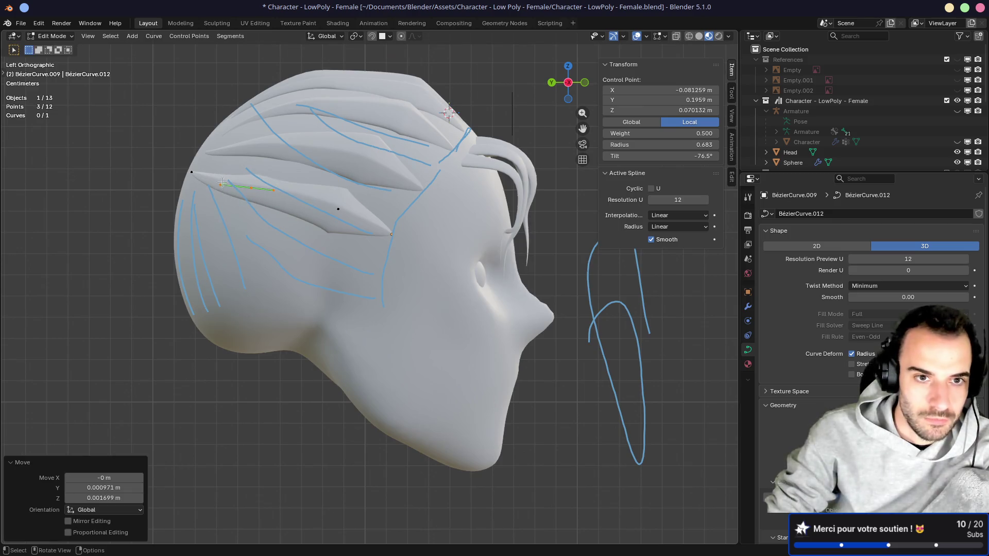
{"action": "key", "text": "ctrl+t"}
{"action": "left_click", "coordinate": [337, 199]}
Step: Orbit around the head to review the new lock, then return to Object Mode
{"action": "mouse_move", "coordinate": [345, 200]}
{"action": "middle_mouse_down"}
{"action": "mouse_move", "coordinate": [443, 318]}
{"action": "mouse_move", "coordinate": [392, 321]}
{"action": "middle_mouse_up"}
{"action": "scroll", "coordinate": [388, 322], "scroll_direction": "down", "scroll_amount": 4}
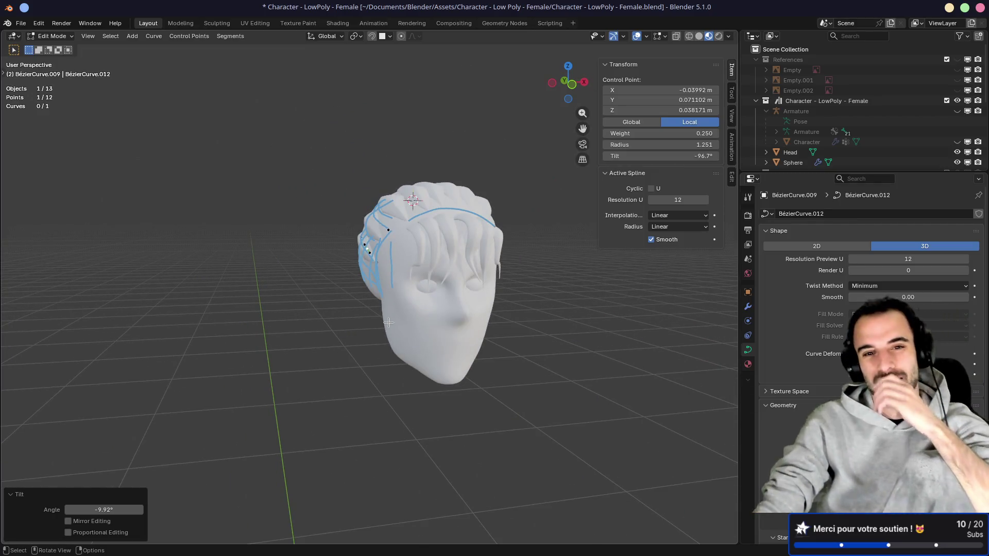
{"action": "mouse_move", "coordinate": [388, 323]}
{"action": "middle_mouse_down"}
{"action": "mouse_move", "coordinate": [512, 342]}
{"action": "mouse_move", "coordinate": [444, 302]}
{"action": "middle_mouse_up"}
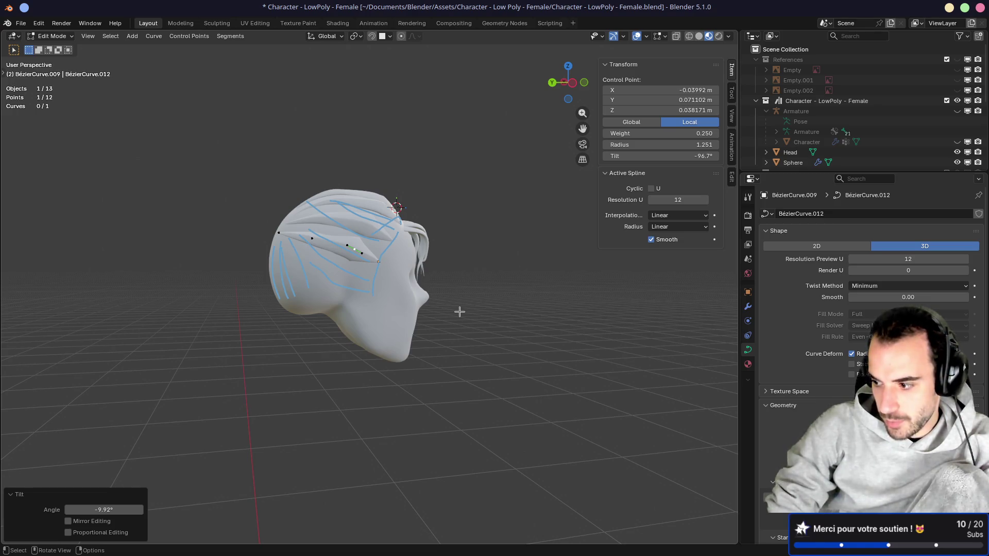
{"action": "mouse_move", "coordinate": [353, 292]}
{"action": "middle_mouse_down"}
{"action": "mouse_move", "coordinate": [327, 265]}
{"action": "mouse_move", "coordinate": [451, 222]}
{"action": "mouse_move", "coordinate": [396, 182]}
{"action": "middle_mouse_up"}
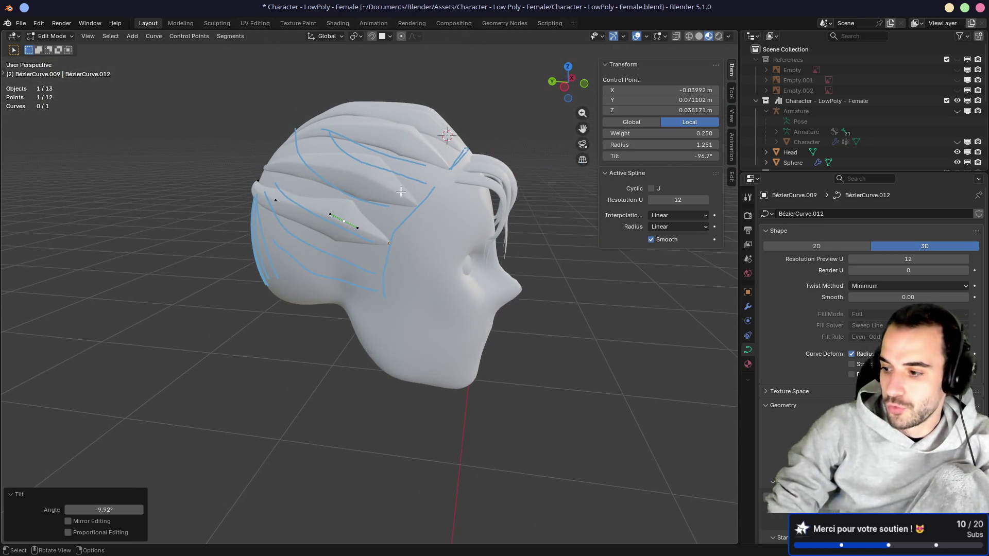
{"action": "middle_click_drag", "start_coordinate": [379, 227], "coordinate": [392, 249]}
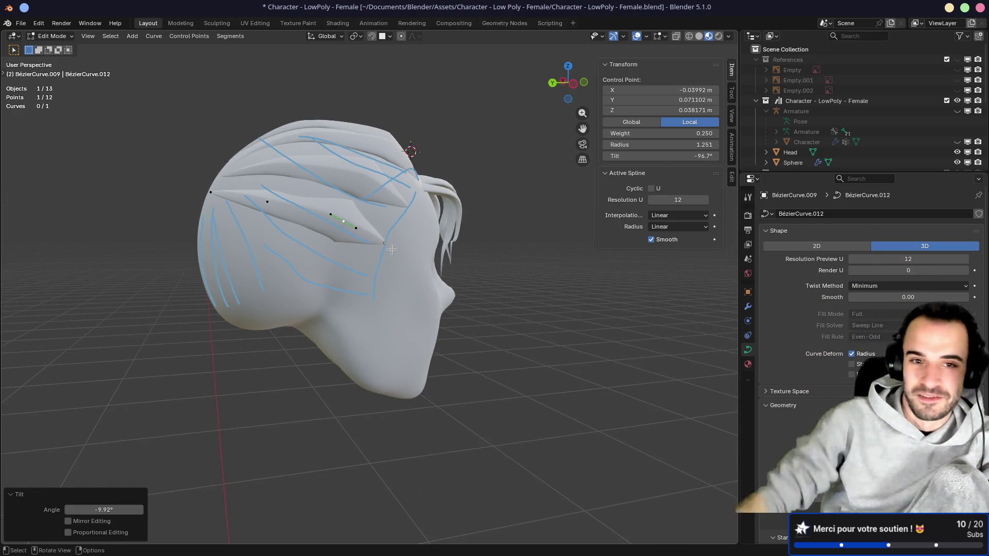
{"action": "mouse_move", "coordinate": [386, 264]}
{"action": "middle_mouse_down"}
{"action": "mouse_move", "coordinate": [348, 246]}
{"action": "mouse_move", "coordinate": [278, 261]}
{"action": "mouse_move", "coordinate": [304, 261]}
{"action": "mouse_move", "coordinate": [385, 211]}
{"action": "middle_mouse_up"}
{"action": "mouse_move", "coordinate": [337, 236]}
{"action": "middle_mouse_down"}
{"action": "mouse_move", "coordinate": [247, 248]}
{"action": "mouse_move", "coordinate": [335, 220]}
{"action": "mouse_move", "coordinate": [327, 221]}
{"action": "middle_mouse_up"}
{"action": "mouse_move", "coordinate": [251, 188]}
{"action": "middle_mouse_down"}
{"action": "mouse_move", "coordinate": [320, 157]}
{"action": "mouse_move", "coordinate": [309, 191]}
{"action": "mouse_move", "coordinate": [335, 215]}
{"action": "mouse_move", "coordinate": [373, 216]}
{"action": "mouse_move", "coordinate": [296, 141]}
{"action": "middle_mouse_up"}
{"action": "scroll", "coordinate": [364, 167], "scroll_direction": "up", "scroll_amount": 3}
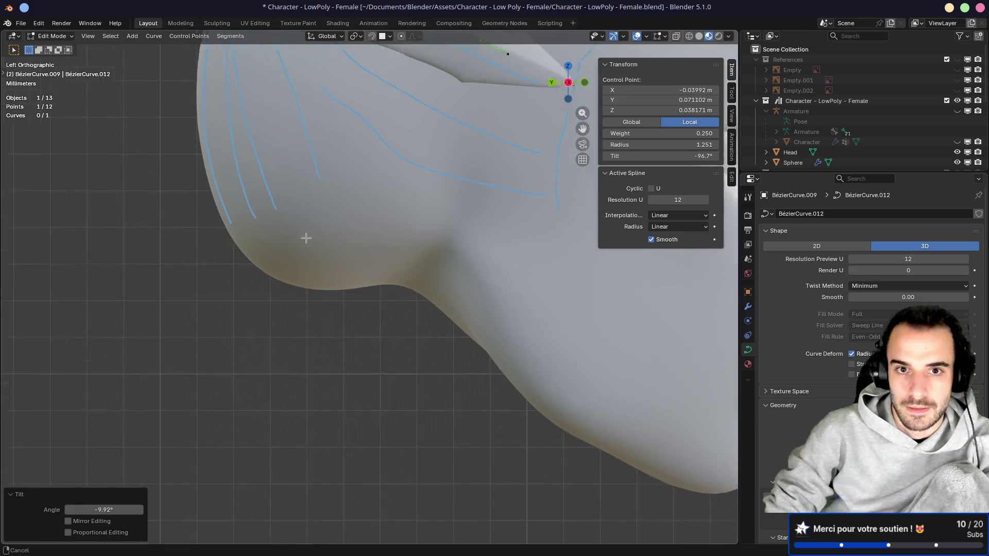
{"action": "scroll", "coordinate": [305, 237], "scroll_direction": "up", "scroll_amount": 4, "text": "shift"}
{"action": "middle_click_drag", "start_coordinate": [280, 227], "coordinate": [331, 226], "text": "shift"}
{"action": "key", "text": "Tab"}
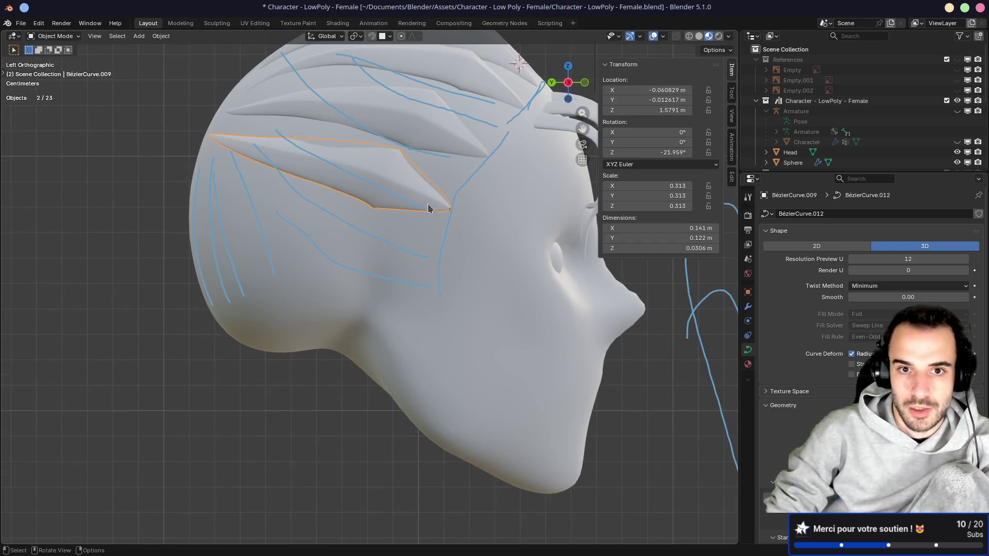
Step: Duplicate the lower hair lock slightly lower and move its middle and tip points
{"action": "key", "text": "shift+d"}
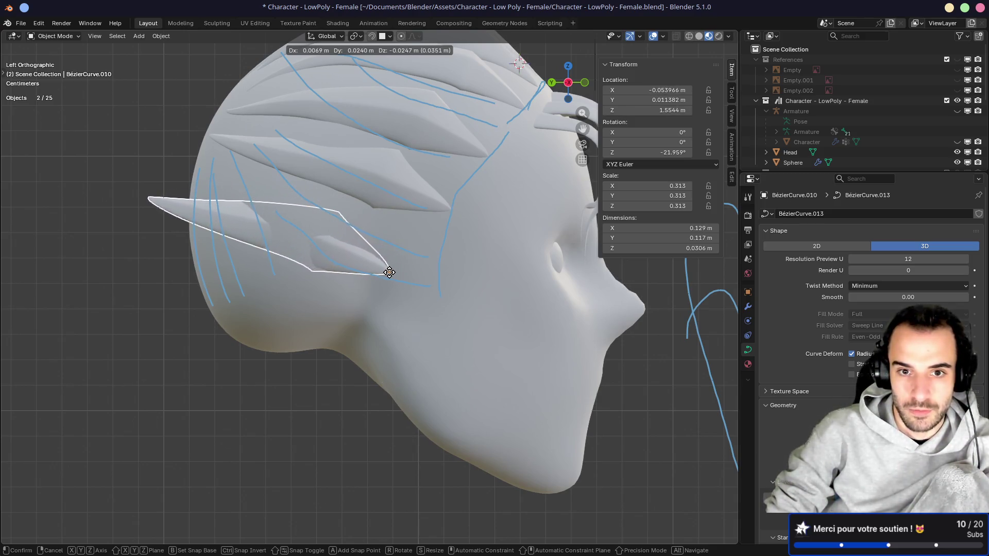
{"action": "left_click", "coordinate": [390, 273]}
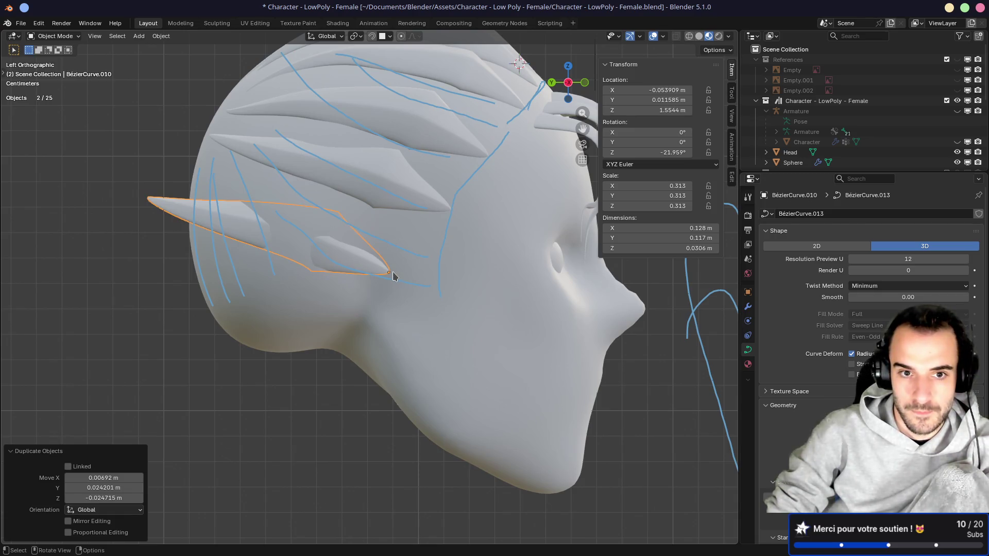
{"action": "key", "text": "Tab"}
{"action": "left_click_drag", "start_coordinate": [321, 242], "coordinate": [319, 241]}
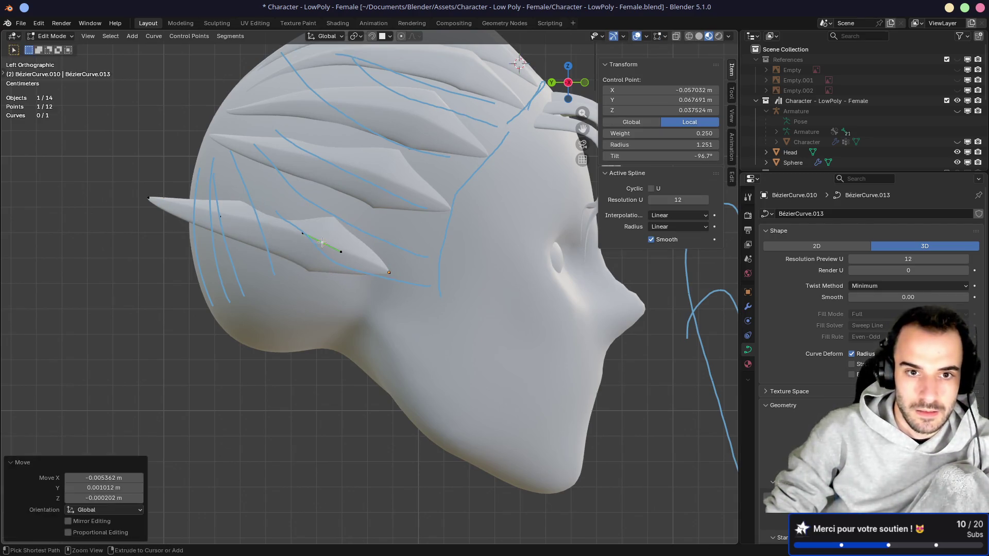
{"action": "key", "text": "g"}
{"action": "left_click", "coordinate": [227, 211]}
{"action": "left_click", "coordinate": [155, 198]}
{"action": "key", "text": "g"}
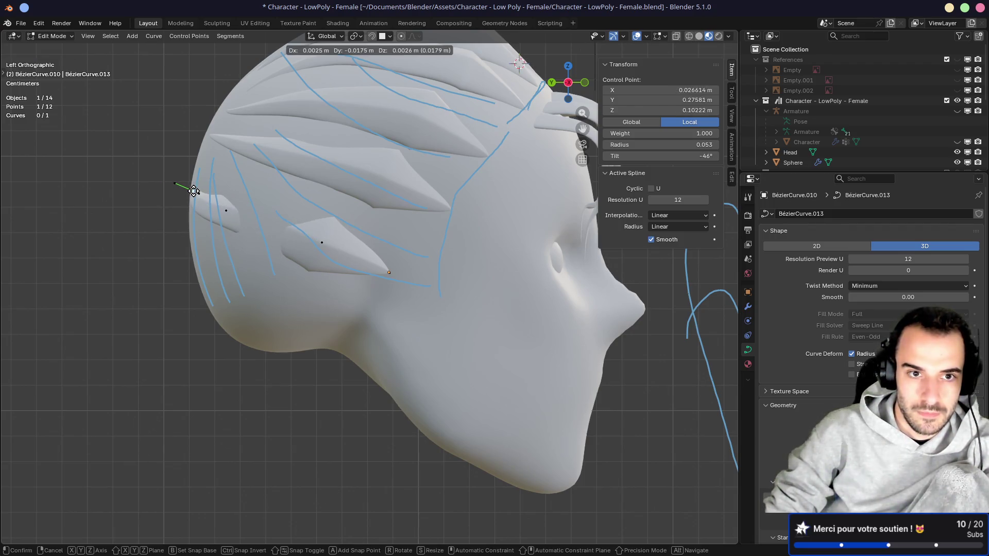
{"action": "left_click", "coordinate": [194, 191]}
Step: From the top view, rotate a control point's handles on the new lock by 36.1°
{"action": "key", "text": "KP_7"}
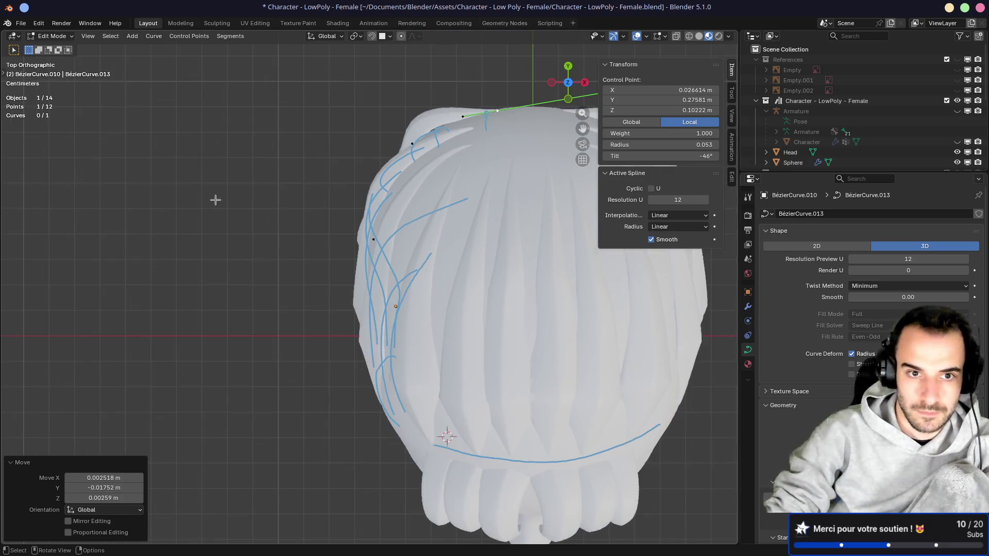
{"action": "left_click", "coordinate": [454, 116]}
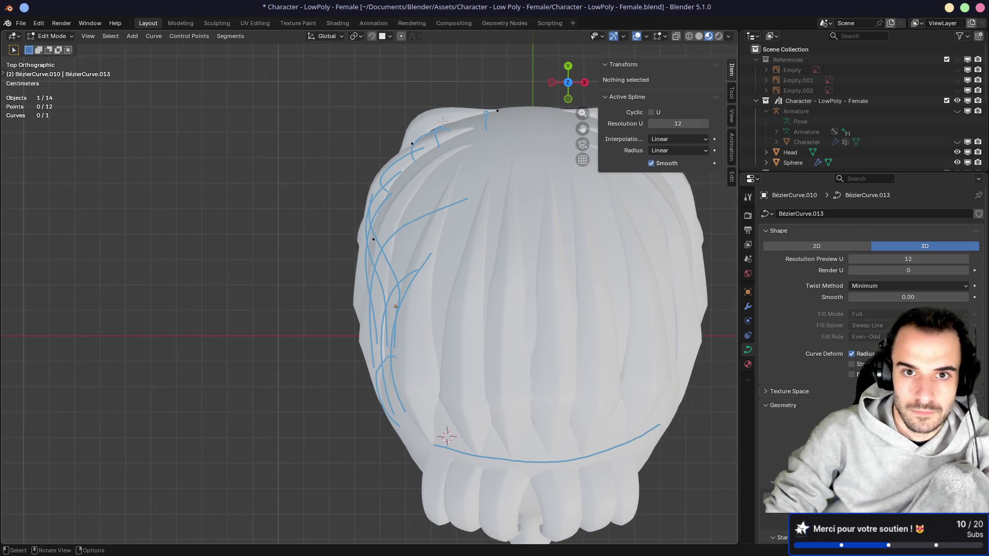
{"action": "left_click", "coordinate": [410, 171]}
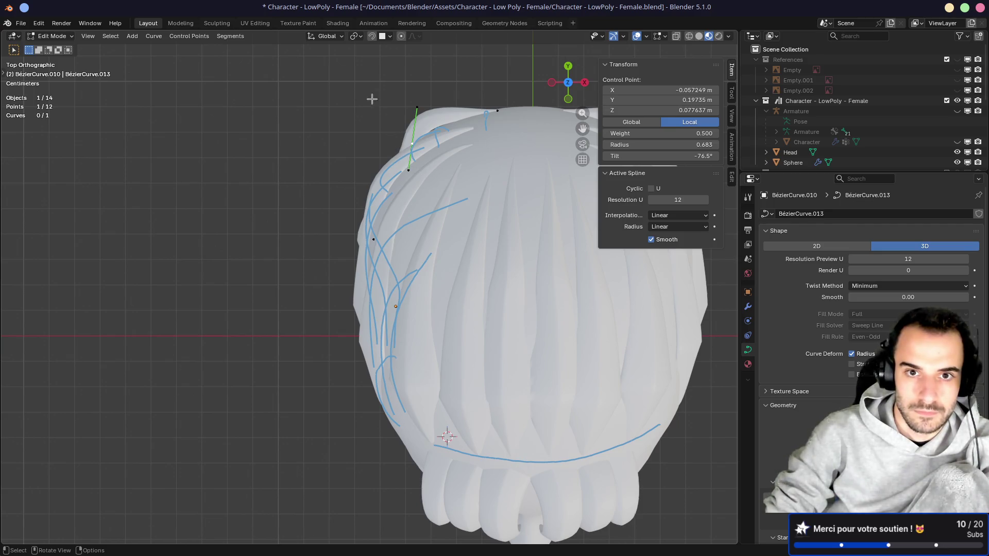
{"action": "key", "text": "r"}
{"action": "left_click", "coordinate": [499, 236]}
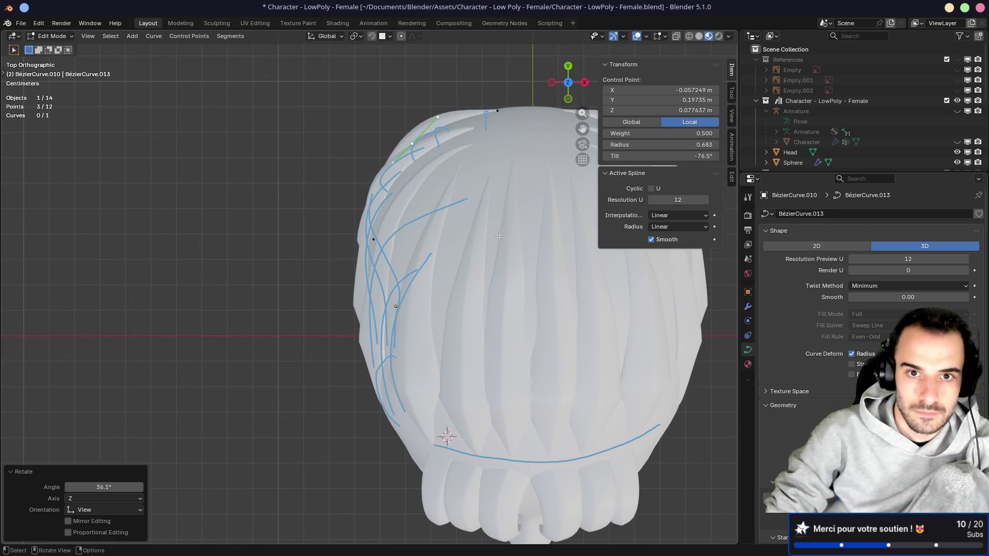
Step: Move another control point of the new lock in two adjustments
{"action": "left_click", "coordinate": [410, 267]}
{"action": "key", "text": "g"}
{"action": "left_click", "coordinate": [375, 244]}
{"action": "key", "text": "g"}
{"action": "left_click", "coordinate": [343, 269]}
{"action": "mouse_move", "coordinate": [343, 269]}
{"action": "middle_mouse_down"}
{"action": "mouse_move", "coordinate": [363, 233]}
{"action": "mouse_move", "coordinate": [427, 295]}
{"action": "mouse_move", "coordinate": [278, 232]}
{"action": "mouse_move", "coordinate": [350, 219]}
{"action": "mouse_move", "coordinate": [240, 224]}
{"action": "middle_mouse_up"}
Step: Twist two control points of the new lock so it follows the head
{"action": "key", "text": "ctrl+t"}
{"action": "left_click", "coordinate": [441, 265]}
{"action": "left_click", "coordinate": [215, 209]}
{"action": "key", "text": "ctrl+t"}
{"action": "left_click", "coordinate": [301, 233]}
Step: Select the control point near the face and reposition it
{"action": "key", "text": "alt+a"}
{"action": "left_click", "coordinate": [400, 270]}
{"action": "mouse_move", "coordinate": [400, 270]}
{"action": "middle_mouse_down"}
{"action": "mouse_move", "coordinate": [382, 296]}
{"action": "mouse_move", "coordinate": [371, 255]}
{"action": "mouse_move", "coordinate": [394, 238]}
{"action": "mouse_move", "coordinate": [464, 258]}
{"action": "mouse_move", "coordinate": [384, 234]}
{"action": "middle_mouse_up"}
{"action": "key", "text": "g"}
{"action": "left_click", "coordinate": [400, 280]}
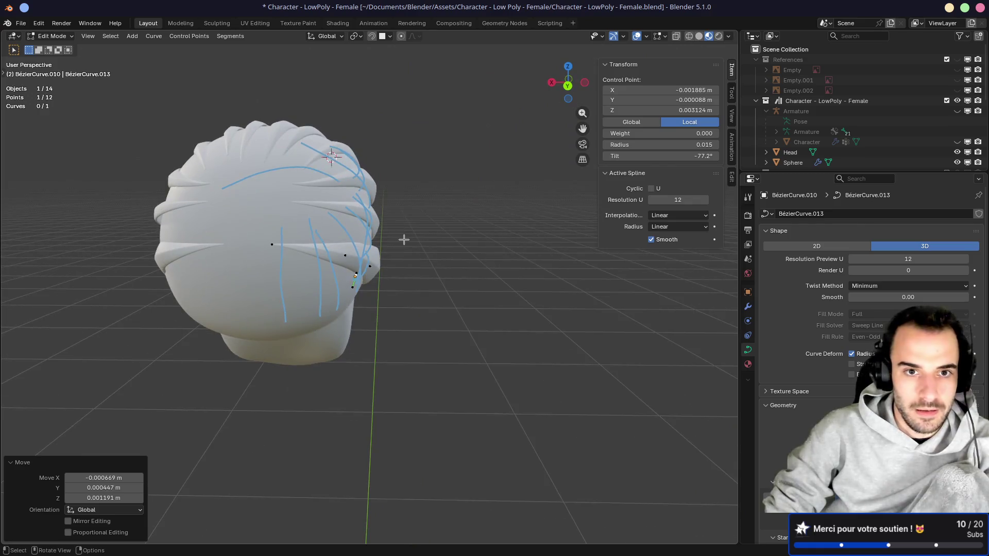
{"action": "scroll", "coordinate": [408, 231], "scroll_direction": "down", "scroll_amount": 3}
{"action": "scroll", "coordinate": [356, 233], "scroll_direction": "up", "scroll_amount": 10}
{"action": "scroll", "coordinate": [356, 232], "scroll_direction": "down", "scroll_amount": 8}
{"action": "scroll", "coordinate": [451, 256], "scroll_direction": "up", "scroll_amount": 3}
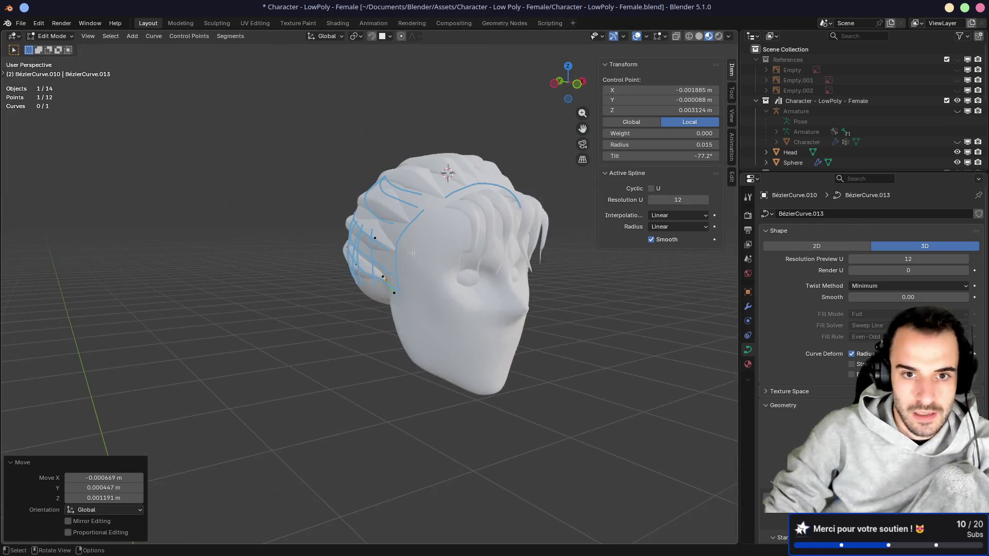
Step: Save the file and return to Object Mode
{"action": "key", "text": "ctrl+s"}
{"action": "scroll", "coordinate": [402, 265], "scroll_direction": "up", "scroll_amount": 5}
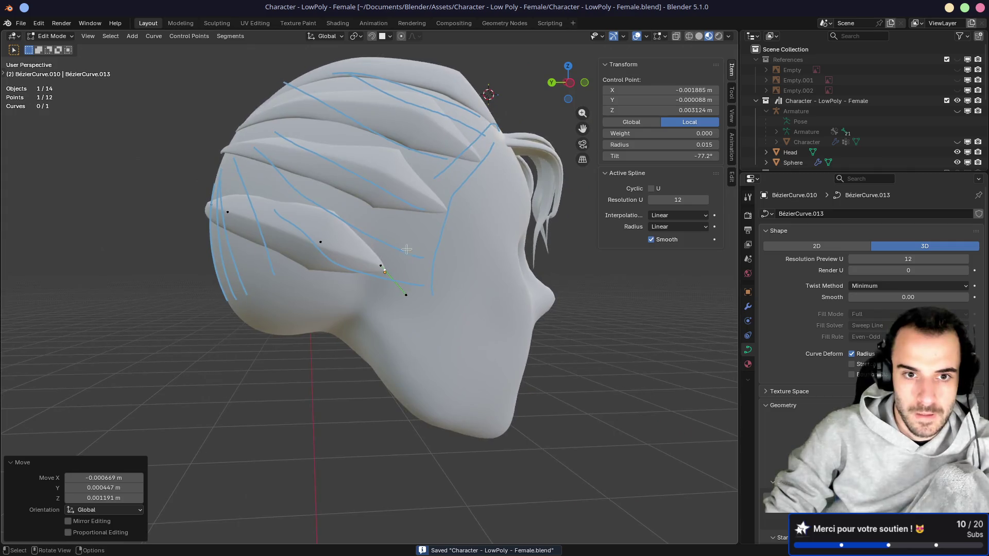
{"action": "scroll", "coordinate": [366, 249], "scroll_direction": "down", "scroll_amount": 2}
{"action": "middle_click_drag", "start_coordinate": [278, 266], "coordinate": [374, 244]}
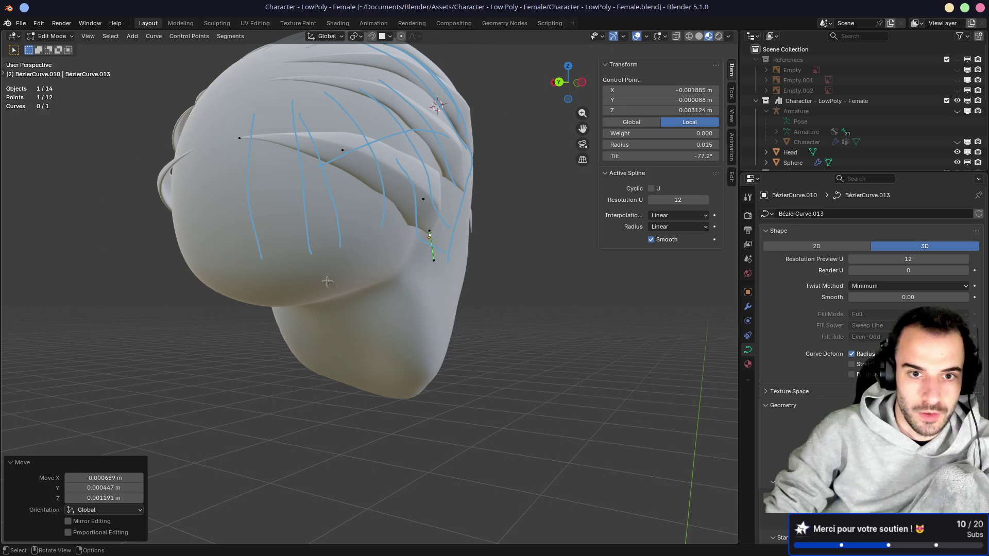
{"action": "key", "text": "Tab"}
{"action": "mouse_move", "coordinate": [346, 251]}
{"action": "middle_mouse_down"}
{"action": "mouse_move", "coordinate": [399, 256]}
{"action": "mouse_move", "coordinate": [428, 245]}
{"action": "mouse_move", "coordinate": [392, 289]}
{"action": "middle_mouse_up"}
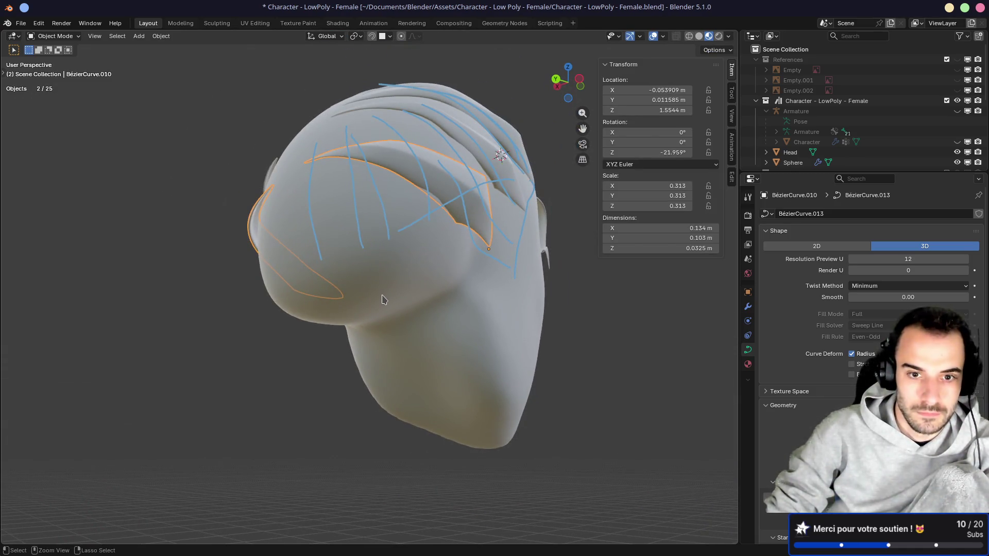
Step: Reselect the hair strand curve and duplicate it into a new lock
{"action": "middle_click_drag", "start_coordinate": [389, 280], "coordinate": [397, 258]}
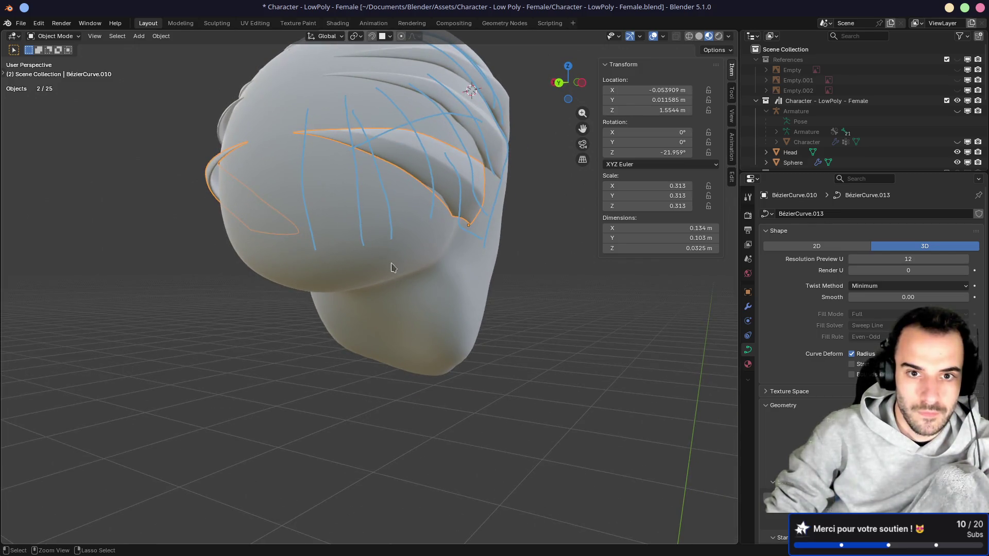
{"action": "scroll", "coordinate": [485, 180], "scroll_direction": "up", "scroll_amount": 2}
{"action": "middle_click_drag", "start_coordinate": [485, 179], "coordinate": [511, 206]}
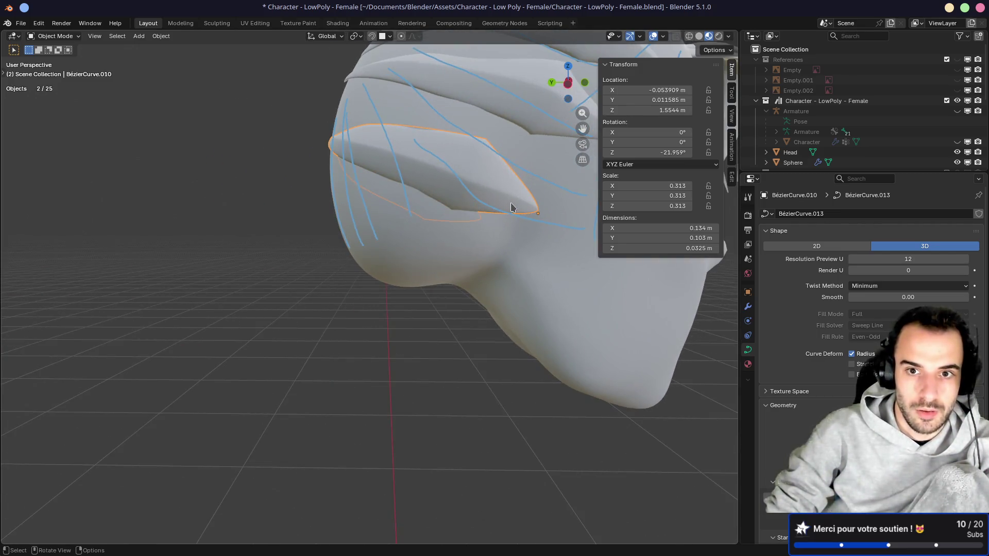
{"action": "middle_click_drag", "start_coordinate": [383, 264], "coordinate": [450, 255]}
{"action": "left_click", "coordinate": [480, 285]}
{"action": "left_click", "coordinate": [477, 205]}
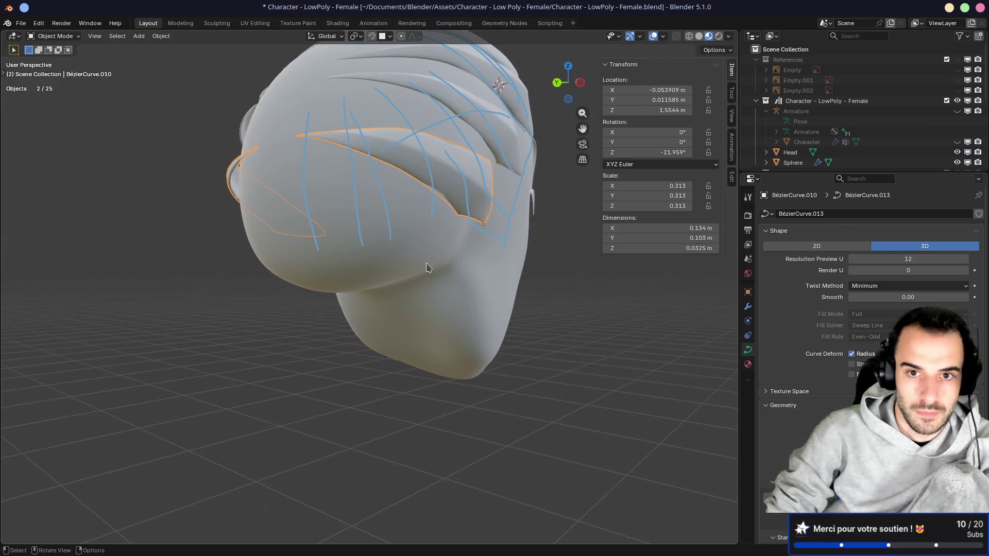
{"action": "key", "text": "shift+d"}
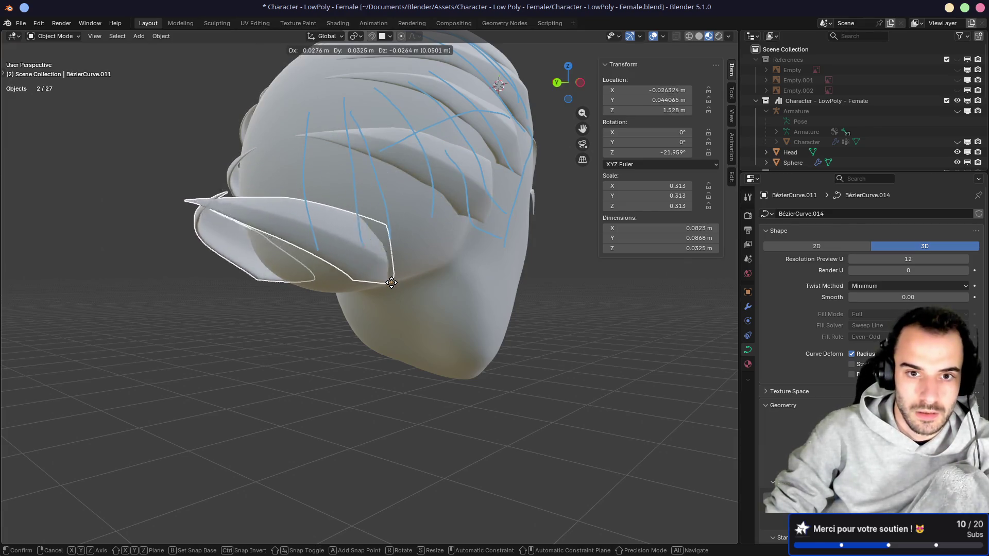
{"action": "left_click", "coordinate": [392, 287]}
Step: In Edit Mode, drag one of the copy's control points step by step toward the back of the head
{"action": "mouse_move", "coordinate": [391, 288]}
{"action": "middle_mouse_down"}
{"action": "mouse_move", "coordinate": [360, 269]}
{"action": "mouse_move", "coordinate": [375, 304]}
{"action": "mouse_move", "coordinate": [371, 264]}
{"action": "middle_mouse_up"}
{"action": "key", "text": "Tab"}
{"action": "left_click", "coordinate": [366, 264]}
{"action": "key", "text": "g"}
{"action": "left_click", "coordinate": [363, 261]}
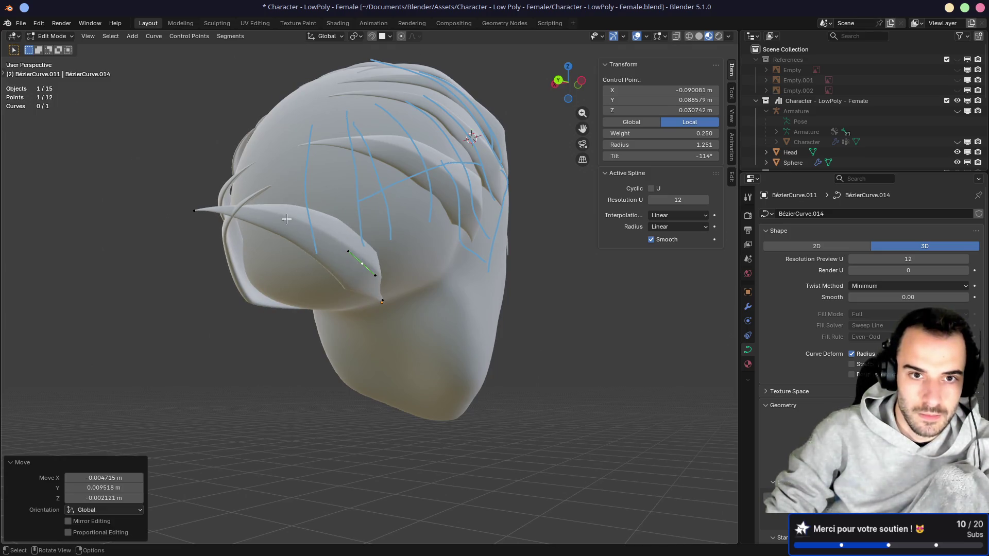
{"action": "key", "text": "g"}
{"action": "left_click", "coordinate": [314, 198]}
{"action": "mouse_move", "coordinate": [314, 197]}
{"action": "middle_mouse_down"}
{"action": "mouse_move", "coordinate": [289, 155]}
{"action": "mouse_move", "coordinate": [330, 139]}
{"action": "mouse_move", "coordinate": [373, 152]}
{"action": "middle_mouse_up"}
{"action": "key", "text": "g"}
{"action": "left_click", "coordinate": [269, 124]}
Step: From the back view, rotate two control points and move a handle to bend the strand
{"action": "key", "text": "KP_7"}
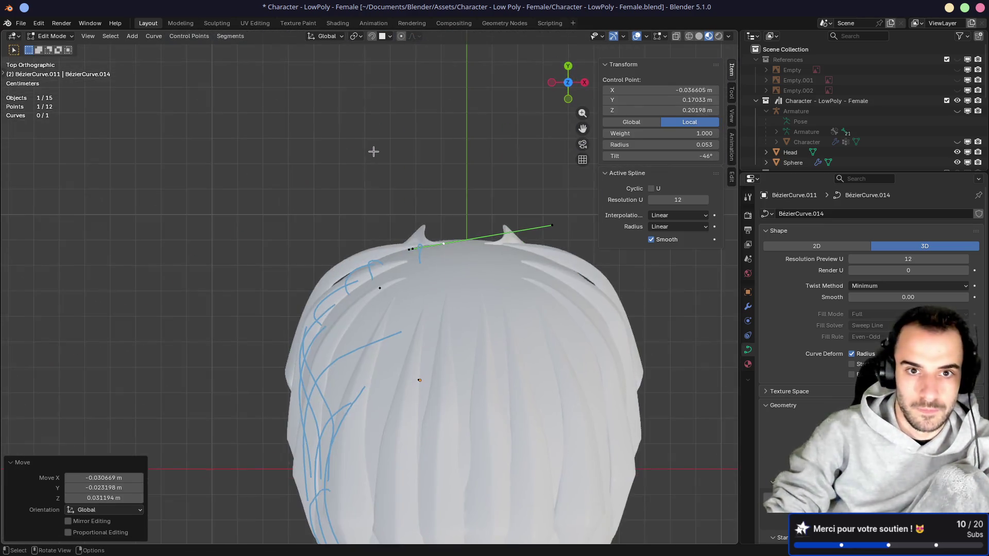
{"action": "middle_click_drag", "start_coordinate": [359, 196], "coordinate": [488, 124]}
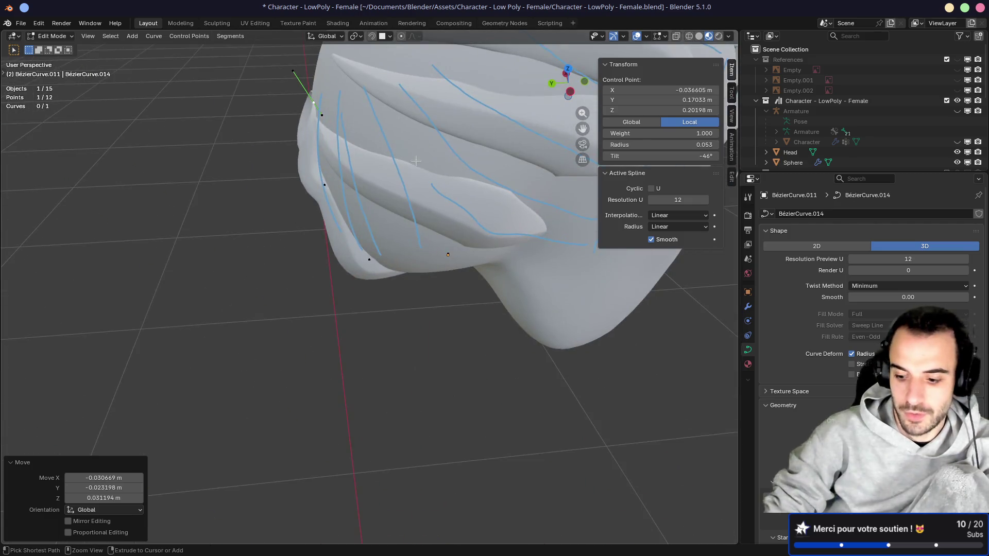
{"action": "key", "text": "ctrl+KP_1"}
{"action": "left_click_drag", "start_coordinate": [399, 192], "coordinate": [400, 192]}
{"action": "key", "text": "r"}
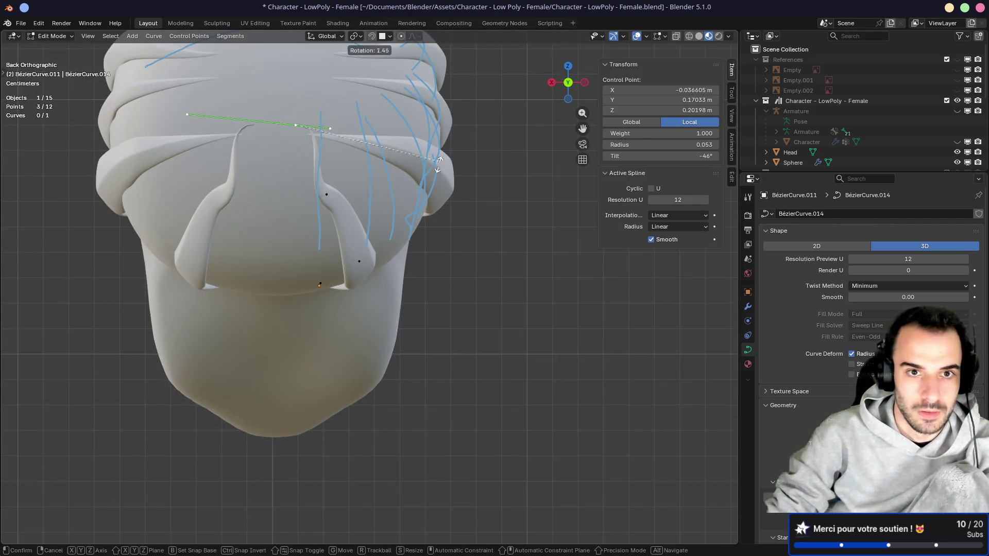
{"action": "left_click", "coordinate": [330, 249]}
{"action": "left_click", "coordinate": [327, 194]}
{"action": "key", "text": "r"}
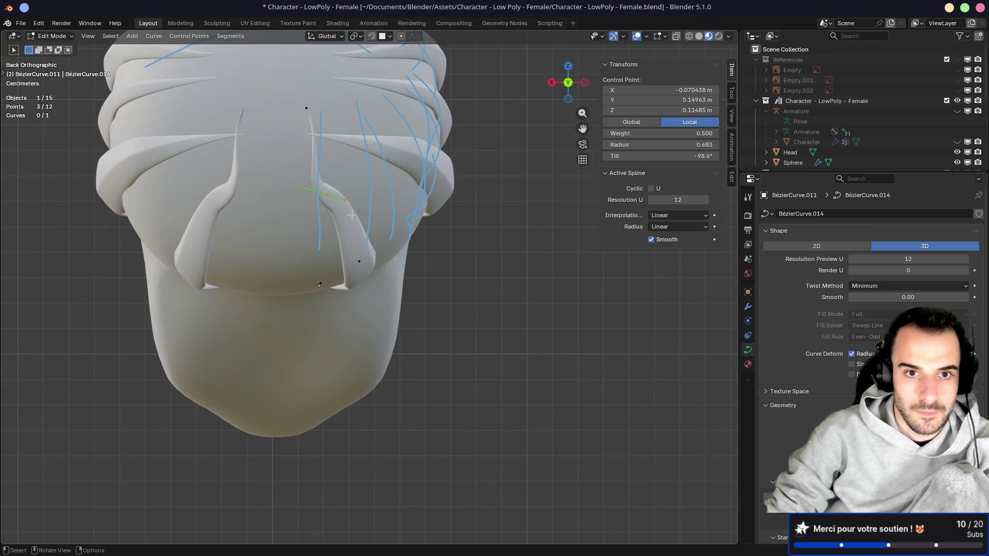
{"action": "left_click", "coordinate": [432, 211]}
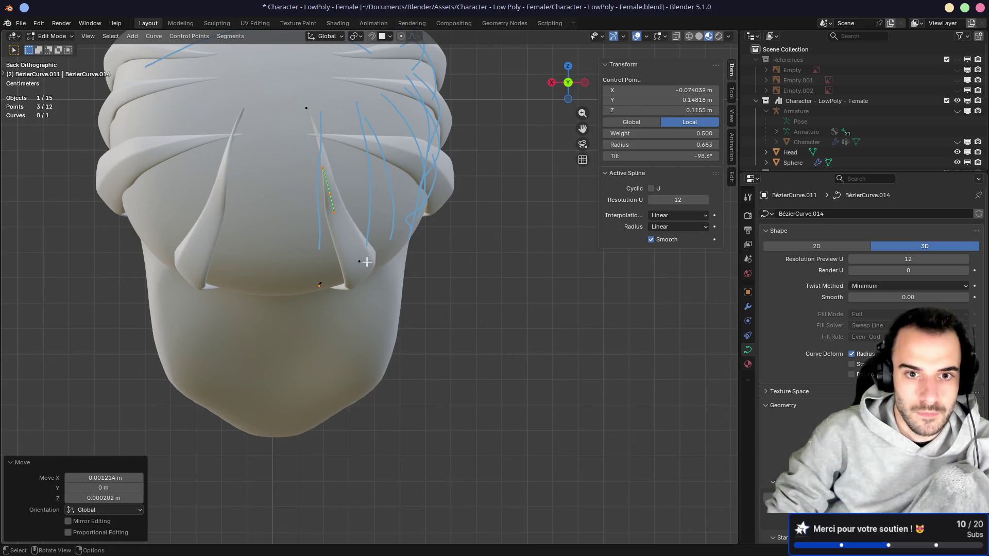
{"action": "left_click", "coordinate": [377, 281]}
{"action": "key", "text": "g"}
{"action": "left_click", "coordinate": [338, 258]}
Step: Reposition the strand's end control point lower and begin tilting it
{"action": "mouse_move", "coordinate": [338, 258]}
{"action": "middle_mouse_down"}
{"action": "mouse_move", "coordinate": [282, 212]}
{"action": "mouse_move", "coordinate": [415, 302]}
{"action": "mouse_move", "coordinate": [453, 293]}
{"action": "mouse_move", "coordinate": [428, 285]}
{"action": "mouse_move", "coordinate": [418, 293]}
{"action": "mouse_move", "coordinate": [458, 291]}
{"action": "mouse_move", "coordinate": [392, 293]}
{"action": "mouse_move", "coordinate": [439, 289]}
{"action": "middle_mouse_up"}
{"action": "left_click", "coordinate": [445, 319]}
{"action": "scroll", "coordinate": [393, 282], "scroll_direction": "up", "scroll_amount": 3}
{"action": "left_click", "coordinate": [475, 279]}
{"action": "key", "text": "g"}
{"action": "left_click", "coordinate": [401, 288]}
{"action": "key", "text": "ctrl+t"}
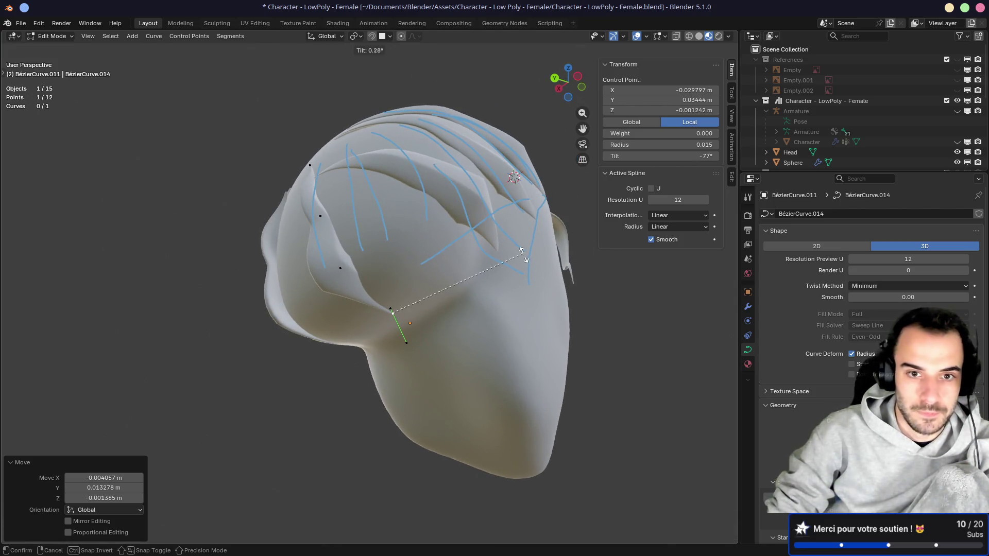
Step: Apply a 104° tilt, then rotate a point's handles by -78.3° and move it
{"action": "left_click", "coordinate": [430, 394]}
{"action": "middle_click_drag", "start_coordinate": [419, 375], "coordinate": [404, 351]}
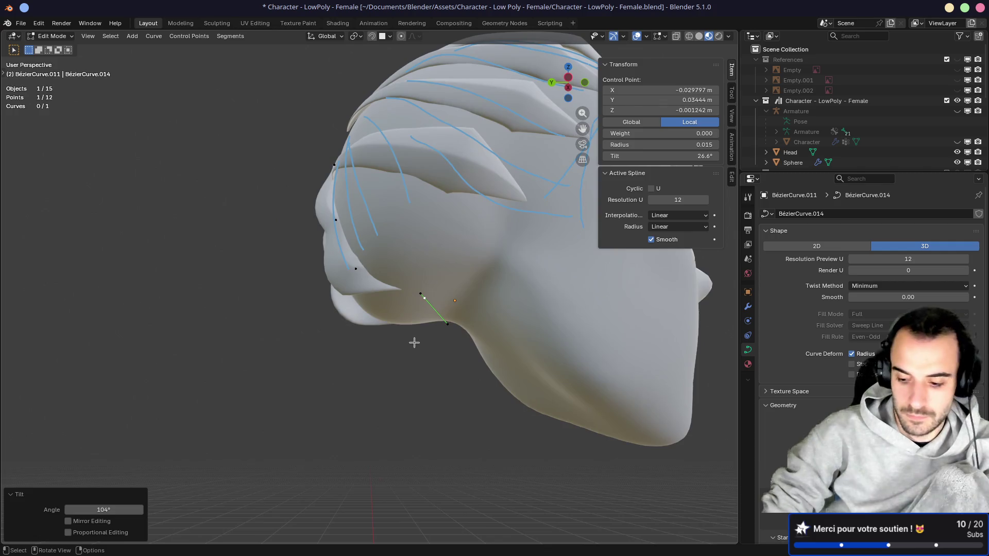
{"action": "key", "text": "KP_3"}
{"action": "key", "text": "ctrl+KP_3"}
{"action": "left_click_drag", "start_coordinate": [389, 281], "coordinate": [459, 353]}
{"action": "key", "text": "r"}
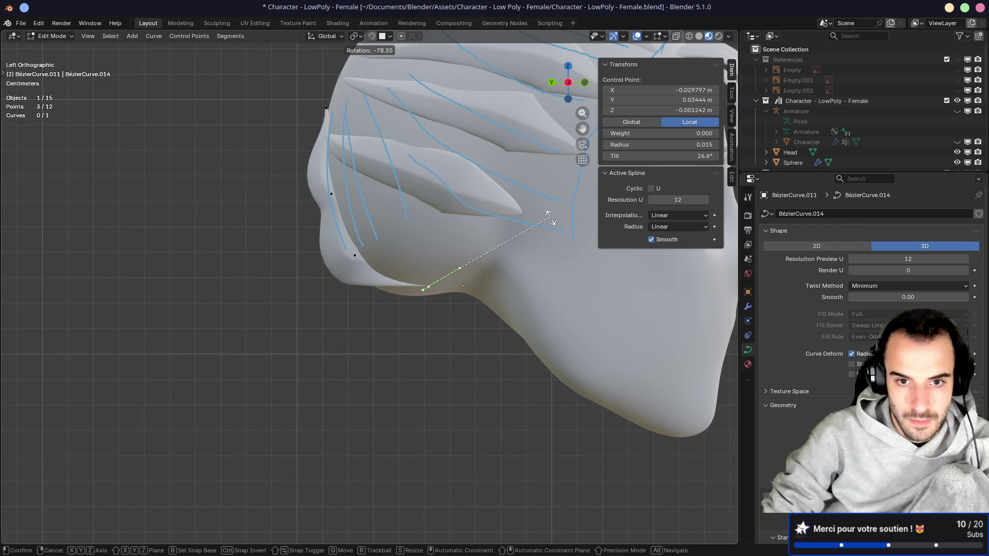
{"action": "left_click", "coordinate": [549, 218]}
{"action": "key", "text": "g"}
{"action": "left_click", "coordinate": [552, 232]}
Step: Tilt the strand at several control points, including a -132° twist at the upper point
{"action": "mouse_move", "coordinate": [441, 318]}
{"action": "middle_mouse_down"}
{"action": "mouse_move", "coordinate": [537, 258]}
{"action": "mouse_move", "coordinate": [579, 258]}
{"action": "mouse_move", "coordinate": [553, 271]}
{"action": "mouse_move", "coordinate": [561, 292]}
{"action": "mouse_move", "coordinate": [540, 335]}
{"action": "middle_mouse_up"}
{"action": "key", "text": "ctrl+t"}
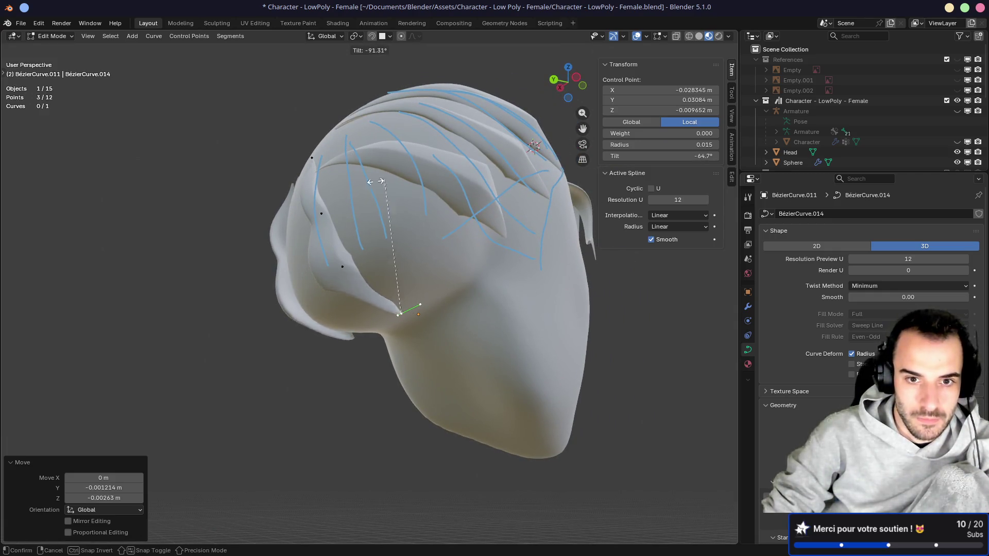
{"action": "left_click", "coordinate": [278, 355]}
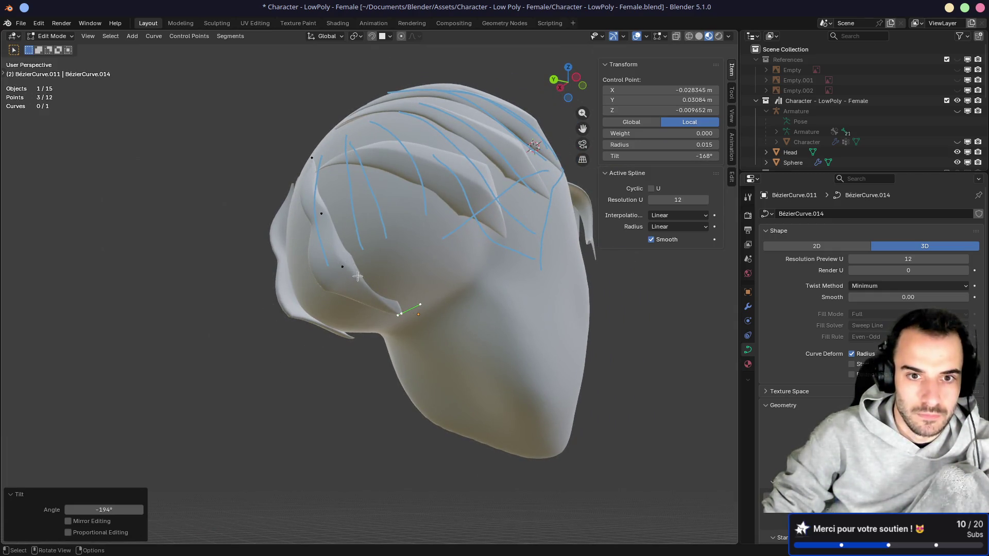
{"action": "left_click", "coordinate": [342, 267]}
{"action": "key", "text": "ctrl+t"}
{"action": "left_click", "coordinate": [436, 267]}
{"action": "mouse_move", "coordinate": [377, 258]}
{"action": "middle_mouse_down"}
{"action": "mouse_move", "coordinate": [309, 210]}
{"action": "mouse_move", "coordinate": [407, 164]}
{"action": "middle_mouse_up"}
{"action": "left_click", "coordinate": [301, 194]}
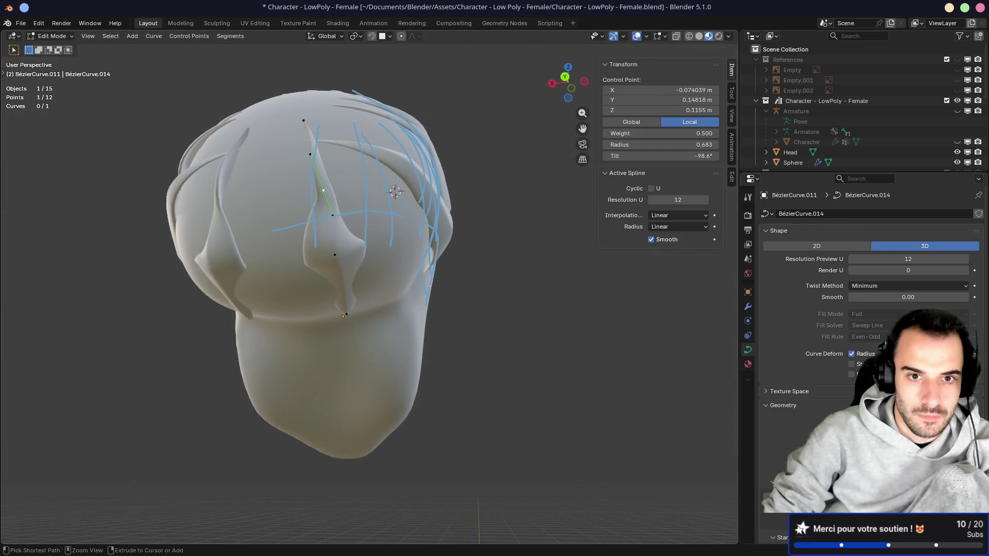
{"action": "key", "text": "ctrl+t"}
{"action": "left_click", "coordinate": [448, 140]}
{"action": "middle_click_drag", "start_coordinate": [448, 139], "coordinate": [435, 196]}
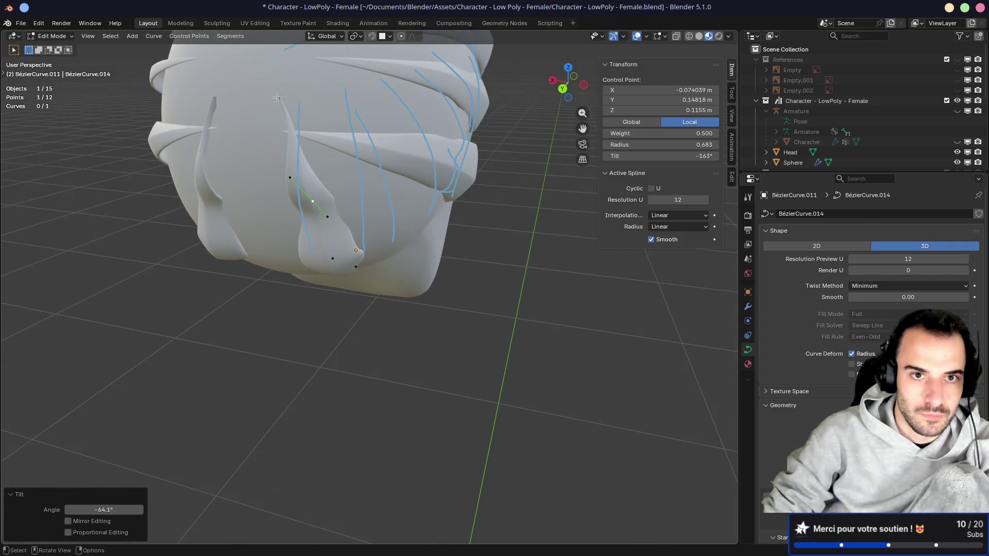
{"action": "left_click", "coordinate": [279, 98]}
{"action": "key", "text": "ctrl+t"}
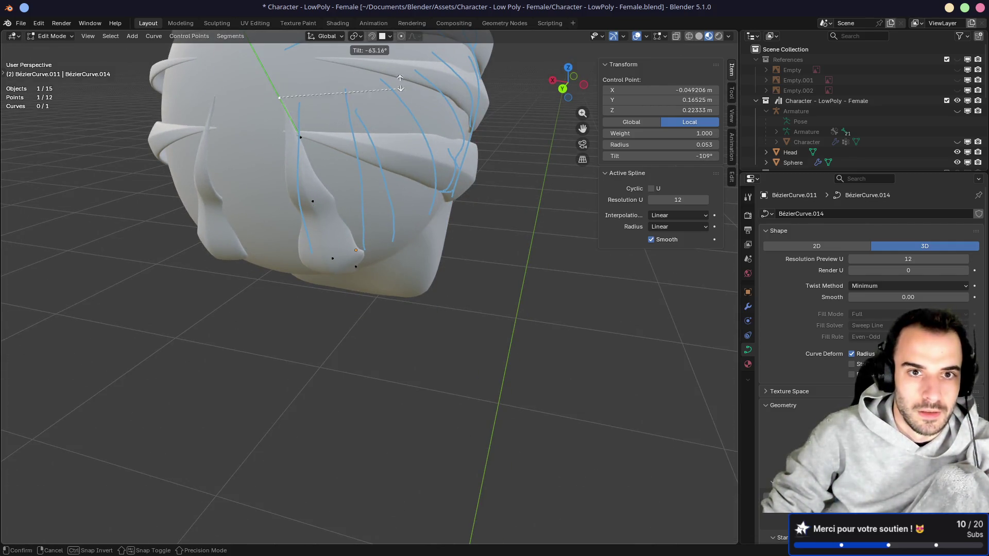
{"action": "left_click", "coordinate": [299, 540]}
Step: In back view, move a middle control point and one of its handles
{"action": "middle_click_drag", "start_coordinate": [381, 417], "coordinate": [419, 355]}
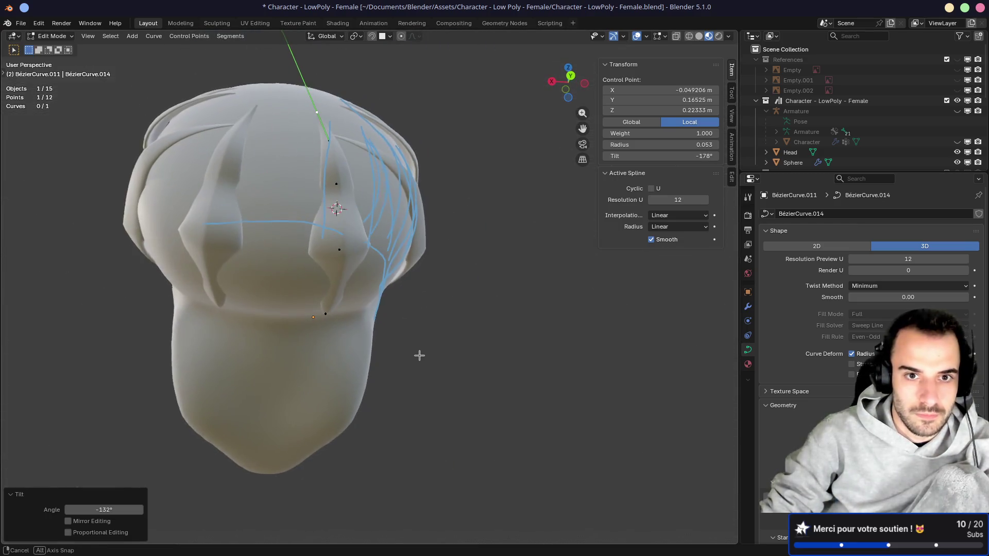
{"action": "left_click", "coordinate": [351, 208]}
{"action": "key", "text": "ctrl+KP_1"}
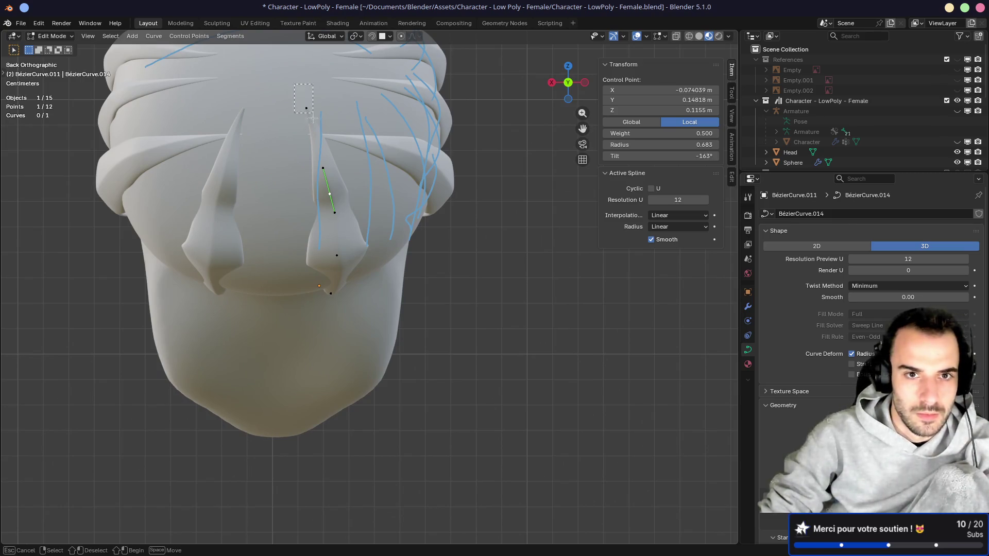
{"action": "key", "text": "g"}
{"action": "left_click", "coordinate": [349, 170]}
{"action": "middle_click_drag", "start_coordinate": [348, 170], "coordinate": [314, 176]}
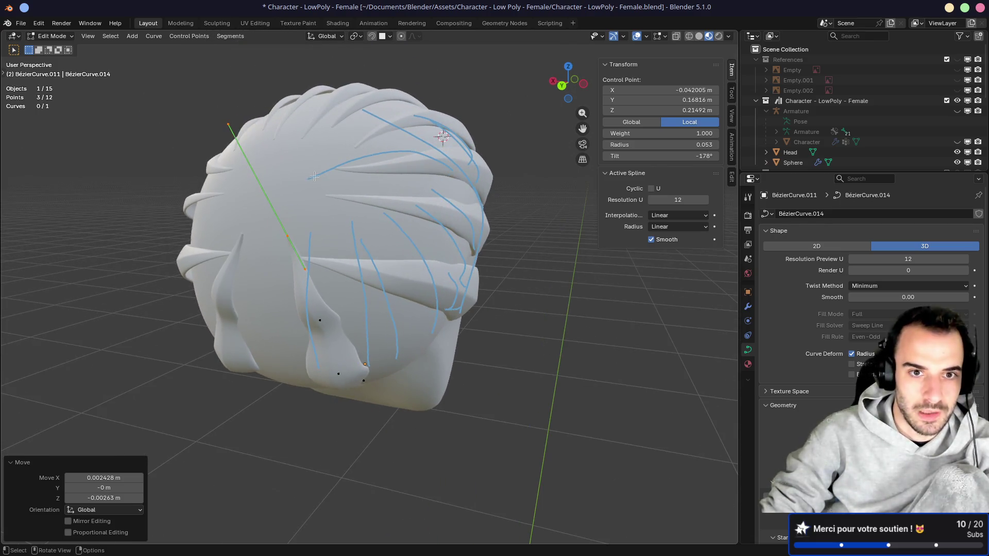
{"action": "key", "text": "ctrl+KP_1"}
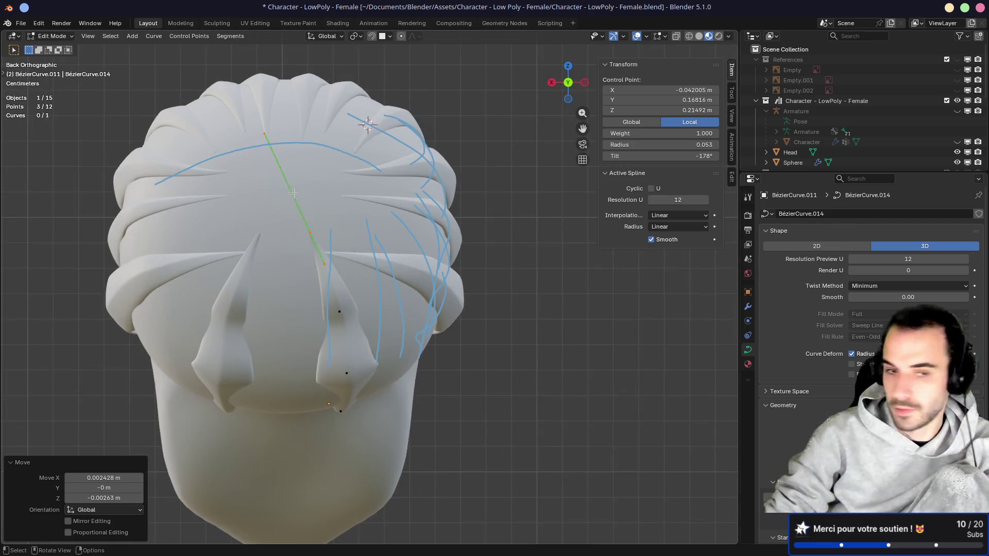
{"action": "left_click", "coordinate": [320, 259]}
{"action": "key", "text": "g"}
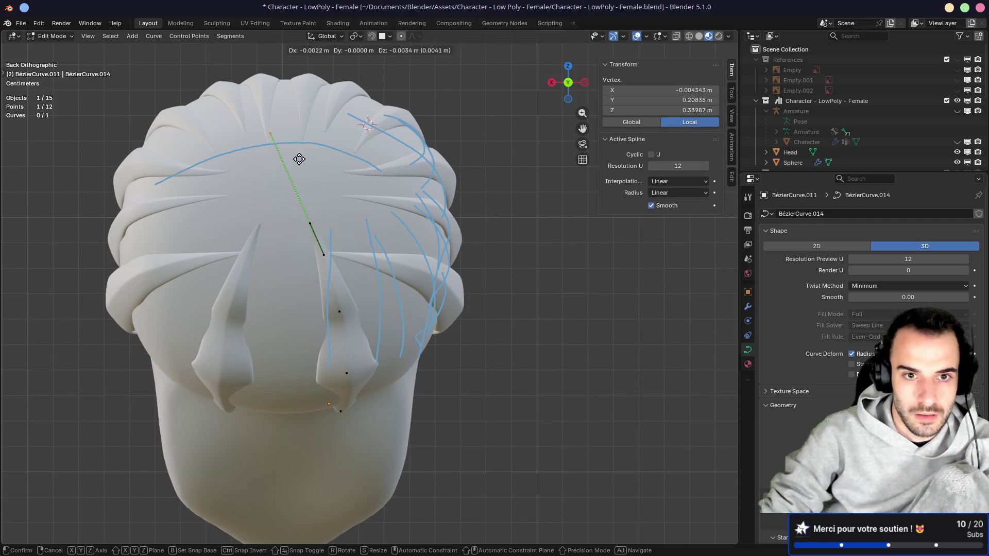
{"action": "left_click", "coordinate": [307, 185]}
Step: Move and rotate the lower control points so the strand curls around the nape
{"action": "left_click", "coordinate": [310, 223]}
{"action": "left_click", "coordinate": [338, 310]}
{"action": "key", "text": "g"}
{"action": "left_click", "coordinate": [348, 325]}
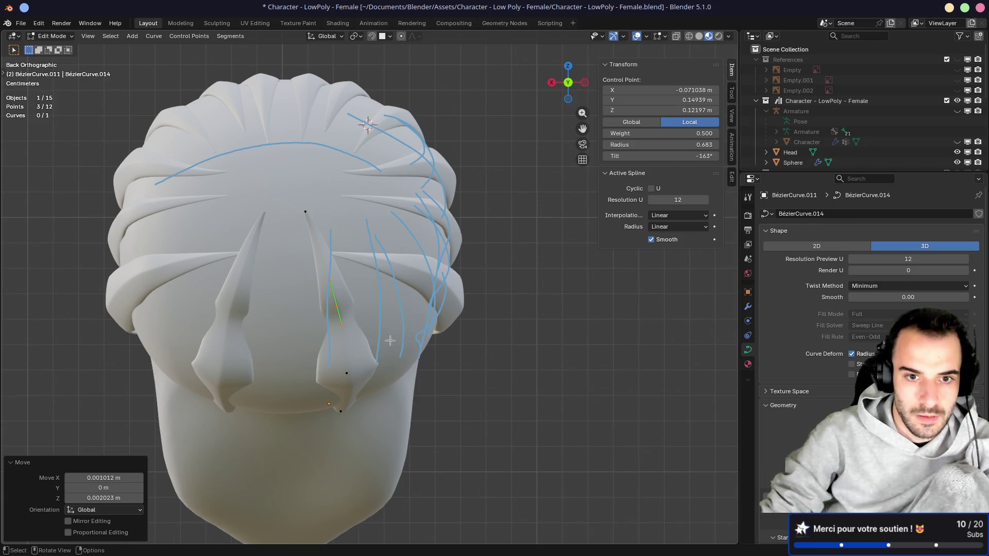
{"action": "key", "text": "ctrl+KP_3"}
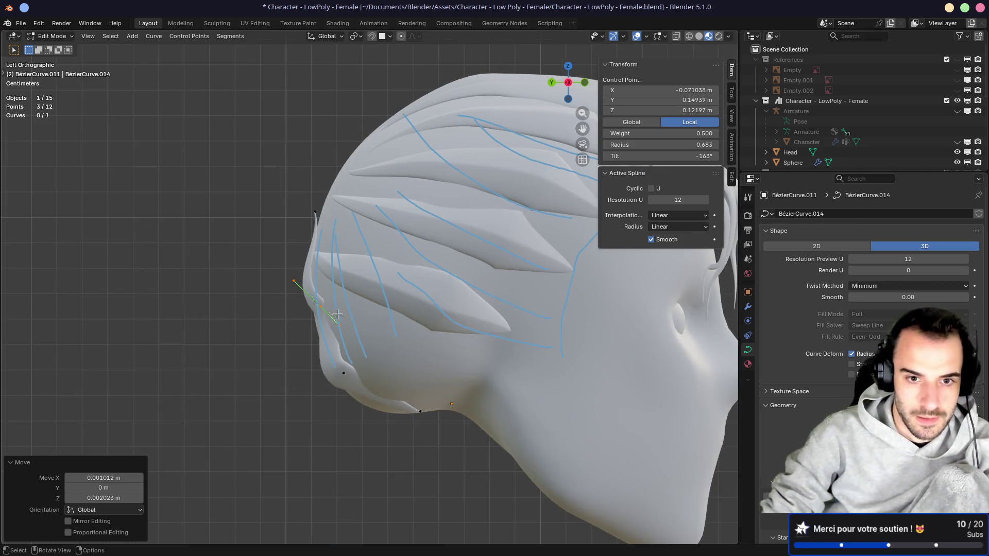
{"action": "key", "text": "r"}
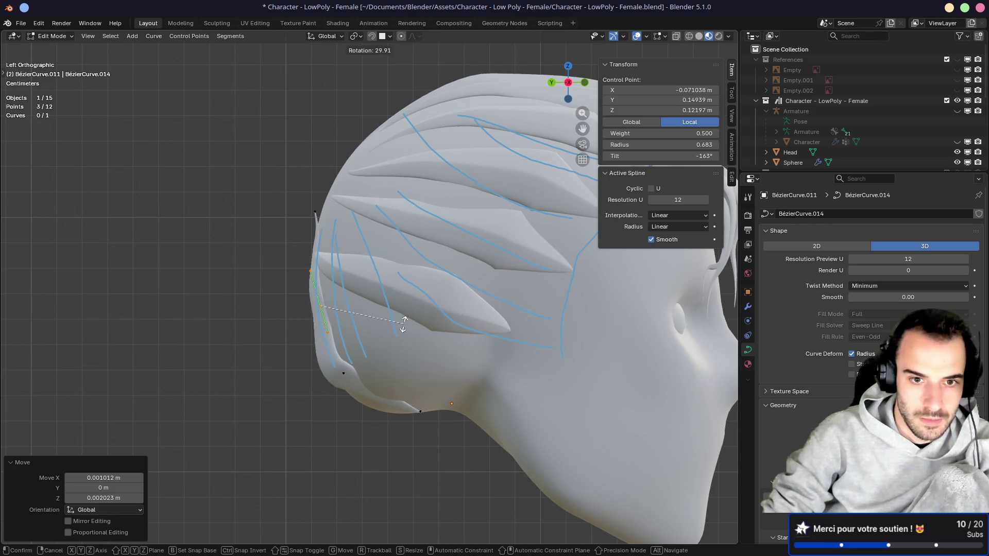
{"action": "left_click", "coordinate": [402, 324]}
{"action": "key", "text": "g"}
{"action": "left_click", "coordinate": [397, 324]}
{"action": "left_click", "coordinate": [340, 382]}
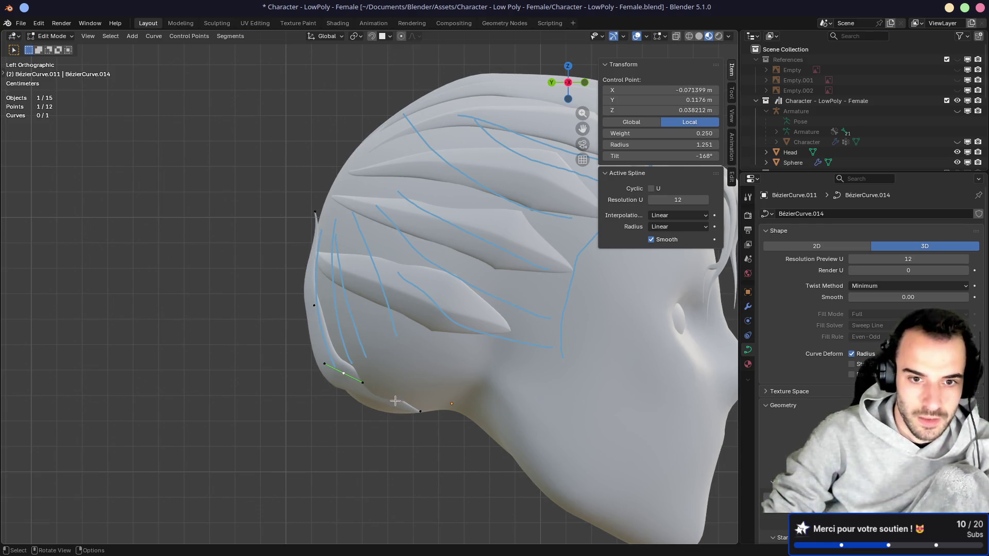
{"action": "key", "text": "g"}
{"action": "left_click", "coordinate": [392, 413]}
{"action": "key", "text": "r"}
{"action": "left_click", "coordinate": [432, 418]}
Step: Nudge the end point's handle to fine-tune the strand's tip
{"action": "left_click", "coordinate": [443, 427]}
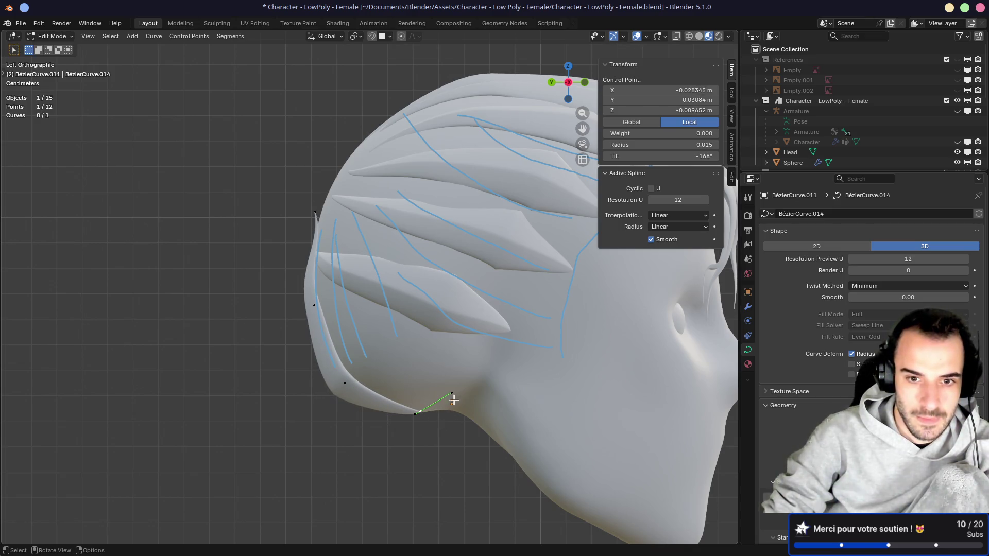
{"action": "left_click_drag", "start_coordinate": [456, 403], "coordinate": [451, 404]}
{"action": "key", "text": "g"}
{"action": "left_click", "coordinate": [436, 412]}
{"action": "left_click", "coordinate": [418, 425]}
{"action": "key", "text": "g"}
{"action": "left_click", "coordinate": [414, 427]}
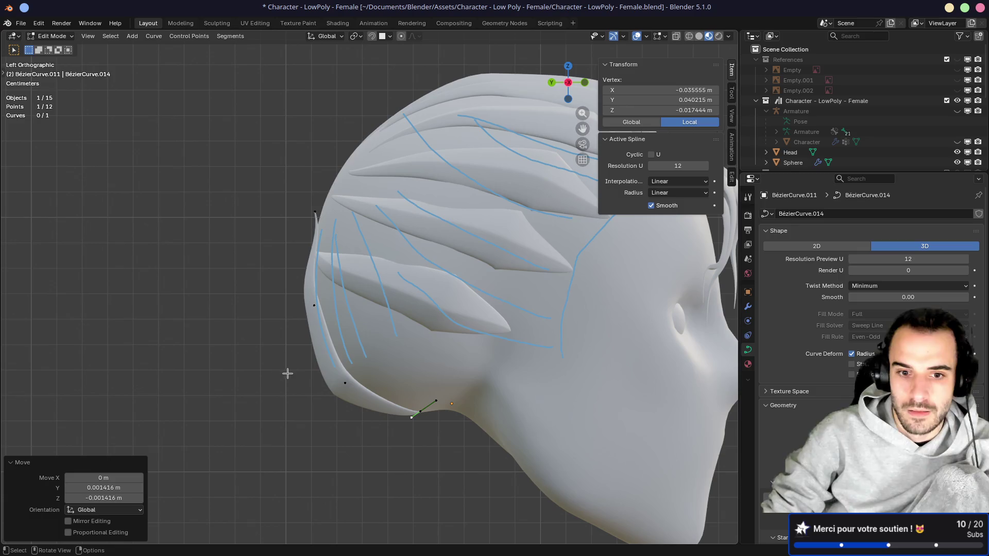
Step: Orbit around the head to check the new lock from both sides
{"action": "mouse_move", "coordinate": [338, 382]}
{"action": "middle_mouse_down"}
{"action": "mouse_move", "coordinate": [499, 333]}
{"action": "mouse_move", "coordinate": [390, 329]}
{"action": "middle_mouse_up"}
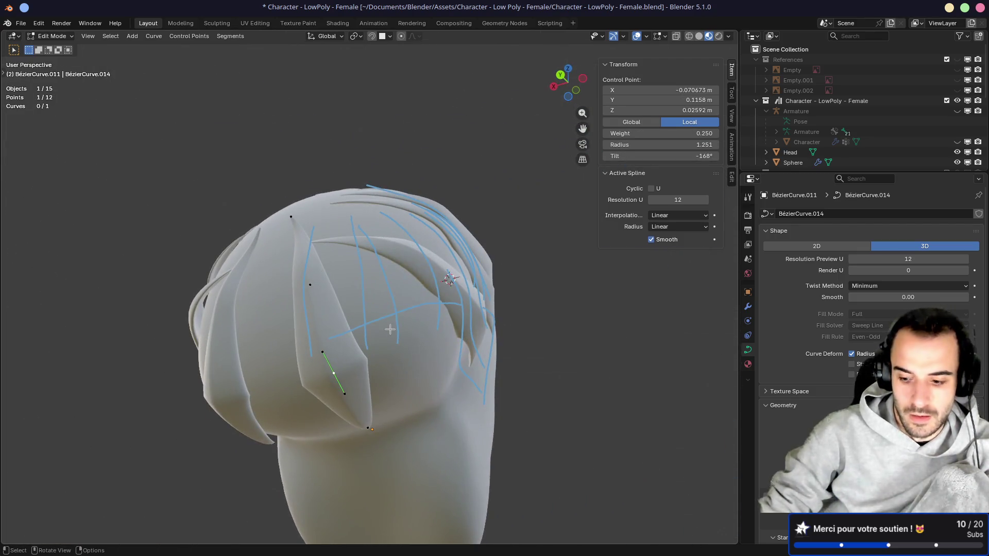
{"action": "key", "text": "KP_3"}
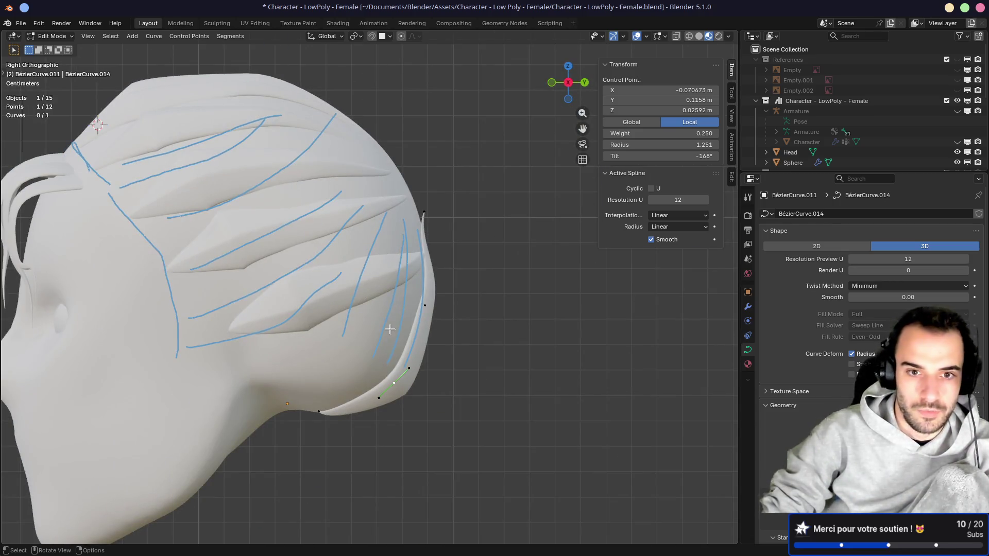
{"action": "scroll", "coordinate": [376, 350], "scroll_direction": "down", "scroll_amount": 3}
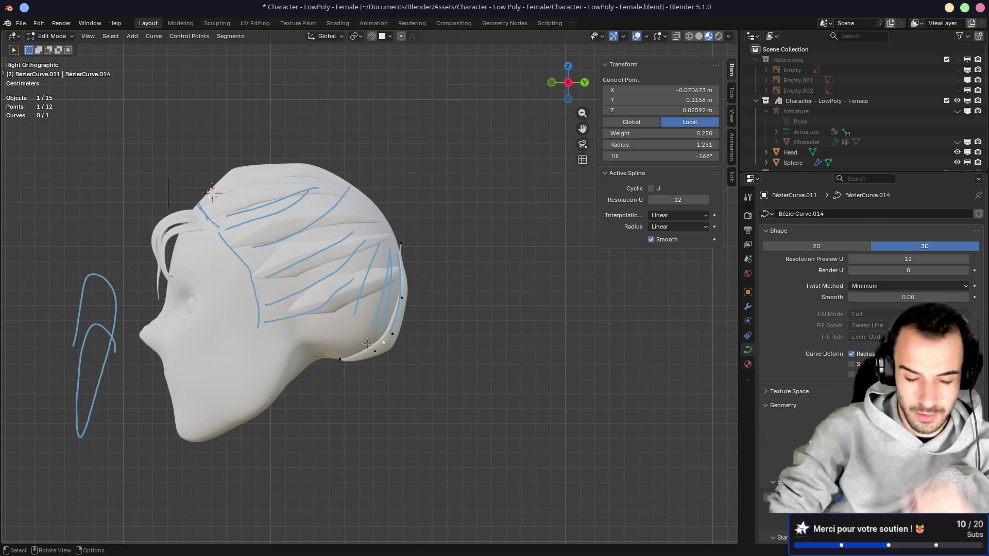
{"action": "mouse_move", "coordinate": [414, 331]}
{"action": "middle_mouse_down"}
{"action": "mouse_move", "coordinate": [309, 335]}
{"action": "mouse_move", "coordinate": [260, 320]}
{"action": "mouse_move", "coordinate": [386, 324]}
{"action": "mouse_move", "coordinate": [306, 320]}
{"action": "middle_mouse_up"}
{"action": "mouse_move", "coordinate": [471, 329]}
{"action": "middle_mouse_down"}
{"action": "mouse_move", "coordinate": [515, 329]}
{"action": "mouse_move", "coordinate": [272, 325]}
{"action": "mouse_move", "coordinate": [413, 328]}
{"action": "mouse_move", "coordinate": [335, 307]}
{"action": "middle_mouse_up"}
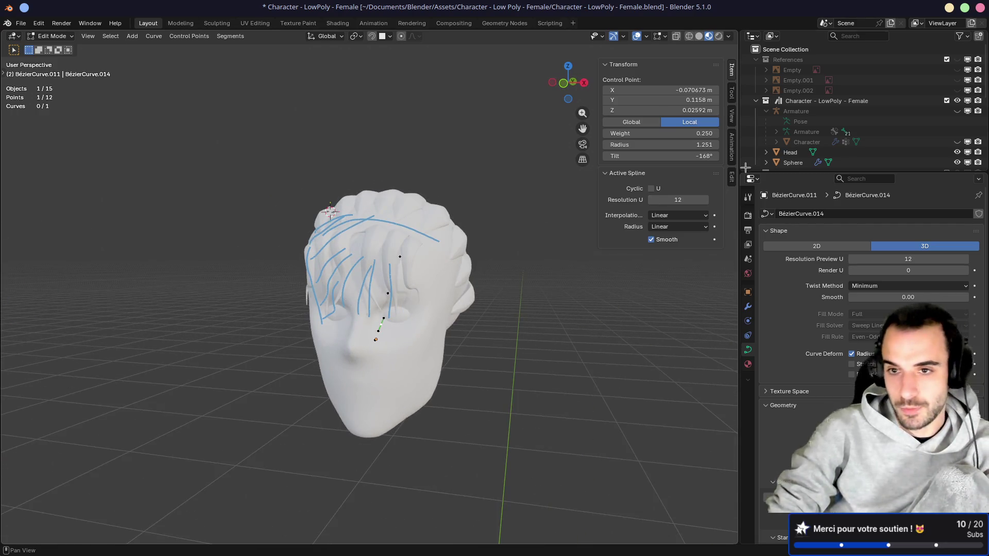
Step: Delete the blue annotation strokes from the sidebar's View tab
{"action": "left_click", "coordinate": [732, 117]}
{"action": "left_click", "coordinate": [714, 381]}
{"action": "mouse_move", "coordinate": [453, 248]}
{"action": "middle_mouse_down"}
{"action": "mouse_move", "coordinate": [474, 247]}
{"action": "mouse_move", "coordinate": [409, 238]}
{"action": "middle_mouse_up"}
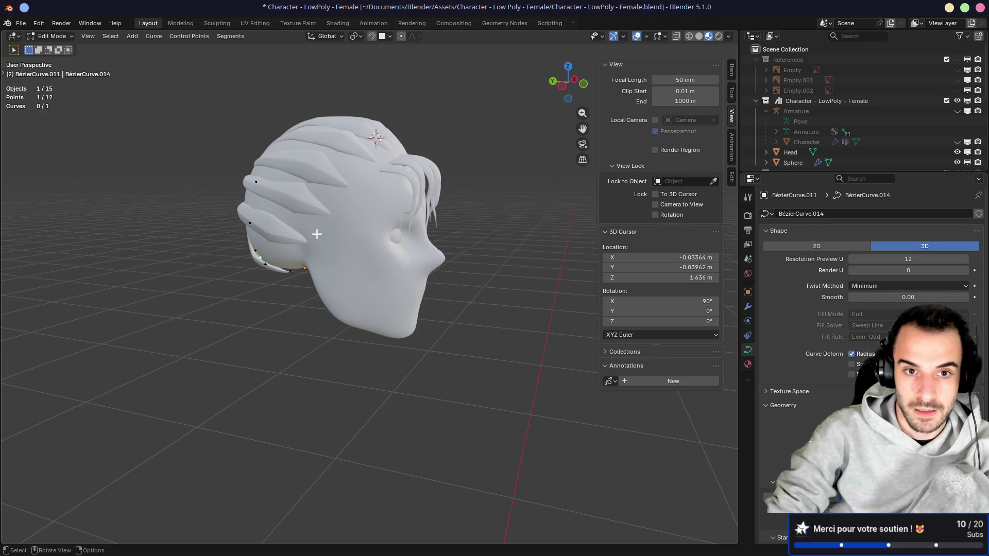
{"action": "scroll", "coordinate": [323, 255], "scroll_direction": "up", "scroll_amount": 2}
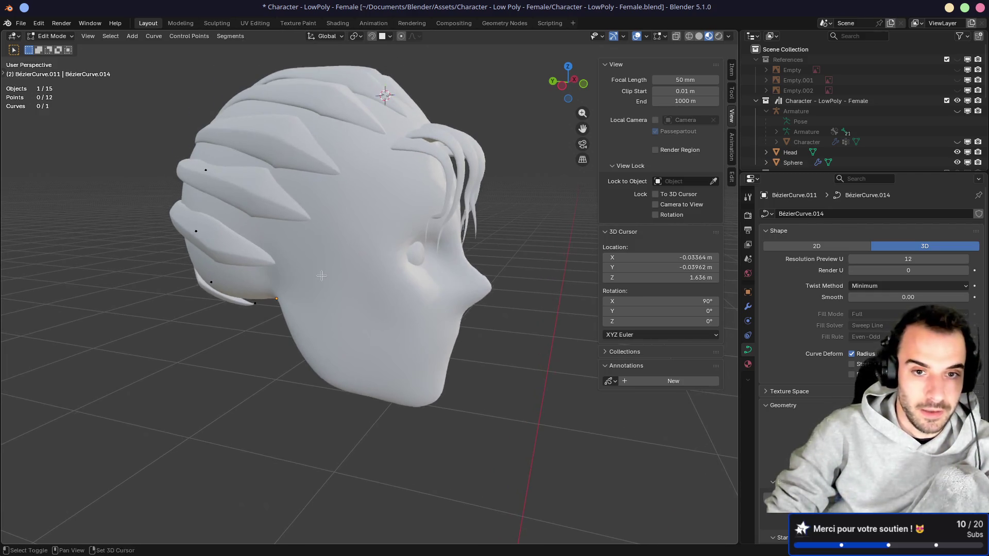
Step: Return to Object Mode, set the 3D cursor on the cheek, and open the Add menu
{"action": "key", "text": "Tab"}
{"action": "right_click", "coordinate": [338, 299]}
{"action": "key", "text": "Escape"}
{"action": "mouse_move", "coordinate": [338, 300]}
{"action": "middle_mouse_down"}
{"action": "mouse_move", "coordinate": [335, 233]}
{"action": "mouse_move", "coordinate": [385, 260]}
{"action": "middle_mouse_up"}
{"action": "scroll", "coordinate": [381, 259], "scroll_direction": "up", "scroll_amount": 3}
{"action": "right_click", "coordinate": [376, 230], "text": "shift"}
{"action": "key", "text": "shift+a"}
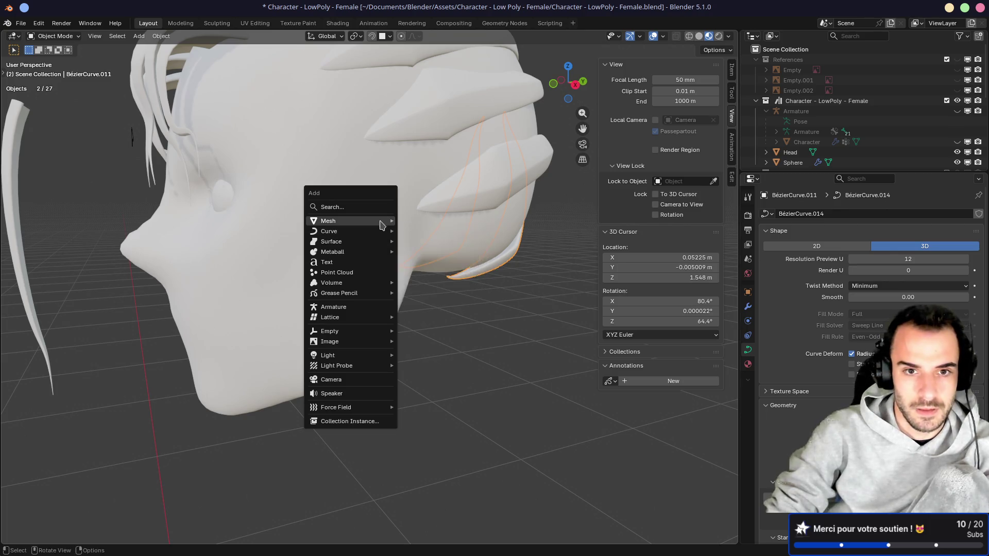
Step: Add a cylinder at the ear spot, scale it to 0.028 and flatten it along Z into a thin disc
{"action": "mouse_move", "coordinate": [380, 219]}
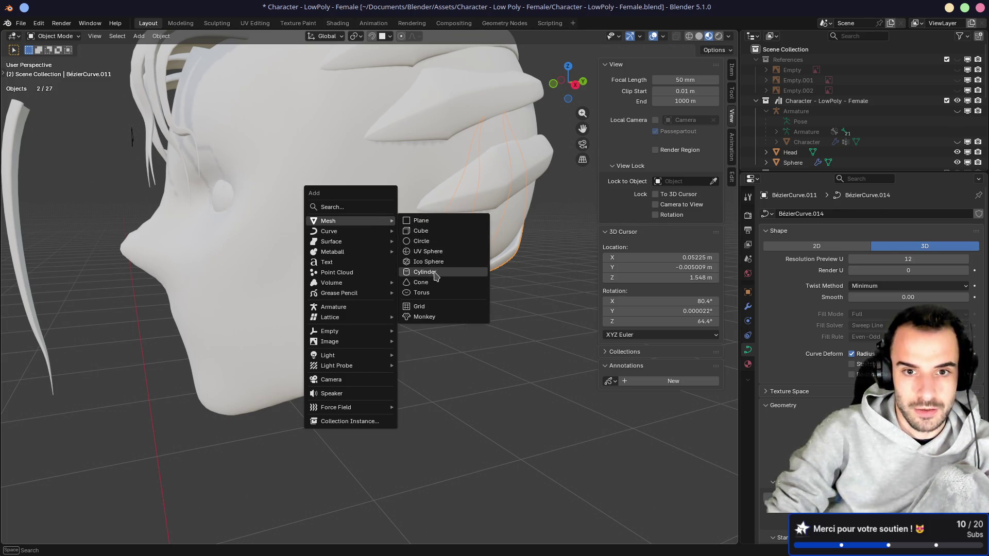
{"action": "left_click", "coordinate": [425, 272]}
{"action": "type", "text": "s.028"}
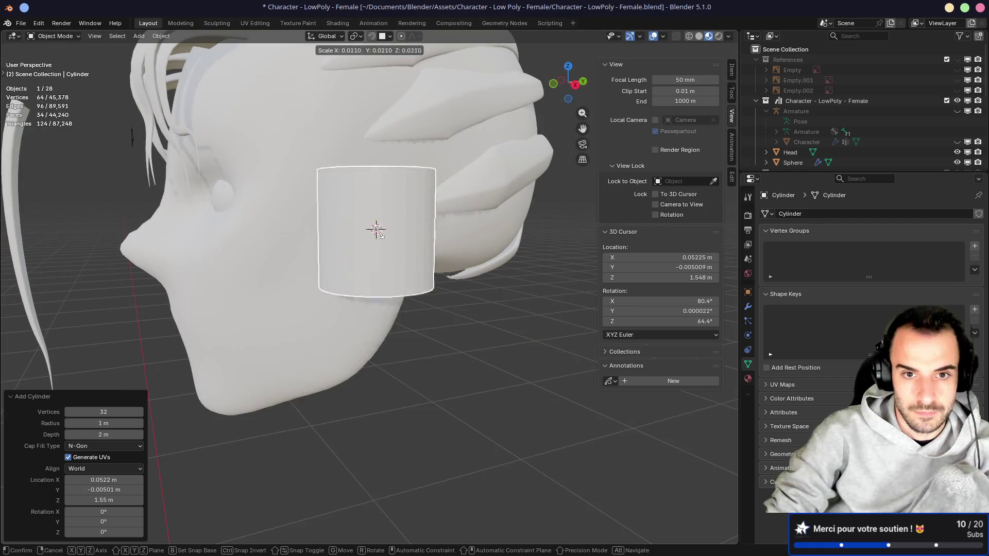
{"action": "key", "text": "Return"}
{"action": "key", "text": "s"}
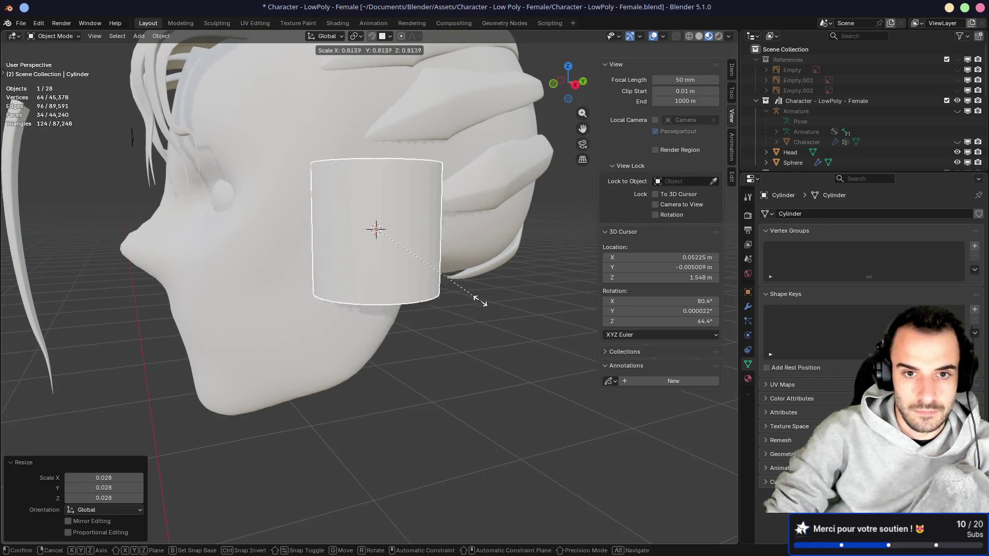
{"action": "key", "text": "Escape"}
{"action": "key", "text": "s"}
{"action": "key", "text": "z"}
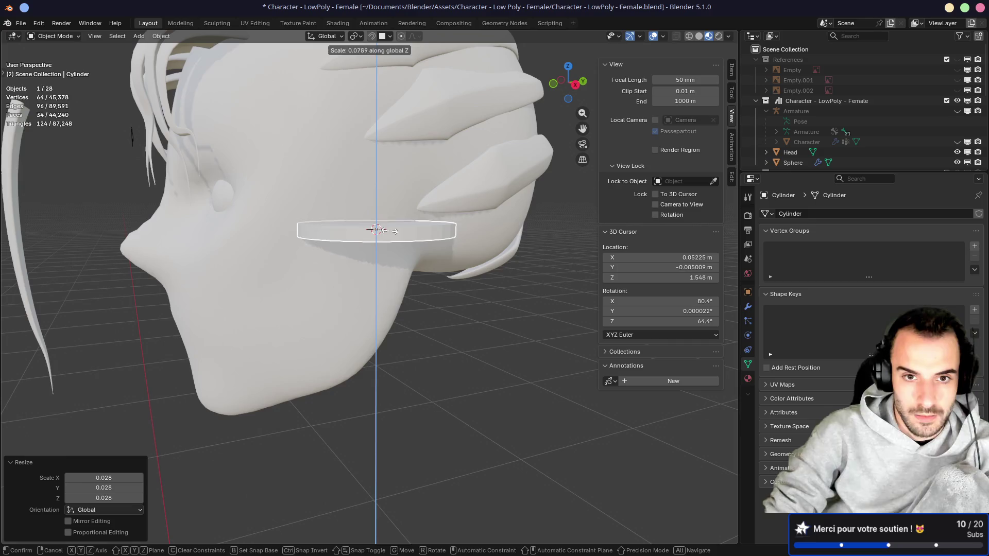
{"action": "left_click", "coordinate": [388, 233]}
Step: Stand the disc upright with a 90° X rotation and narrow it to 0.52 along X
{"action": "middle_click_drag", "start_coordinate": [481, 315], "coordinate": [493, 310]}
{"action": "key", "text": "r"}
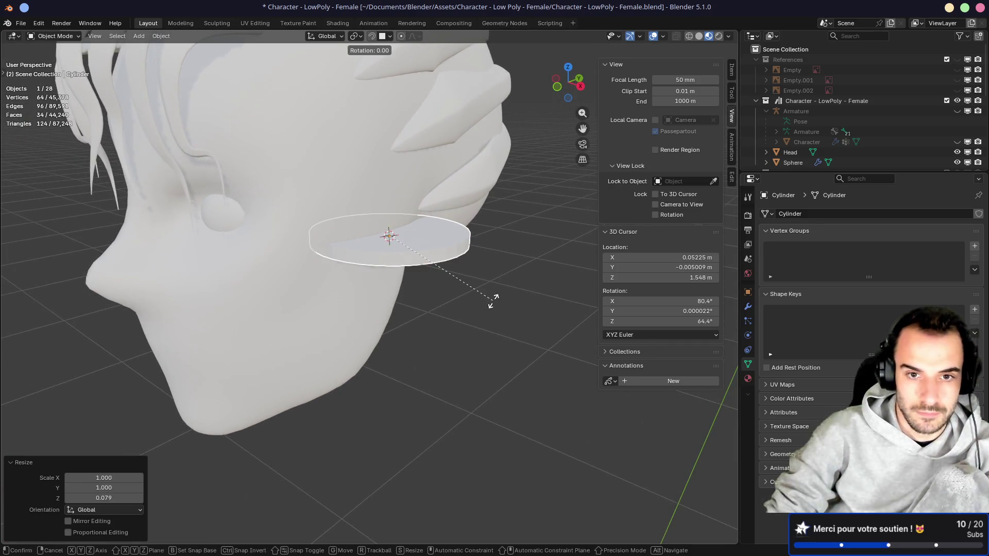
{"action": "key", "text": "z"}
{"action": "key", "text": "Escape"}
{"action": "type", "text": "r"}
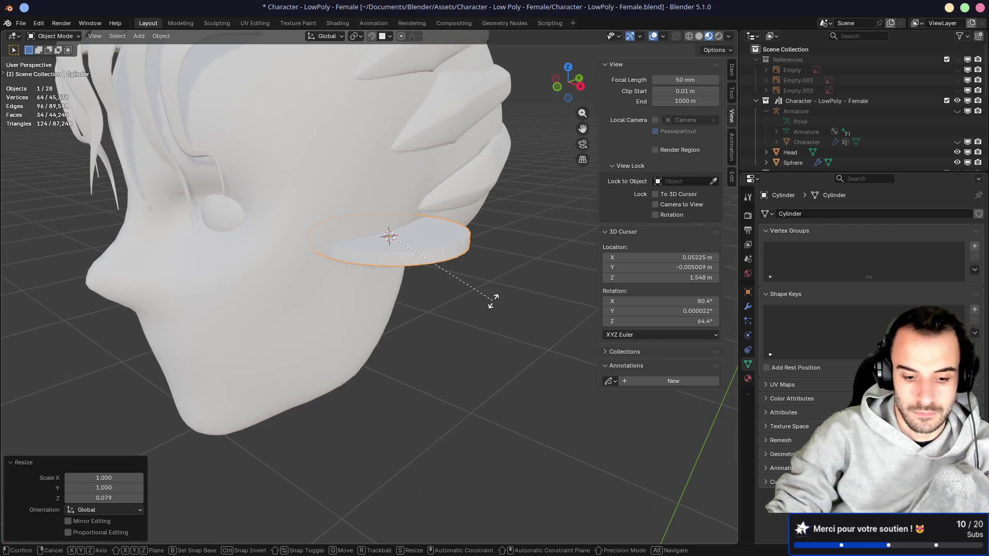
{"action": "type", "text": "x90"}
{"action": "key", "text": "Return"}
{"action": "middle_click_drag", "start_coordinate": [494, 303], "coordinate": [463, 288]}
{"action": "key", "text": "s"}
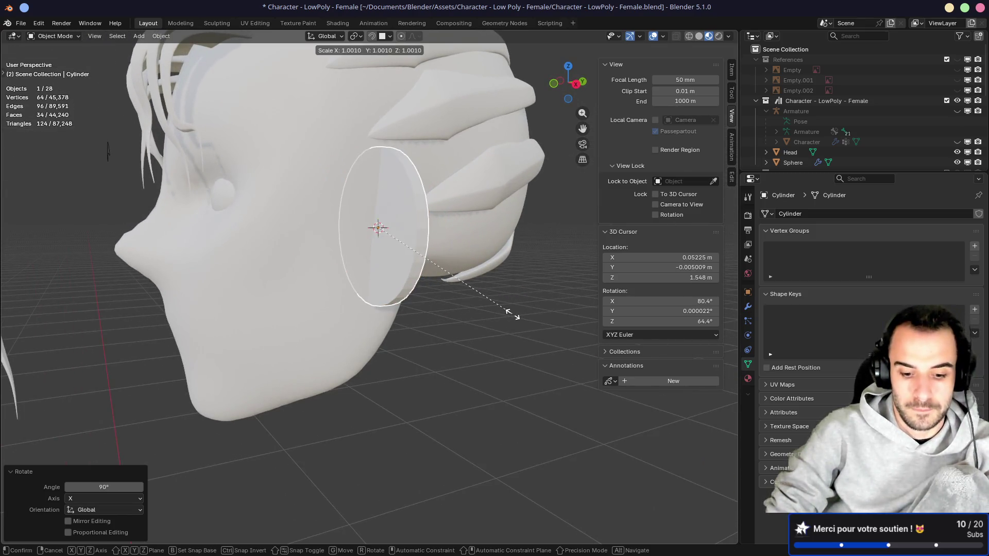
{"action": "key", "text": "y"}
{"action": "key", "text": "x"}
{"action": "middle_click_drag", "start_coordinate": [471, 287], "coordinate": [494, 309]}
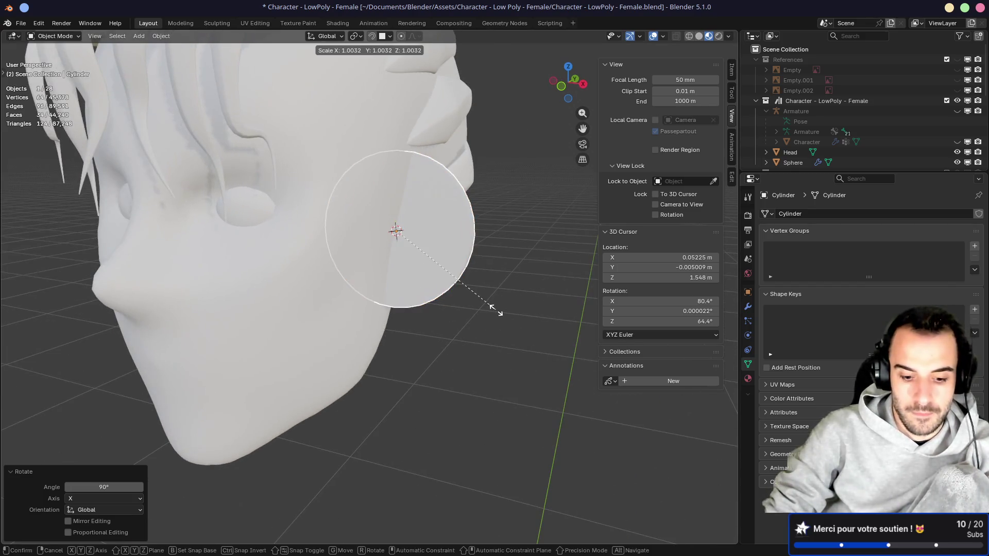
{"action": "left_click", "coordinate": [442, 283]}
Step: Rotate and move the disc beside the head, then tilt it about 14.8° in front view
{"action": "mouse_move", "coordinate": [443, 285]}
{"action": "middle_mouse_down"}
{"action": "mouse_move", "coordinate": [365, 269]}
{"action": "mouse_move", "coordinate": [439, 301]}
{"action": "middle_mouse_up"}
{"action": "key", "text": "r"}
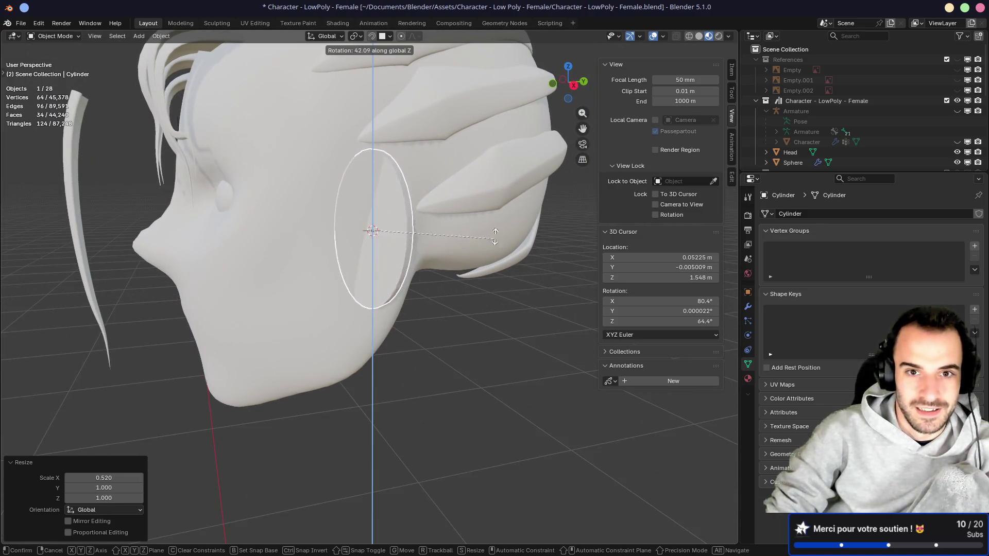
{"action": "left_click", "coordinate": [495, 293]}
{"action": "key", "text": "g"}
{"action": "left_click", "coordinate": [446, 282]}
{"action": "middle_click_drag", "start_coordinate": [446, 281], "coordinate": [457, 269]}
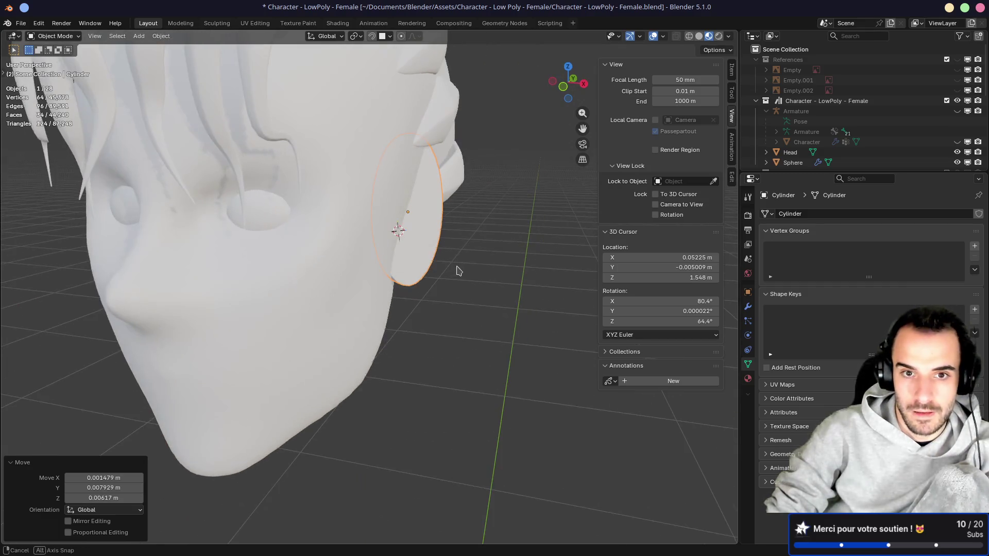
{"action": "key", "text": "KP_1"}
{"action": "key", "text": "r"}
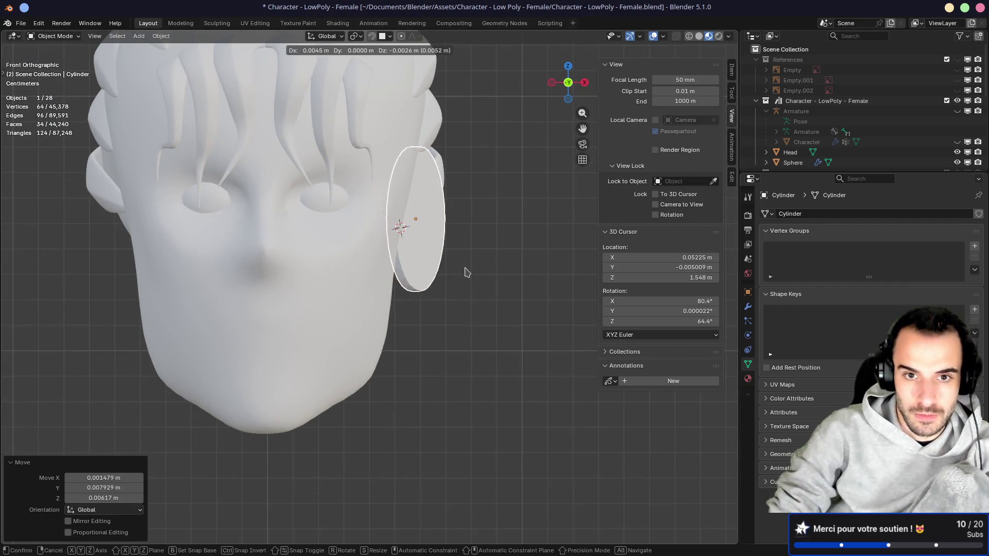
{"action": "left_click", "coordinate": [518, 311]}
Step: Resize the disc, squash it to 0.884 in Z and nudge its position
{"action": "key", "text": "s"}
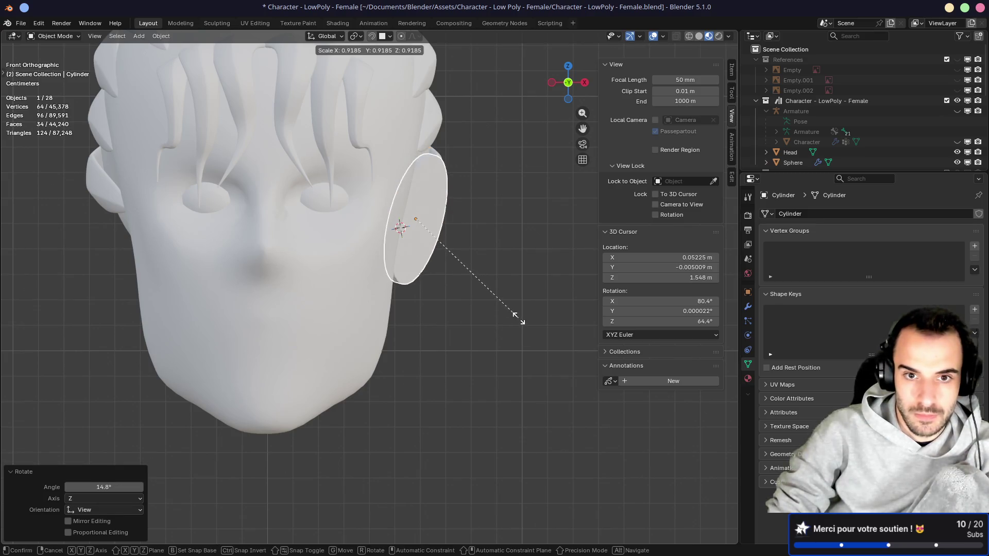
{"action": "left_click", "coordinate": [518, 318]}
{"action": "key", "text": "s"}
{"action": "key", "text": "z"}
{"action": "left_click", "coordinate": [507, 304]}
{"action": "key", "text": "g"}
{"action": "left_click", "coordinate": [506, 303]}
Step: Reposition the disc against the side of the head into its final ear spot
{"action": "mouse_move", "coordinate": [502, 303]}
{"action": "middle_mouse_down"}
{"action": "mouse_move", "coordinate": [313, 295]}
{"action": "mouse_move", "coordinate": [433, 258]}
{"action": "mouse_move", "coordinate": [505, 261]}
{"action": "mouse_move", "coordinate": [377, 267]}
{"action": "mouse_move", "coordinate": [371, 254]}
{"action": "mouse_move", "coordinate": [460, 254]}
{"action": "mouse_move", "coordinate": [397, 249]}
{"action": "mouse_move", "coordinate": [331, 227]}
{"action": "mouse_move", "coordinate": [489, 235]}
{"action": "mouse_move", "coordinate": [428, 247]}
{"action": "mouse_move", "coordinate": [420, 258]}
{"action": "mouse_move", "coordinate": [425, 239]}
{"action": "mouse_move", "coordinate": [364, 228]}
{"action": "mouse_move", "coordinate": [405, 236]}
{"action": "middle_mouse_up"}
{"action": "key", "text": "g"}
{"action": "left_click", "coordinate": [328, 228]}
{"action": "key", "text": "g"}
{"action": "left_click", "coordinate": [438, 234]}
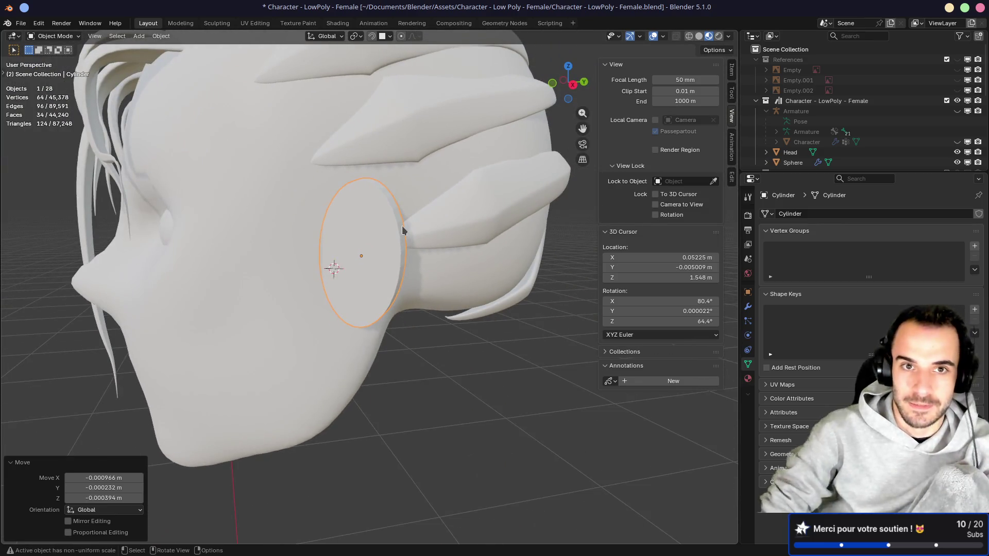
{"action": "left_click", "coordinate": [192, 24]}
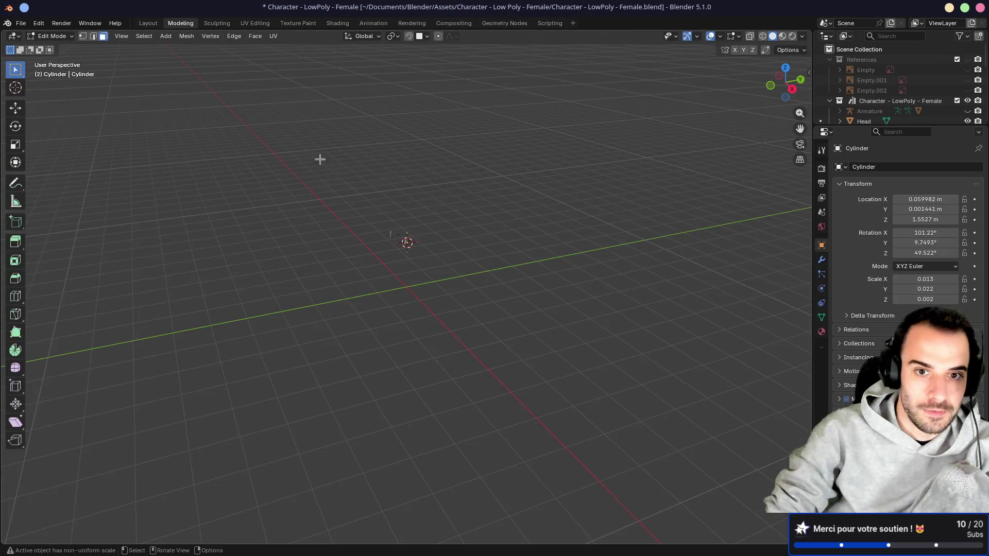
Step: Frame the ear disc, apply its scale to 1.000, then enter Sculpt Mode with remesh voxel size 0.001 m
{"action": "key", "text": "slash"}
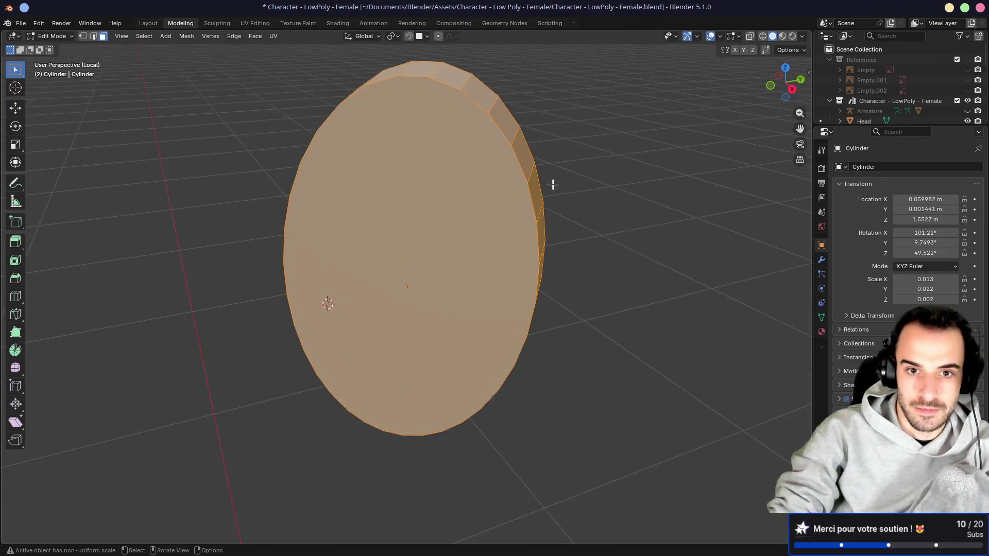
{"action": "key", "text": "KP_Decimal"}
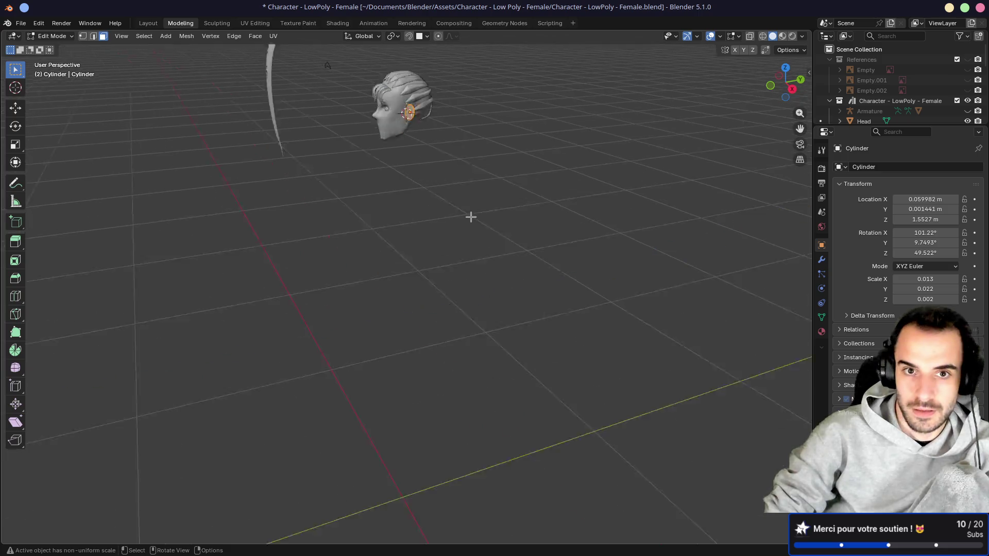
{"action": "mouse_move", "coordinate": [448, 238]}
{"action": "middle_mouse_down"}
{"action": "mouse_move", "coordinate": [474, 229]}
{"action": "mouse_move", "coordinate": [474, 209]}
{"action": "middle_mouse_up"}
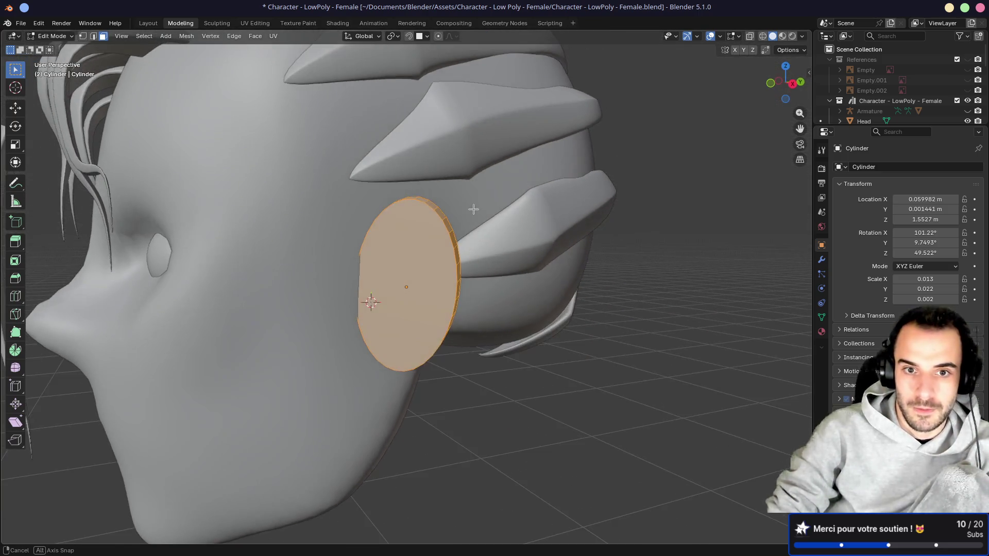
{"action": "key", "text": "ctrl+Tab"}
{"action": "left_click", "coordinate": [417, 298]}
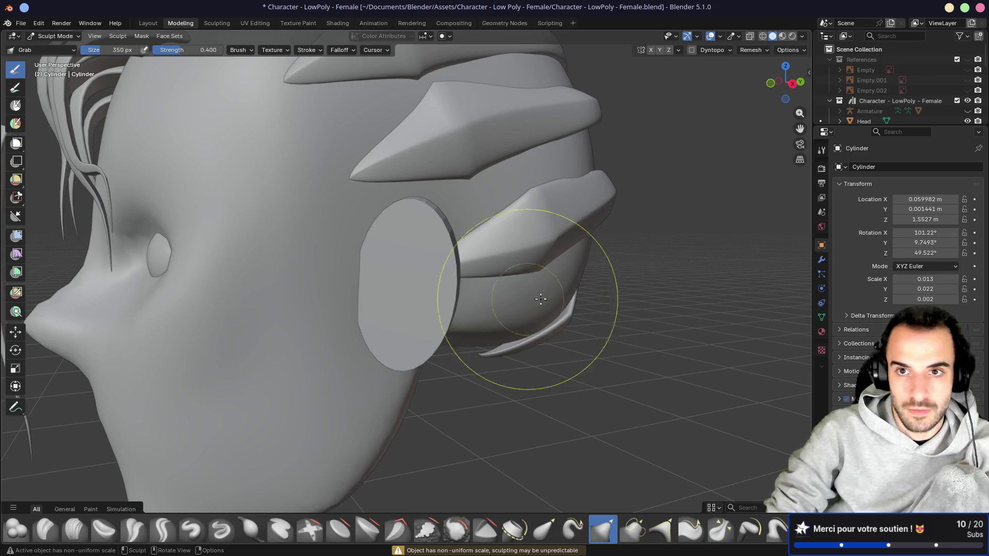
{"action": "key", "text": "ctrl+Tab"}
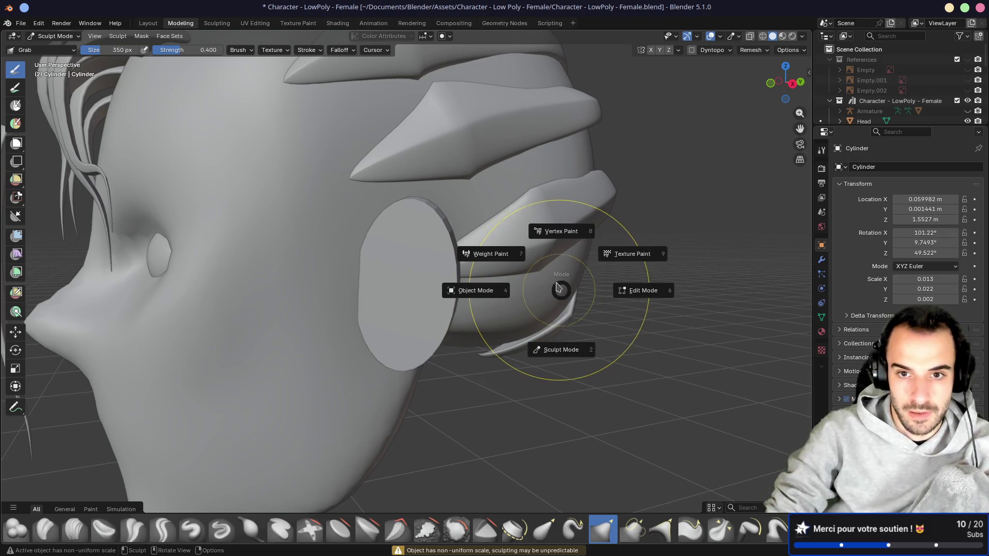
{"action": "left_click", "coordinate": [495, 297]}
{"action": "key", "text": "ctrl+a"}
{"action": "left_click", "coordinate": [494, 294]}
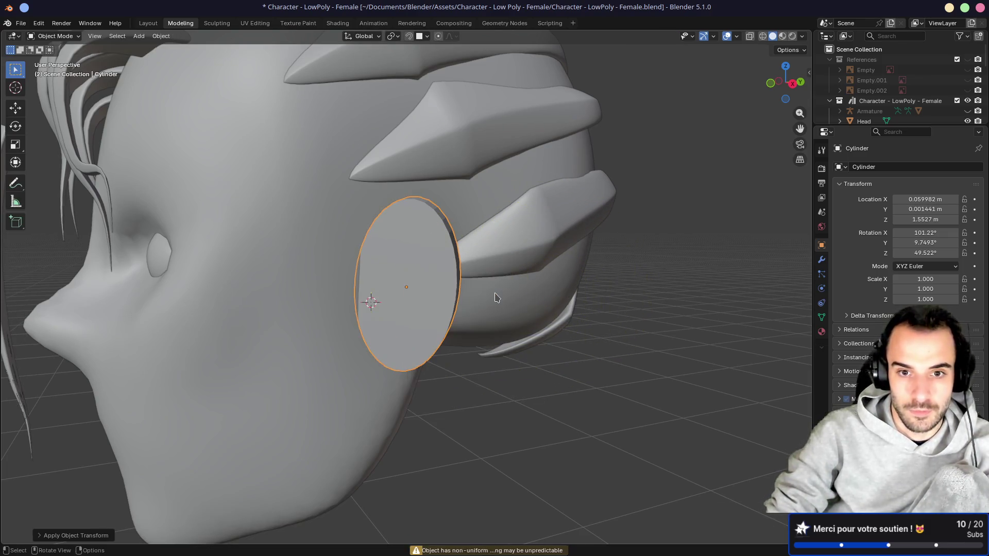
{"action": "key", "text": "ctrl+Tab"}
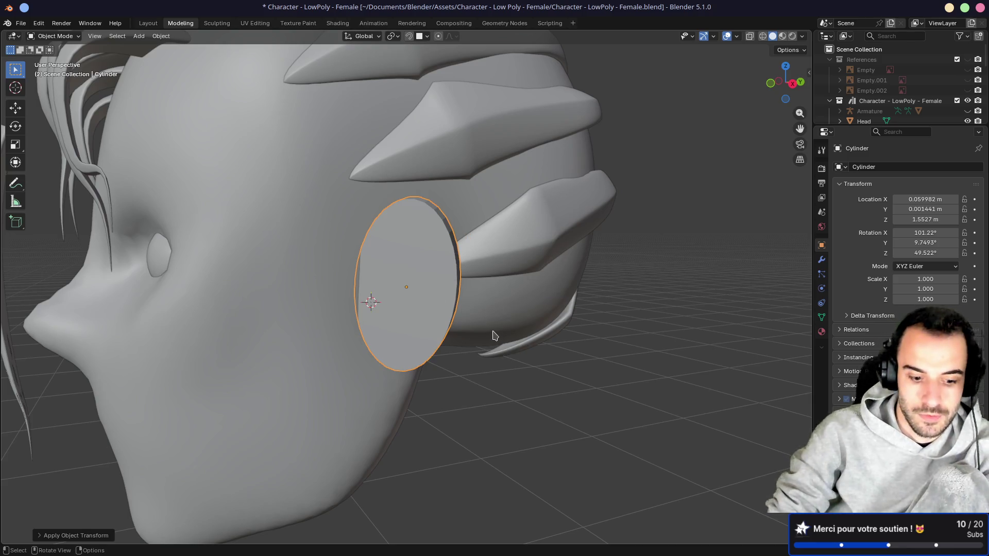
{"action": "key", "text": "ctrl+Tab"}
{"action": "left_click", "coordinate": [750, 50]}
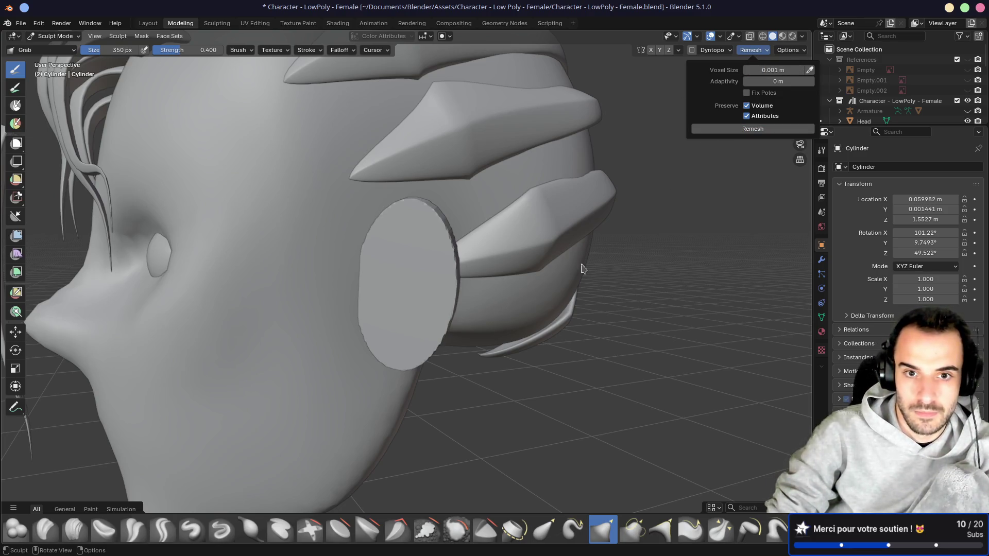
Step: Try a Grab stroke on the disc's lower end, then resize the brush from 100 to 186 px
{"action": "middle_click_drag", "start_coordinate": [415, 221], "coordinate": [384, 276]}
{"action": "left_click_drag", "start_coordinate": [383, 275], "coordinate": [418, 361]}
{"action": "key", "text": "ctrl+z"}
{"action": "mouse_move", "coordinate": [379, 287]}
{"action": "middle_mouse_down"}
{"action": "mouse_move", "coordinate": [534, 309]}
{"action": "mouse_move", "coordinate": [403, 292]}
{"action": "mouse_move", "coordinate": [413, 276]}
{"action": "mouse_move", "coordinate": [364, 287]}
{"action": "mouse_move", "coordinate": [433, 265]}
{"action": "middle_mouse_up"}
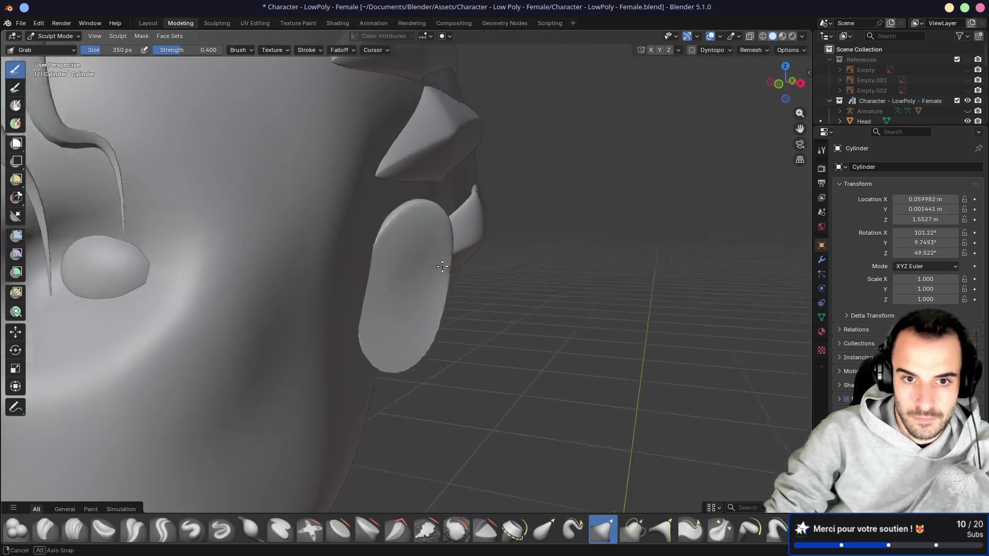
{"action": "key", "text": "f"}
{"action": "left_click", "coordinate": [367, 195]}
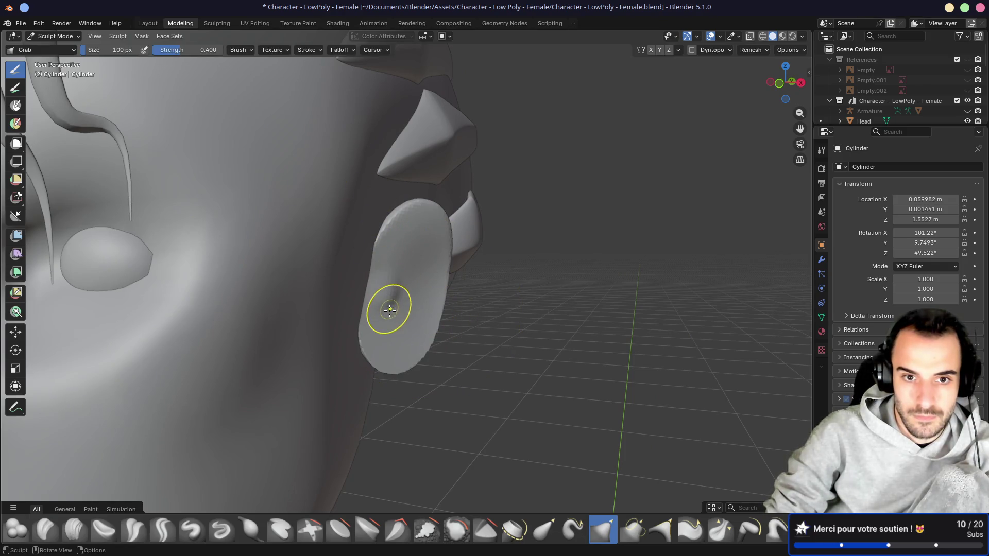
{"action": "key", "text": "bracketright"}
{"action": "key", "text": "bracketright"}
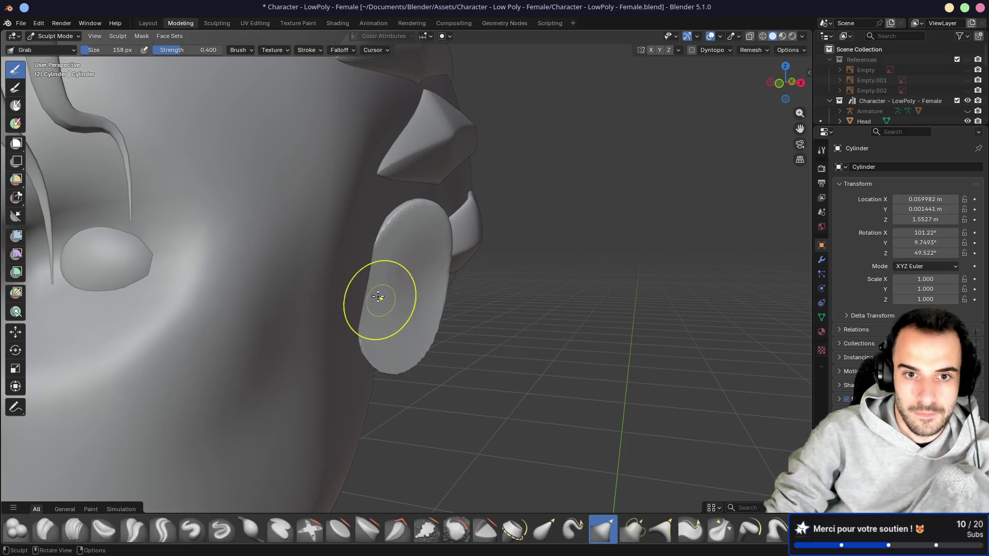
{"action": "key", "text": "bracketright"}
{"action": "key", "text": "bracketright"}
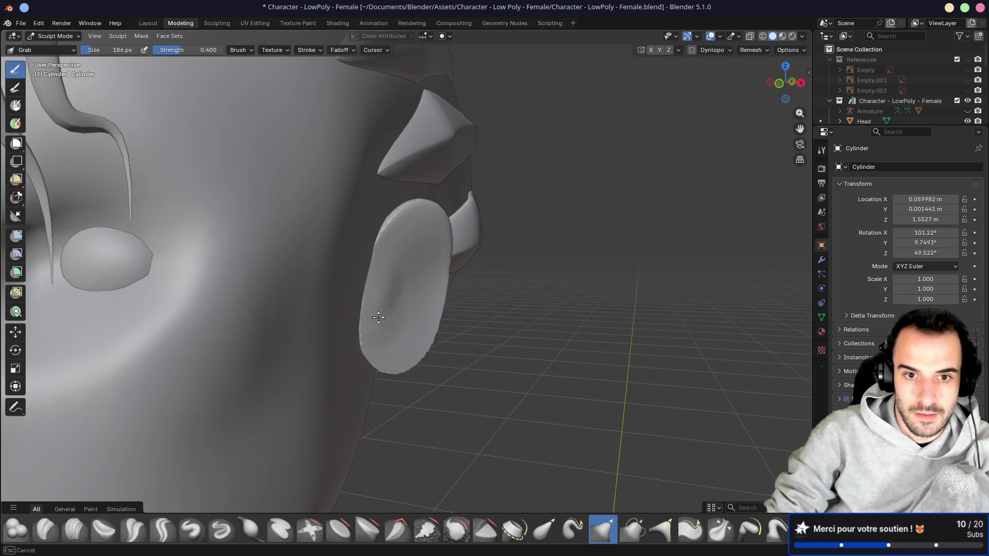
Step: Check the ear shape from several angles, shrink the brush to 158 px and switch to Crease Polish
{"action": "mouse_move", "coordinate": [399, 273]}
{"action": "middle_mouse_down"}
{"action": "mouse_move", "coordinate": [372, 274]}
{"action": "mouse_move", "coordinate": [417, 251]}
{"action": "mouse_move", "coordinate": [330, 285]}
{"action": "middle_mouse_up"}
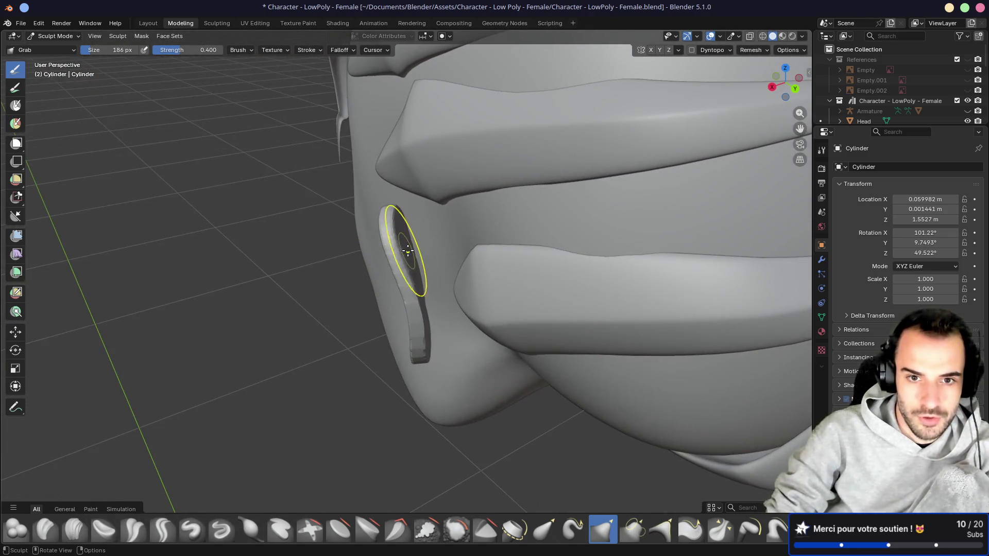
{"action": "mouse_move", "coordinate": [414, 247]}
{"action": "middle_mouse_down"}
{"action": "mouse_move", "coordinate": [396, 247]}
{"action": "mouse_move", "coordinate": [387, 264]}
{"action": "middle_mouse_up"}
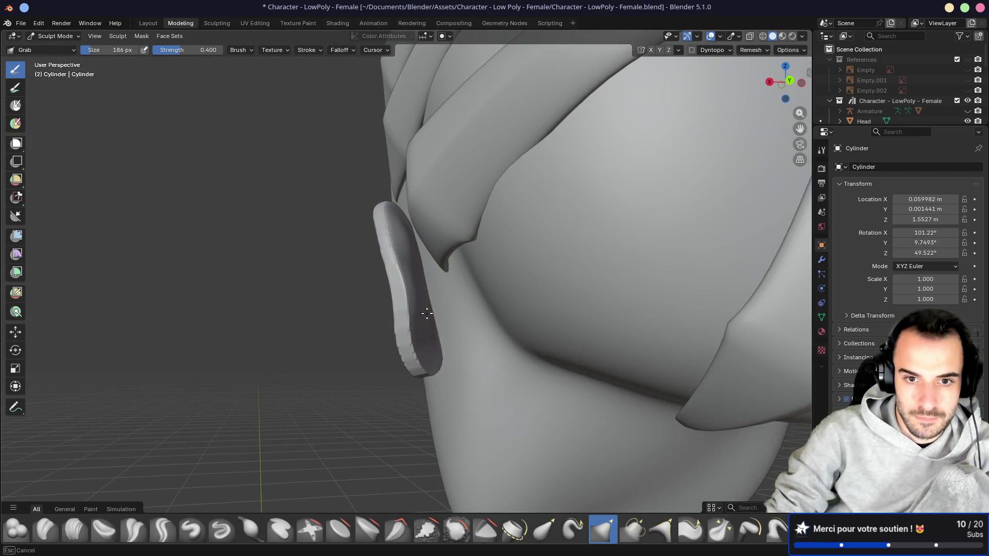
{"action": "mouse_move", "coordinate": [432, 324]}
{"action": "middle_mouse_down"}
{"action": "mouse_move", "coordinate": [419, 331]}
{"action": "mouse_move", "coordinate": [503, 353]}
{"action": "middle_mouse_up"}
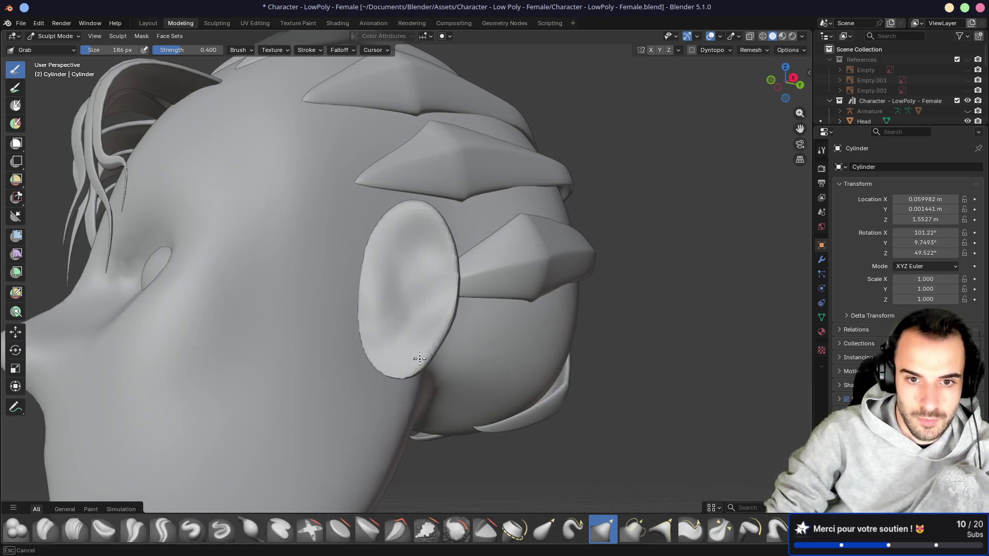
{"action": "mouse_move", "coordinate": [375, 356]}
{"action": "middle_mouse_down"}
{"action": "mouse_move", "coordinate": [407, 360]}
{"action": "mouse_move", "coordinate": [373, 338]}
{"action": "mouse_move", "coordinate": [414, 262]}
{"action": "middle_mouse_up"}
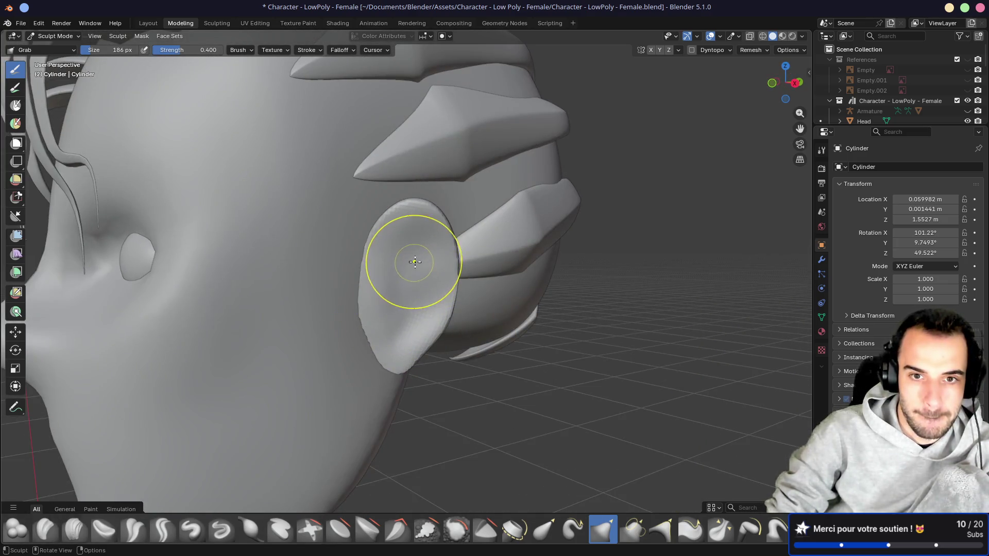
{"action": "key", "text": "f"}
{"action": "left_click", "coordinate": [421, 234]}
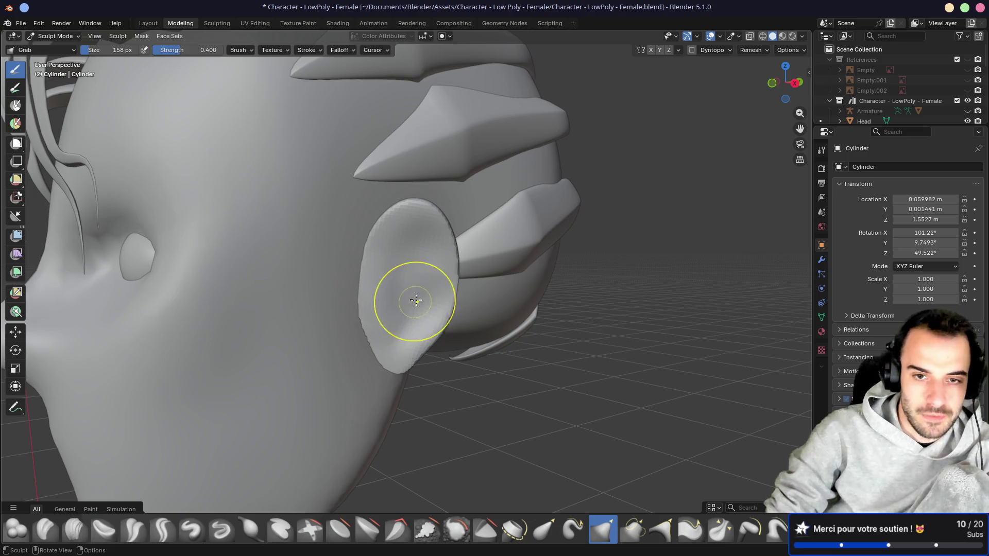
{"action": "key", "text": "shift+c"}
Step: Carve the ear's lower area with an 86 px Crease Polish brush, then deepen inner creases at 110 px
{"action": "key", "text": "f"}
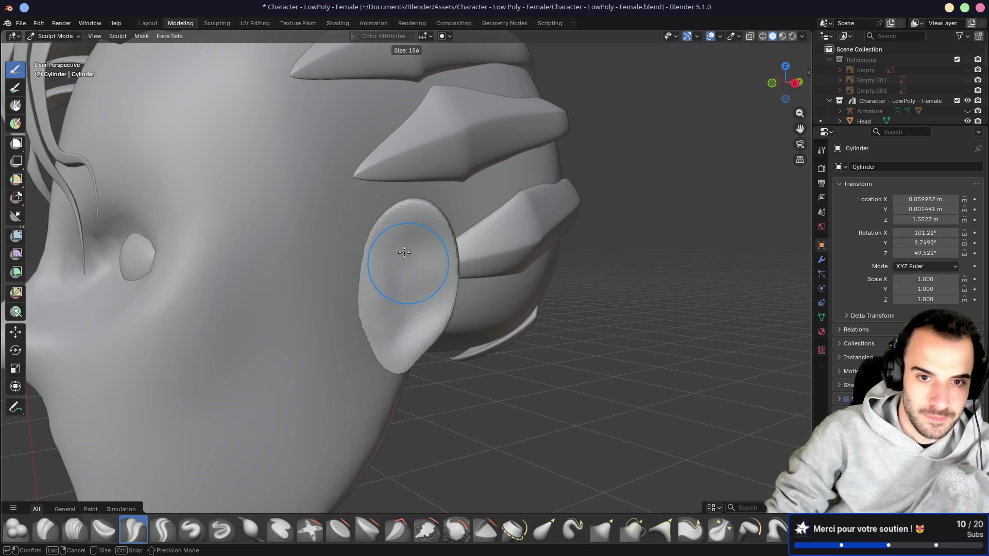
{"action": "left_click", "coordinate": [388, 235]}
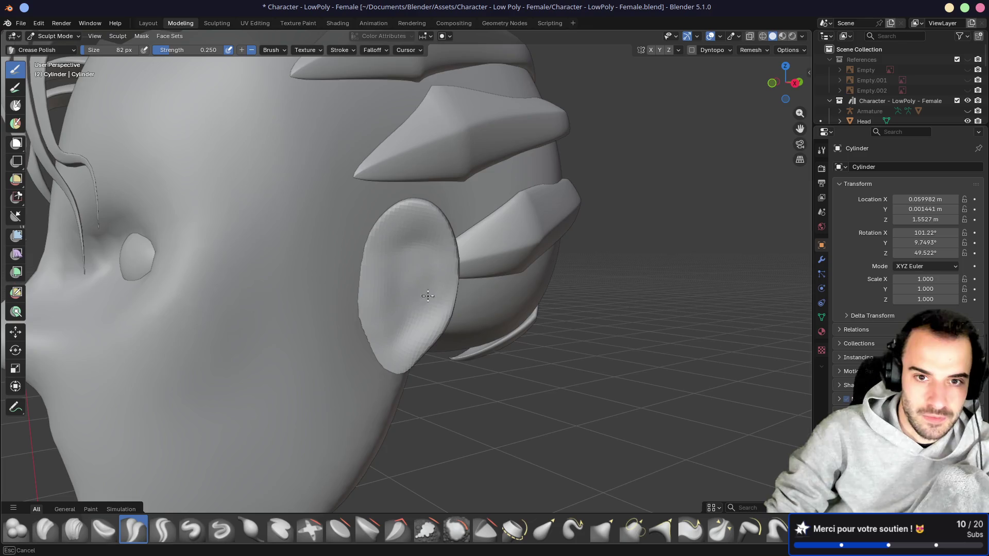
{"action": "key", "text": "f"}
{"action": "left_click", "coordinate": [396, 251]}
{"action": "mouse_move", "coordinate": [432, 281]}
{"action": "left_mouse_down"}
{"action": "mouse_move", "coordinate": [397, 341]}
{"action": "mouse_move", "coordinate": [386, 277]}
{"action": "mouse_move", "coordinate": [400, 273]}
{"action": "mouse_move", "coordinate": [406, 289]}
{"action": "left_mouse_up"}
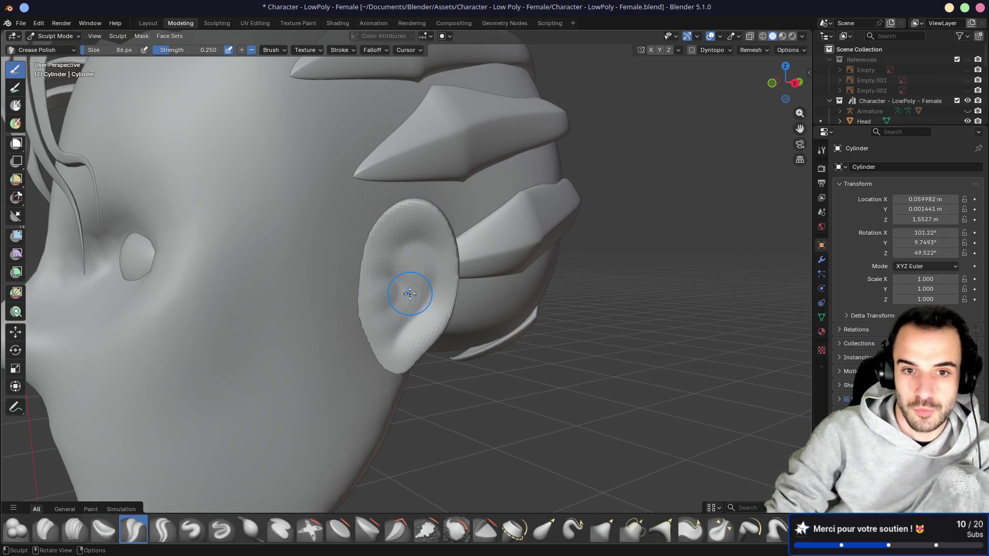
{"action": "key", "text": "bracketright"}
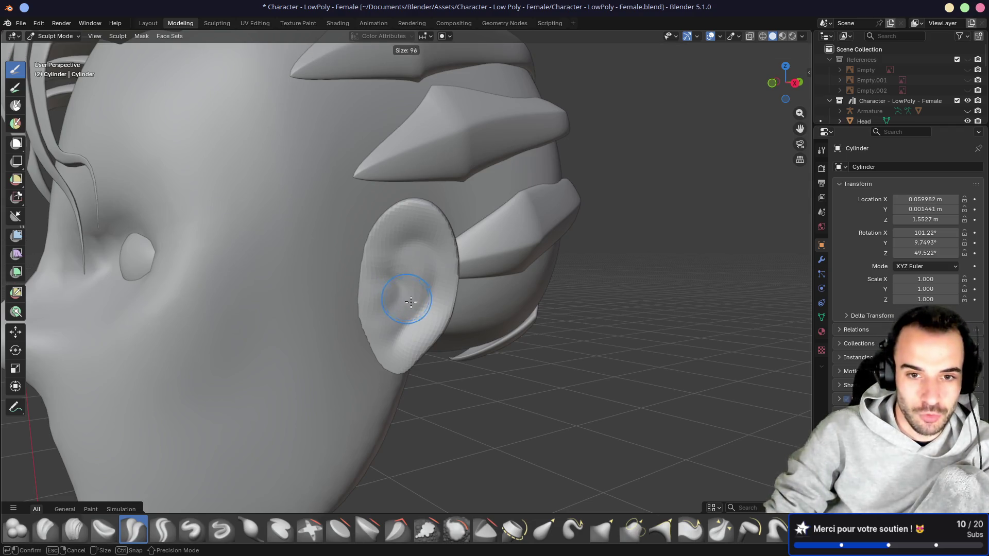
{"action": "middle_click_drag", "start_coordinate": [407, 298], "coordinate": [413, 256], "text": "shift"}
{"action": "scroll", "coordinate": [421, 263], "scroll_direction": "up", "scroll_amount": 2}
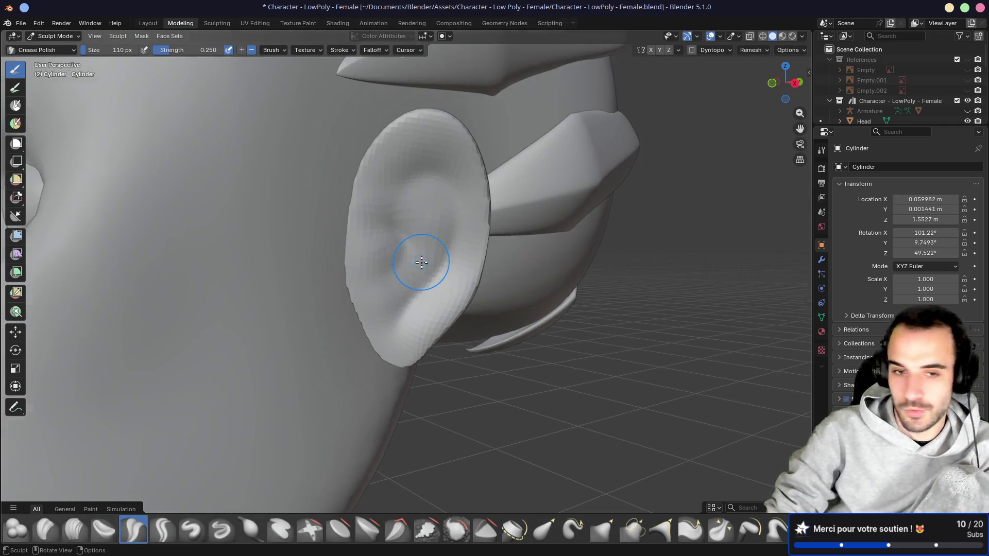
{"action": "mouse_move", "coordinate": [399, 250]}
{"action": "left_mouse_down"}
{"action": "mouse_move", "coordinate": [397, 238]}
{"action": "mouse_move", "coordinate": [417, 287]}
{"action": "mouse_move", "coordinate": [410, 272]}
{"action": "mouse_move", "coordinate": [391, 309]}
{"action": "mouse_move", "coordinate": [408, 254]}
{"action": "mouse_move", "coordinate": [374, 242]}
{"action": "mouse_move", "coordinate": [451, 204]}
{"action": "mouse_move", "coordinate": [448, 308]}
{"action": "mouse_move", "coordinate": [397, 364]}
{"action": "left_mouse_up"}
Step: Crease the inner ear down toward the earlobe at 100 px, then shrink the brush to 46 px
{"action": "key", "text": "bracketleft"}
{"action": "mouse_move", "coordinate": [397, 364]}
{"action": "middle_mouse_down"}
{"action": "mouse_move", "coordinate": [358, 309]}
{"action": "mouse_move", "coordinate": [409, 349]}
{"action": "middle_mouse_up"}
{"action": "mouse_move", "coordinate": [408, 349]}
{"action": "left_mouse_down"}
{"action": "mouse_move", "coordinate": [394, 350]}
{"action": "mouse_move", "coordinate": [385, 335]}
{"action": "mouse_move", "coordinate": [406, 339]}
{"action": "mouse_move", "coordinate": [397, 342]}
{"action": "mouse_move", "coordinate": [407, 353]}
{"action": "left_mouse_up"}
{"action": "key", "text": "f"}
{"action": "left_click", "coordinate": [424, 370]}
{"action": "middle_click_drag", "start_coordinate": [475, 232], "coordinate": [462, 248]}
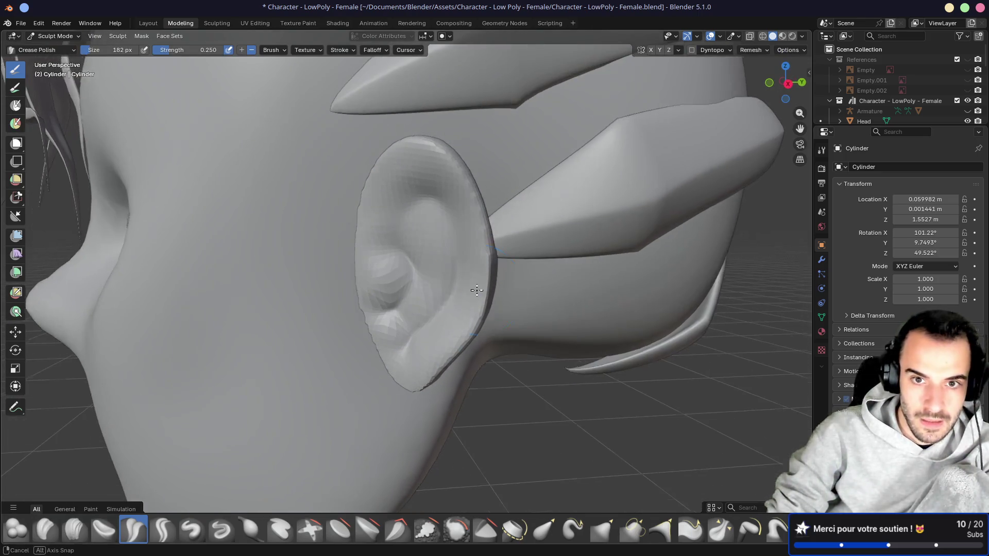
{"action": "key", "text": "f"}
{"action": "left_click", "coordinate": [457, 223]}
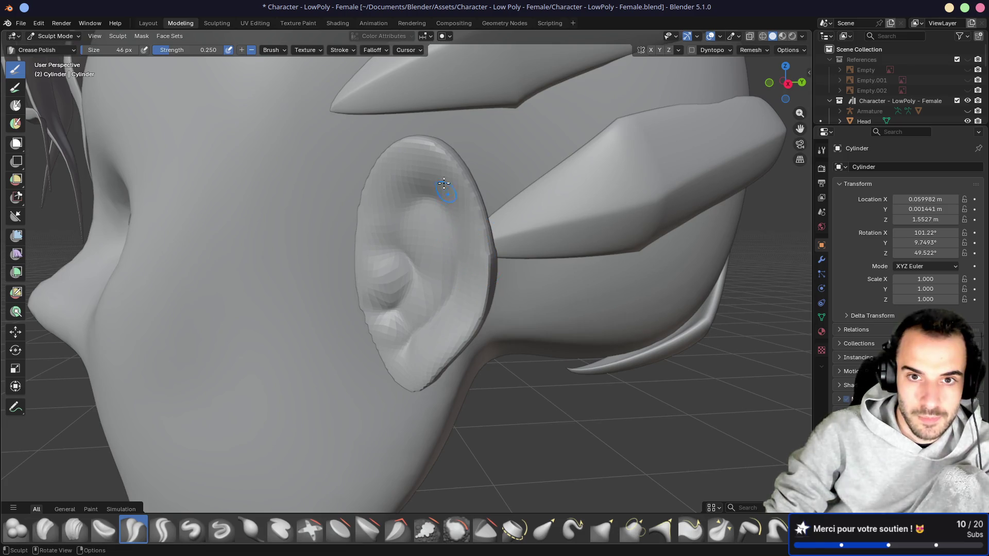
Step: Orbit and zoom around the ear to inspect the folds, ending on a left three-quarter close-up
{"action": "mouse_move", "coordinate": [472, 196]}
{"action": "middle_mouse_down"}
{"action": "mouse_move", "coordinate": [578, 190]}
{"action": "mouse_move", "coordinate": [445, 178]}
{"action": "mouse_move", "coordinate": [454, 190]}
{"action": "middle_mouse_up"}
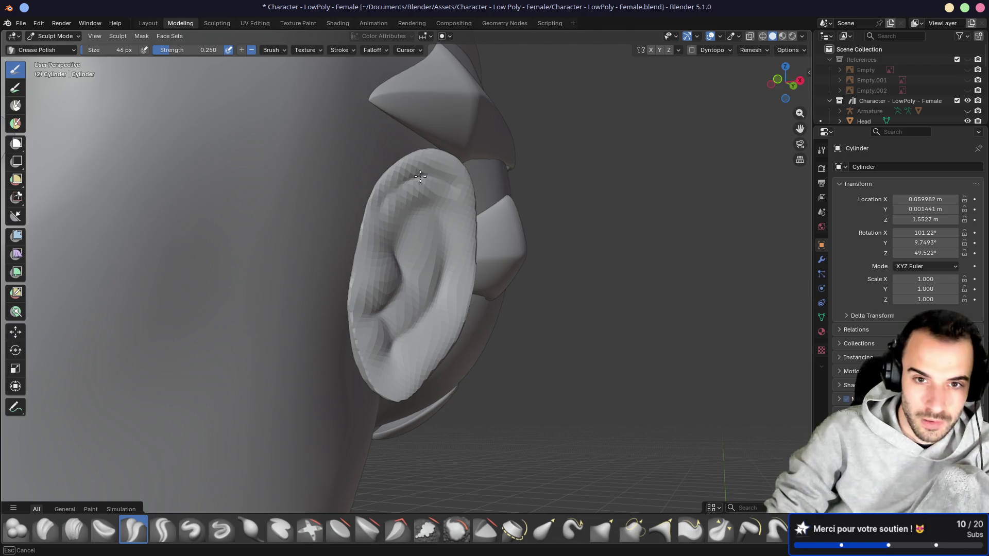
{"action": "mouse_move", "coordinate": [438, 174]}
{"action": "middle_mouse_down"}
{"action": "mouse_move", "coordinate": [342, 205]}
{"action": "mouse_move", "coordinate": [423, 188]}
{"action": "mouse_move", "coordinate": [412, 211]}
{"action": "middle_mouse_up"}
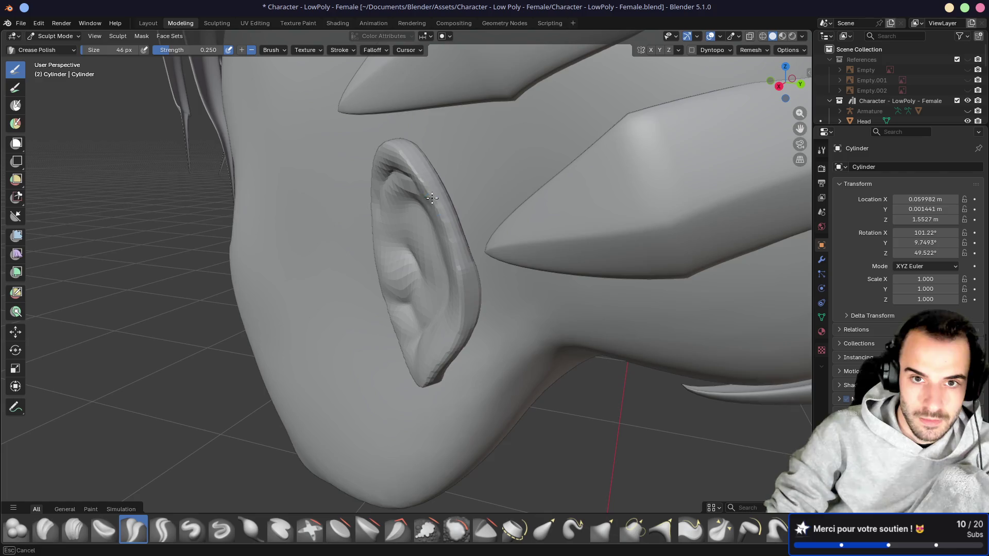
{"action": "middle_click_drag", "start_coordinate": [470, 261], "coordinate": [459, 244]}
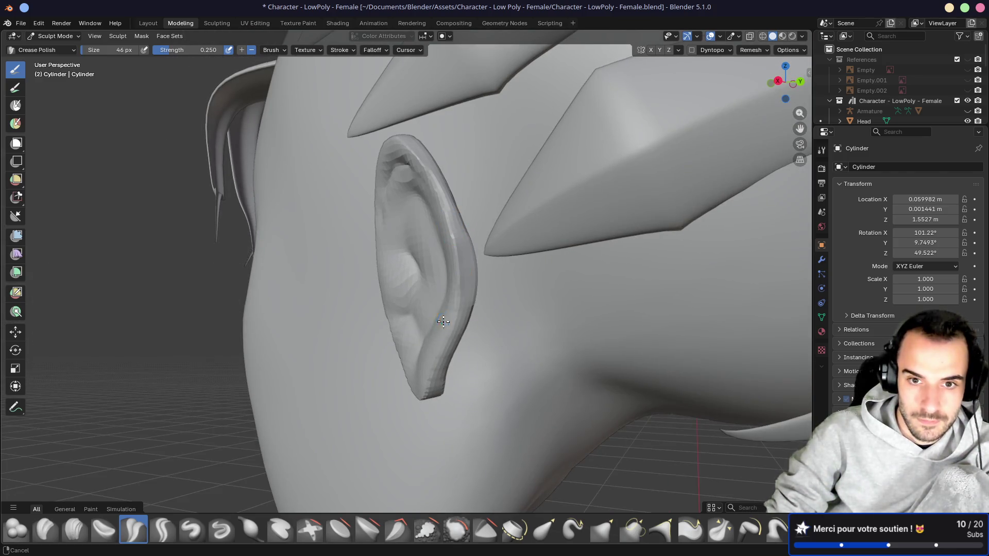
{"action": "middle_click_drag", "start_coordinate": [443, 322], "coordinate": [470, 298]}
{"action": "mouse_move", "coordinate": [445, 332]}
{"action": "middle_mouse_down"}
{"action": "mouse_move", "coordinate": [474, 309]}
{"action": "mouse_move", "coordinate": [395, 379]}
{"action": "middle_mouse_up"}
{"action": "mouse_move", "coordinate": [344, 294]}
{"action": "middle_mouse_down"}
{"action": "mouse_move", "coordinate": [342, 309]}
{"action": "mouse_move", "coordinate": [331, 294]}
{"action": "mouse_move", "coordinate": [374, 285]}
{"action": "middle_mouse_up"}
{"action": "scroll", "coordinate": [343, 291], "scroll_direction": "down", "scroll_amount": 5}
{"action": "mouse_move", "coordinate": [479, 307]}
{"action": "middle_mouse_down"}
{"action": "mouse_move", "coordinate": [518, 280]}
{"action": "mouse_move", "coordinate": [344, 268]}
{"action": "mouse_move", "coordinate": [541, 238]}
{"action": "middle_mouse_up"}
{"action": "scroll", "coordinate": [541, 269], "scroll_direction": "up", "scroll_amount": 2}
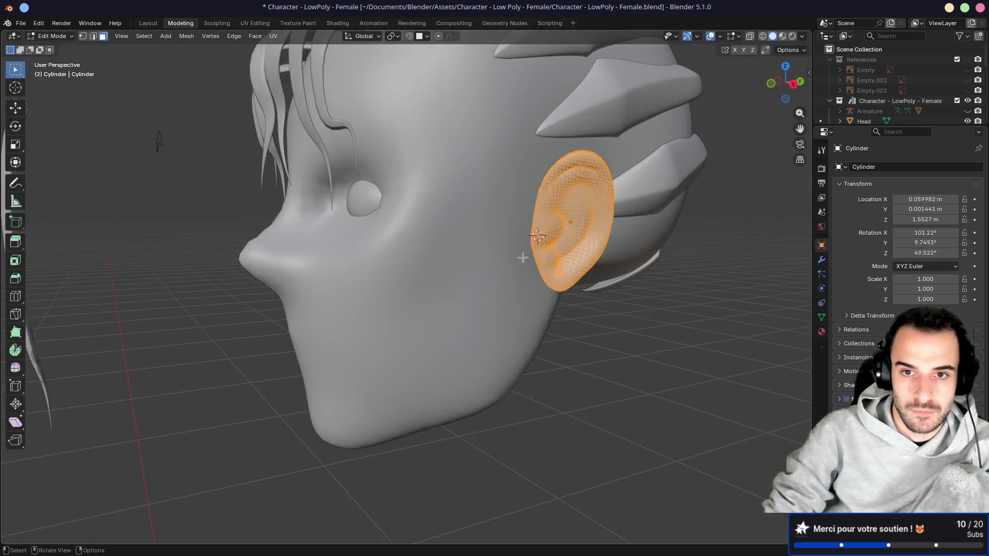
Step: Apply Shade Smooth to the ear in Object Mode and return to Sculpt Mode
{"action": "key", "text": "Tab"}
{"action": "right_click", "coordinate": [569, 233]}
{"action": "mouse_move", "coordinate": [570, 231]}
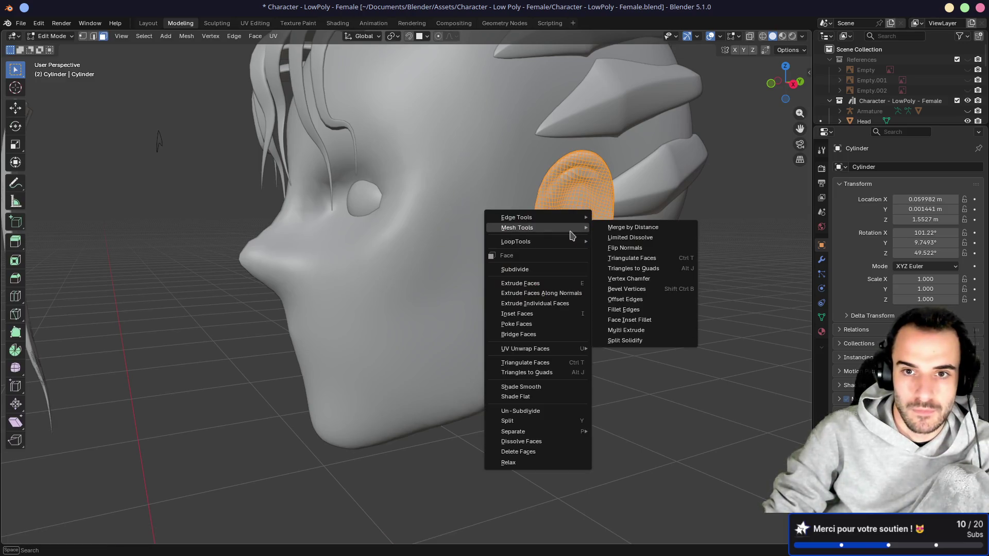
{"action": "key", "text": "Escape"}
{"action": "key", "text": "Tab"}
{"action": "right_click", "coordinate": [560, 229]}
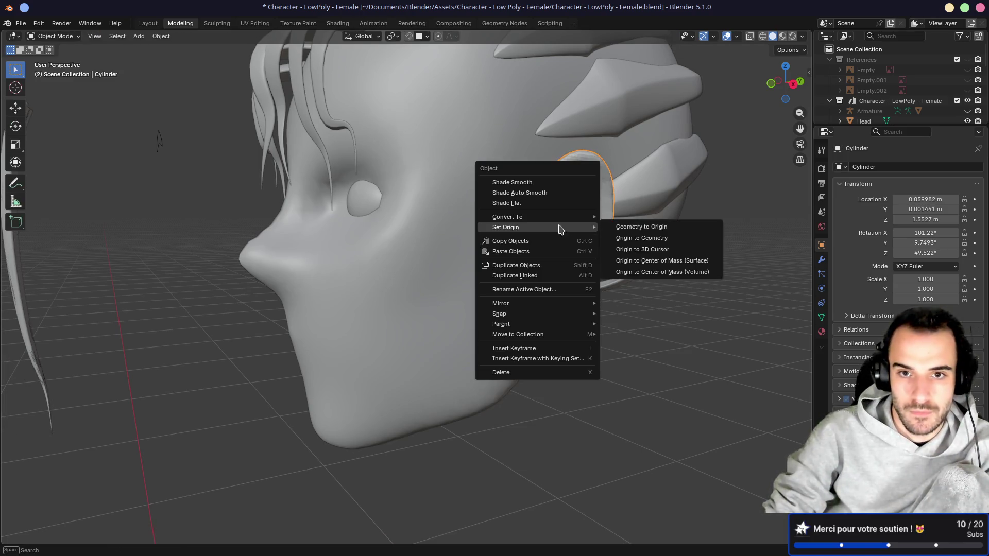
{"action": "left_click", "coordinate": [536, 182]}
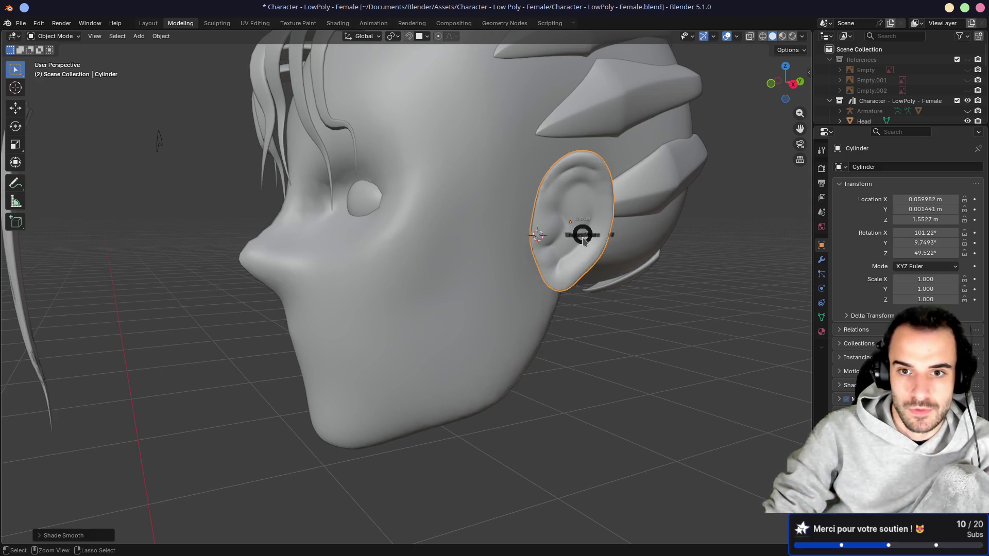
{"action": "left_click", "coordinate": [568, 276]}
{"action": "scroll", "coordinate": [618, 271], "scroll_direction": "down", "scroll_amount": 6}
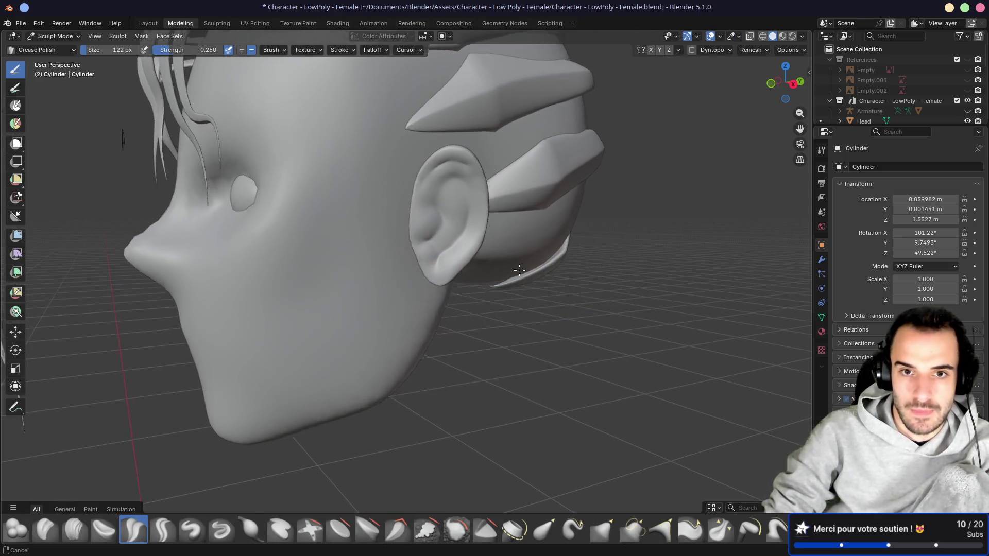
Step: View the head straight from the front, then orbit around to the left side of the face
{"action": "scroll", "coordinate": [479, 265], "scroll_direction": "up", "scroll_amount": 2}
{"action": "mouse_move", "coordinate": [479, 265]}
{"action": "middle_mouse_down"}
{"action": "mouse_move", "coordinate": [453, 256]}
{"action": "mouse_move", "coordinate": [527, 268]}
{"action": "mouse_move", "coordinate": [536, 258]}
{"action": "mouse_move", "coordinate": [423, 241]}
{"action": "mouse_move", "coordinate": [562, 250]}
{"action": "mouse_move", "coordinate": [397, 216]}
{"action": "mouse_move", "coordinate": [359, 234]}
{"action": "mouse_move", "coordinate": [393, 209]}
{"action": "mouse_move", "coordinate": [388, 172]}
{"action": "mouse_move", "coordinate": [442, 191]}
{"action": "mouse_move", "coordinate": [475, 182]}
{"action": "middle_mouse_up"}
{"action": "key", "text": "KP_1"}
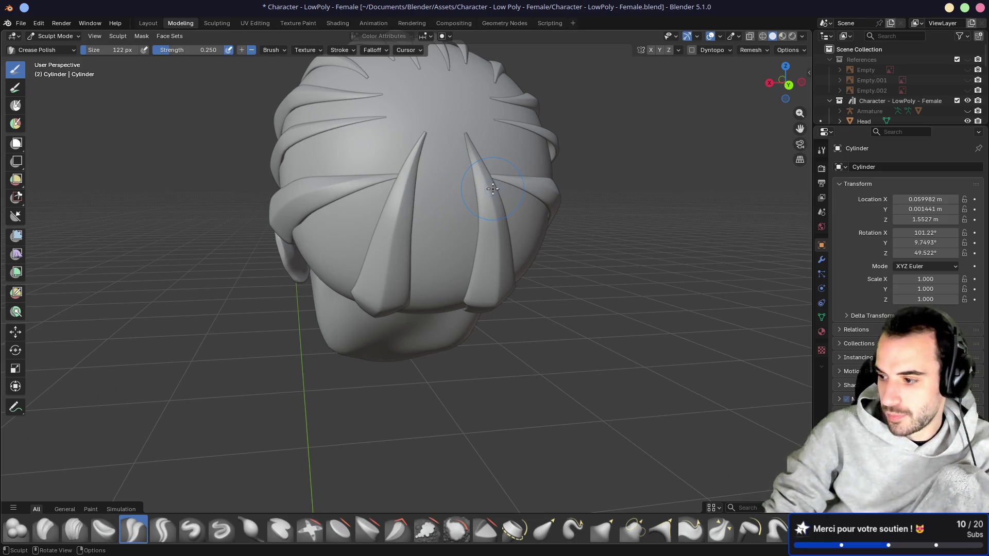
{"action": "mouse_move", "coordinate": [648, 231]}
{"action": "middle_mouse_down"}
{"action": "mouse_move", "coordinate": [555, 216]}
{"action": "mouse_move", "coordinate": [532, 230]}
{"action": "mouse_move", "coordinate": [450, 235]}
{"action": "middle_mouse_up"}
{"action": "scroll", "coordinate": [450, 235], "scroll_direction": "up", "scroll_amount": 5}
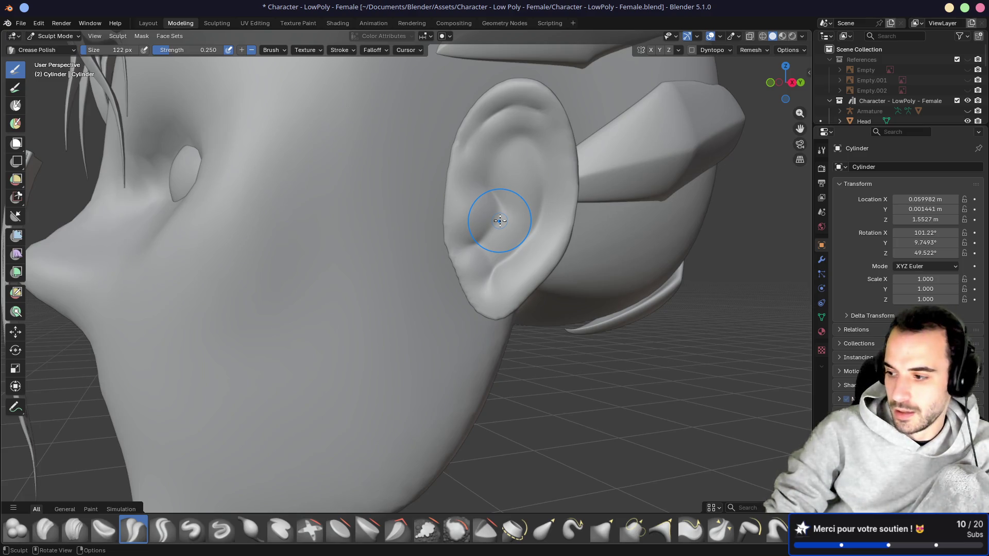
Step: Build up and refine the inner ear hollow with the Draw brush, then return to front view
{"action": "key", "text": "x"}
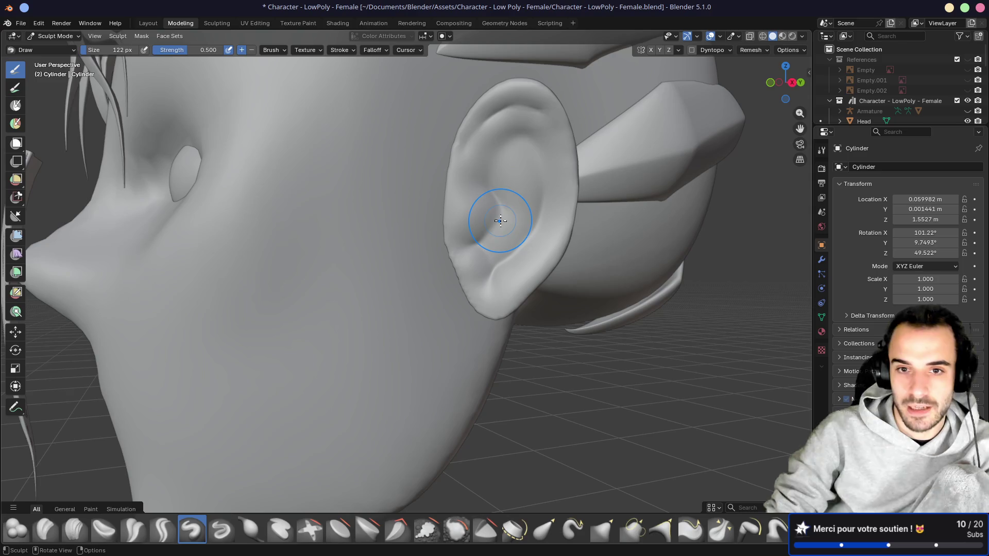
{"action": "mouse_move", "coordinate": [506, 208]}
{"action": "middle_mouse_down"}
{"action": "mouse_move", "coordinate": [475, 243]}
{"action": "mouse_move", "coordinate": [412, 274]}
{"action": "middle_mouse_up"}
{"action": "scroll", "coordinate": [474, 242], "scroll_direction": "up", "scroll_amount": 4}
{"action": "mouse_move", "coordinate": [411, 274]}
{"action": "left_mouse_down"}
{"action": "mouse_move", "coordinate": [391, 273]}
{"action": "mouse_move", "coordinate": [383, 293]}
{"action": "mouse_move", "coordinate": [397, 284]}
{"action": "mouse_move", "coordinate": [394, 264]}
{"action": "mouse_move", "coordinate": [409, 265]}
{"action": "left_mouse_up"}
{"action": "mouse_move", "coordinate": [408, 265]}
{"action": "middle_mouse_down"}
{"action": "mouse_move", "coordinate": [463, 260]}
{"action": "mouse_move", "coordinate": [495, 285]}
{"action": "mouse_move", "coordinate": [463, 281]}
{"action": "mouse_move", "coordinate": [419, 309]}
{"action": "mouse_move", "coordinate": [340, 331]}
{"action": "mouse_move", "coordinate": [377, 272]}
{"action": "mouse_move", "coordinate": [497, 260]}
{"action": "mouse_move", "coordinate": [464, 272]}
{"action": "middle_mouse_up"}
{"action": "scroll", "coordinate": [464, 281], "scroll_direction": "down", "scroll_amount": 5}
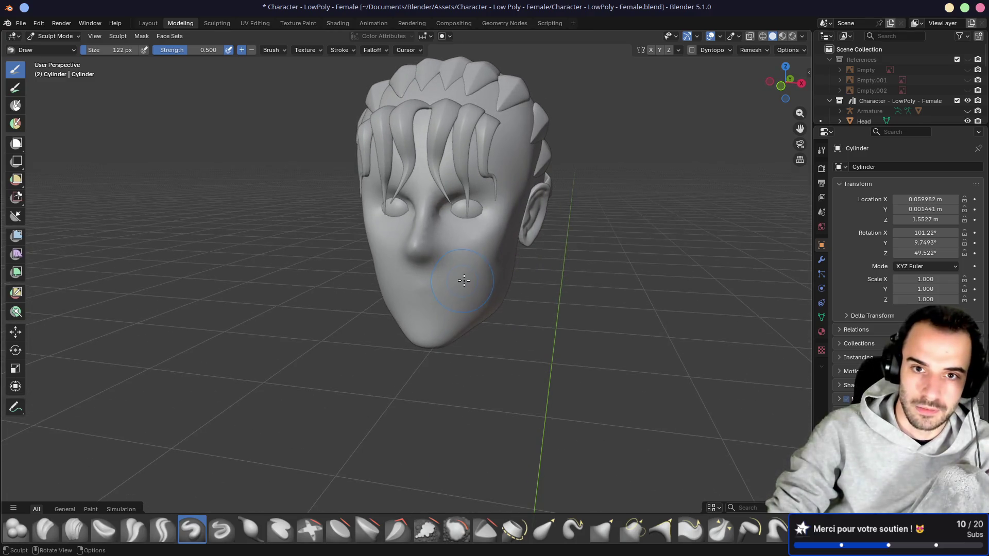
{"action": "key", "text": "KP_1"}
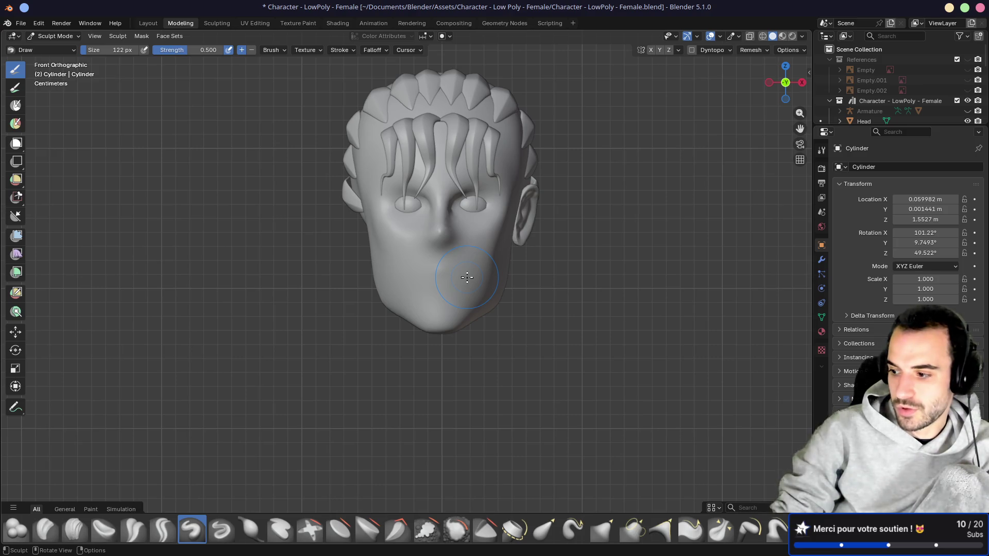
Step: Orbit and zoom around the head's side to inspect the sculpted ear
{"action": "mouse_move", "coordinate": [548, 269]}
{"action": "middle_mouse_down"}
{"action": "mouse_move", "coordinate": [554, 239]}
{"action": "mouse_move", "coordinate": [486, 246]}
{"action": "middle_mouse_up"}
{"action": "scroll", "coordinate": [486, 246], "scroll_direction": "up", "scroll_amount": 3}
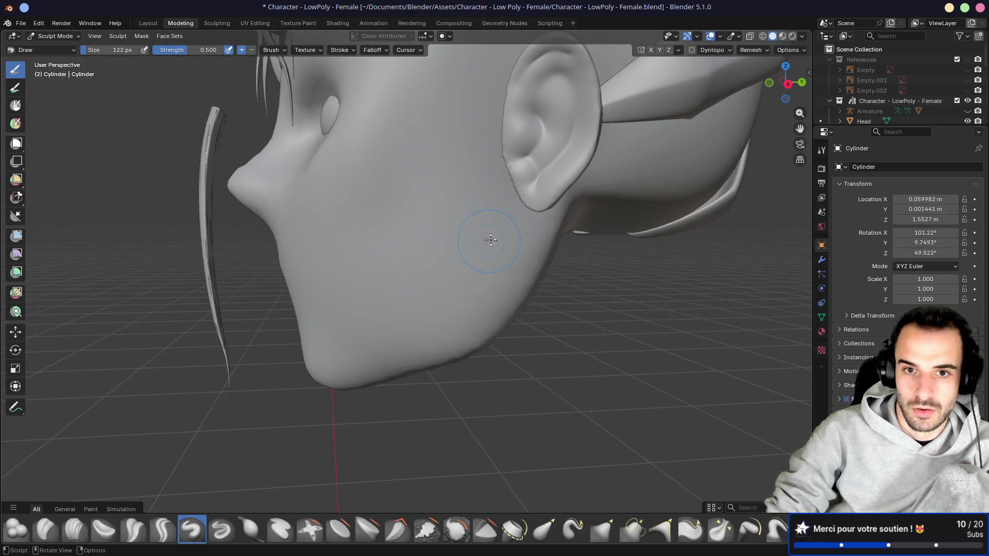
{"action": "scroll", "coordinate": [486, 177], "scroll_direction": "down", "scroll_amount": 3}
{"action": "scroll", "coordinate": [441, 265], "scroll_direction": "up", "scroll_amount": 6}
{"action": "scroll", "coordinate": [424, 281], "scroll_direction": "down", "scroll_amount": 2}
{"action": "middle_click_drag", "start_coordinate": [423, 281], "coordinate": [503, 260]}
{"action": "scroll", "coordinate": [529, 261], "scroll_direction": "down", "scroll_amount": 3}
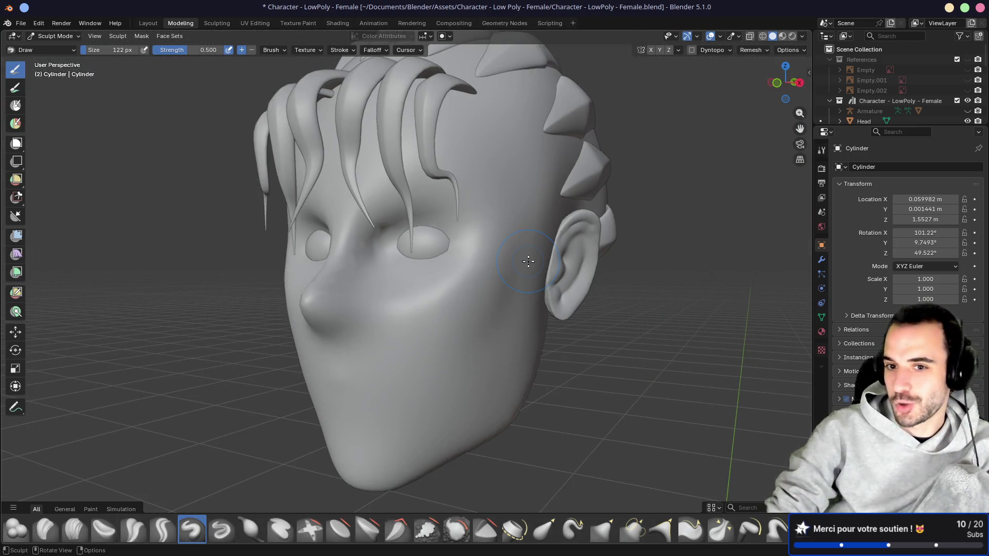
Step: Check the head's other side and under the jaw, then save Character - LowPoly - Female.blend
{"action": "mouse_move", "coordinate": [528, 261]}
{"action": "middle_mouse_down"}
{"action": "mouse_move", "coordinate": [501, 261]}
{"action": "mouse_move", "coordinate": [497, 269]}
{"action": "mouse_move", "coordinate": [553, 280]}
{"action": "middle_mouse_up"}
{"action": "scroll", "coordinate": [502, 264], "scroll_direction": "down", "scroll_amount": 3}
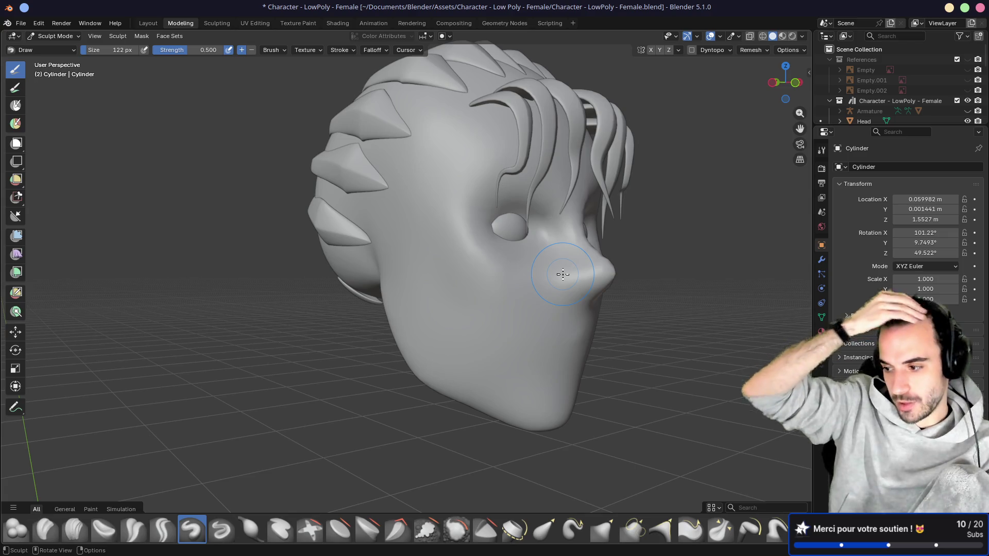
{"action": "scroll", "coordinate": [566, 276], "scroll_direction": "up", "scroll_amount": 3}
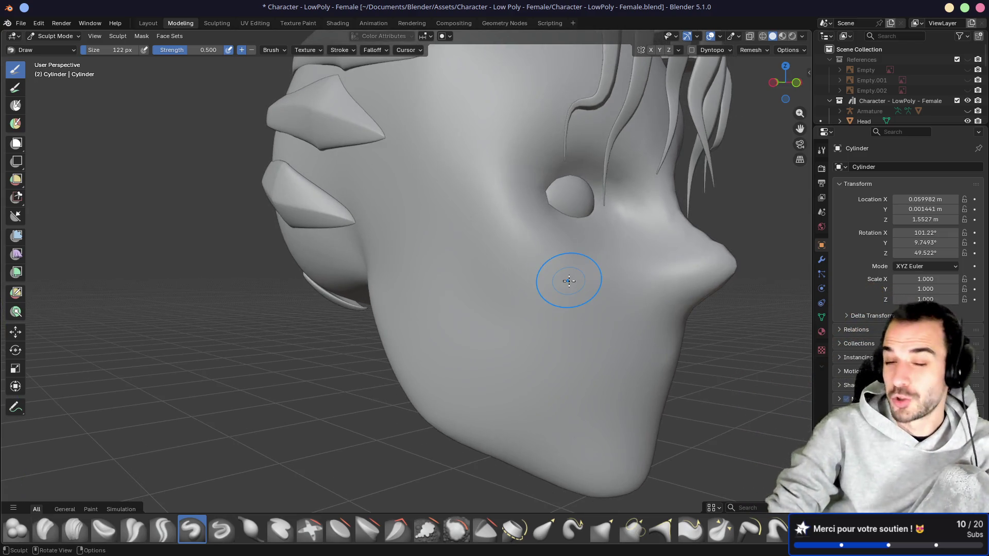
{"action": "scroll", "coordinate": [574, 279], "scroll_direction": "down", "scroll_amount": 5}
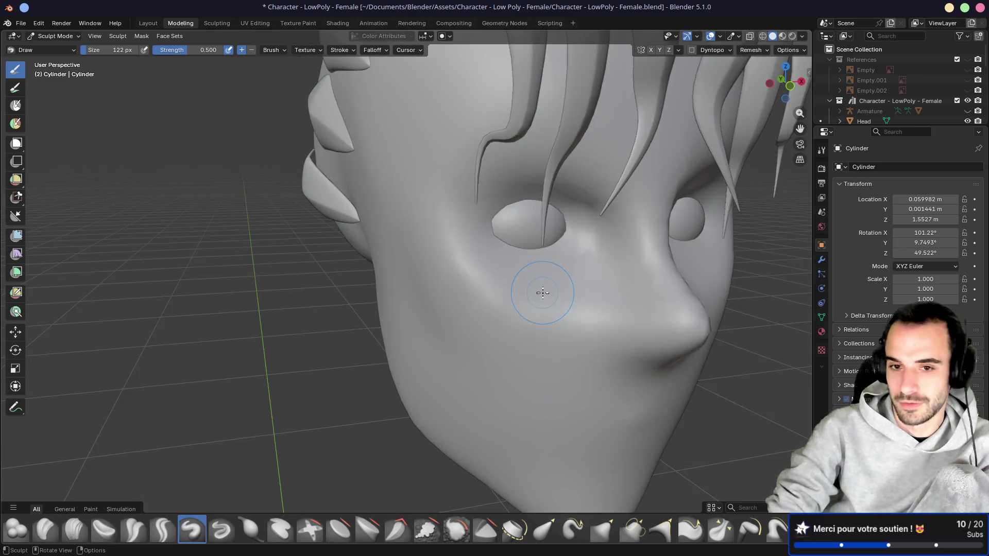
{"action": "middle_click_drag", "start_coordinate": [620, 273], "coordinate": [276, 180]}
{"action": "scroll", "coordinate": [499, 281], "scroll_direction": "up", "scroll_amount": 5}
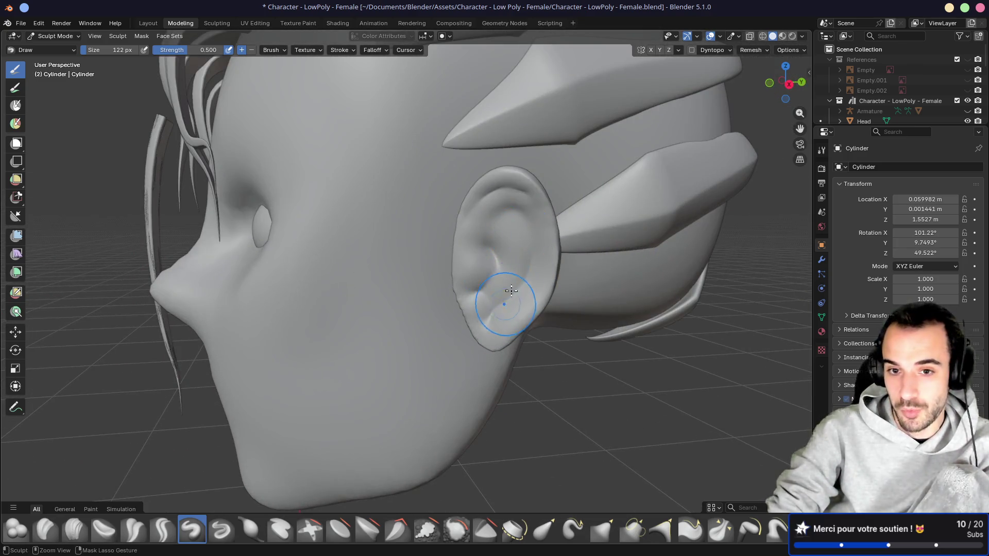
{"action": "right_click_drag", "start_coordinate": [505, 225], "coordinate": [516, 231], "text": "ctrl"}
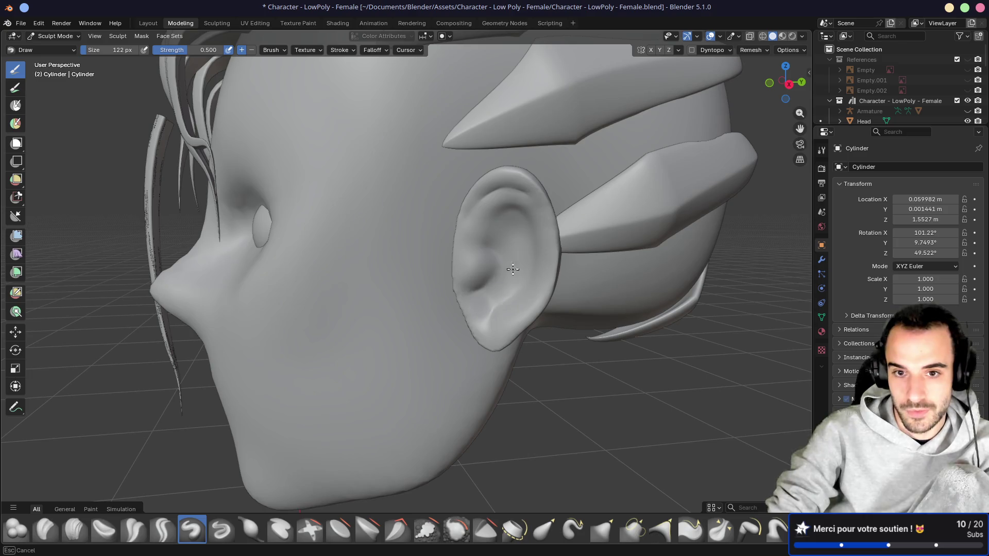
{"action": "mouse_move", "coordinate": [531, 268]}
{"action": "middle_mouse_down"}
{"action": "mouse_move", "coordinate": [508, 230]}
{"action": "mouse_move", "coordinate": [508, 258]}
{"action": "mouse_move", "coordinate": [490, 261]}
{"action": "mouse_move", "coordinate": [498, 250]}
{"action": "mouse_move", "coordinate": [521, 264]}
{"action": "mouse_move", "coordinate": [551, 262]}
{"action": "middle_mouse_up"}
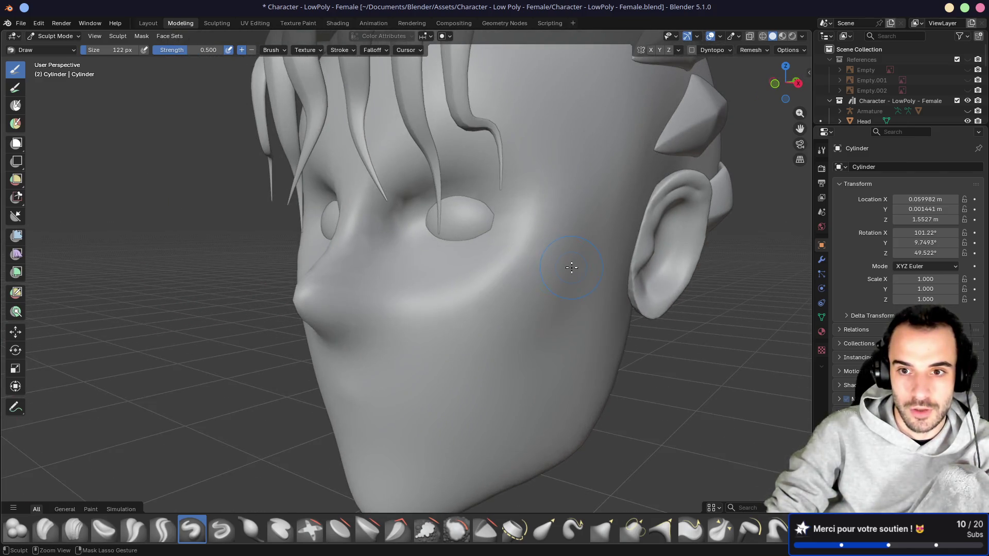
{"action": "key", "text": "ctrl+s"}
Step: Review the head in front and side numpad views, then enlarge the sculpt brush to 284 px
{"action": "key", "text": "KP_6"}
{"action": "key", "text": "KP_6"}
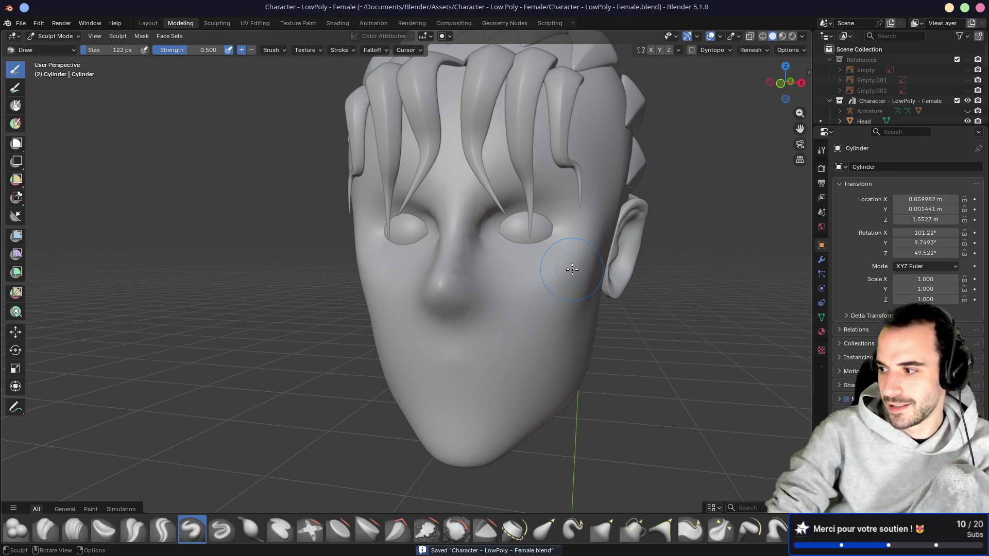
{"action": "key", "text": "KP_4"}
{"action": "key", "text": "KP_4"}
{"action": "key", "text": "KP_4"}
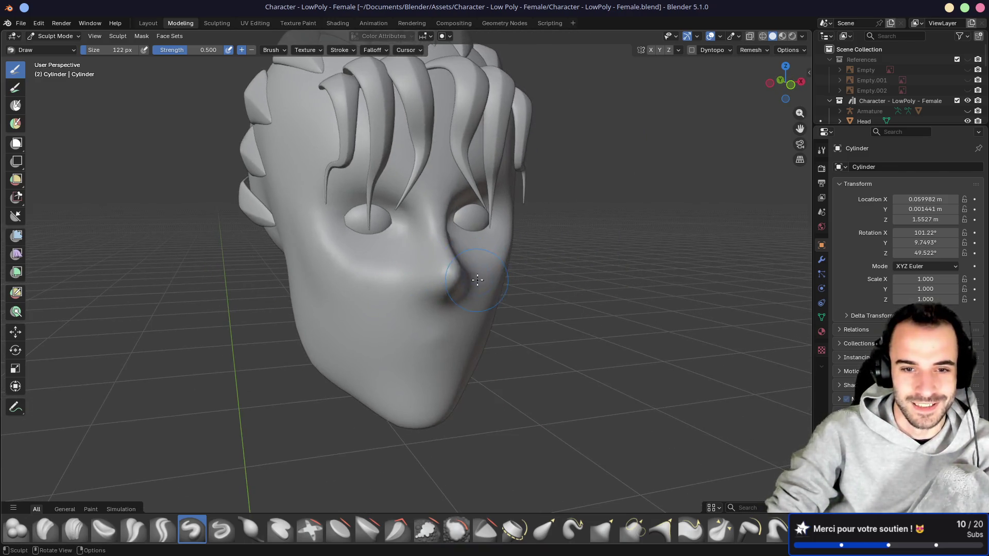
{"action": "mouse_move", "coordinate": [600, 278]}
{"action": "middle_mouse_down"}
{"action": "mouse_move", "coordinate": [331, 267]}
{"action": "mouse_move", "coordinate": [352, 273]}
{"action": "middle_mouse_up"}
{"action": "scroll", "coordinate": [552, 274], "scroll_direction": "down", "scroll_amount": 5}
{"action": "key", "text": "KP_1"}
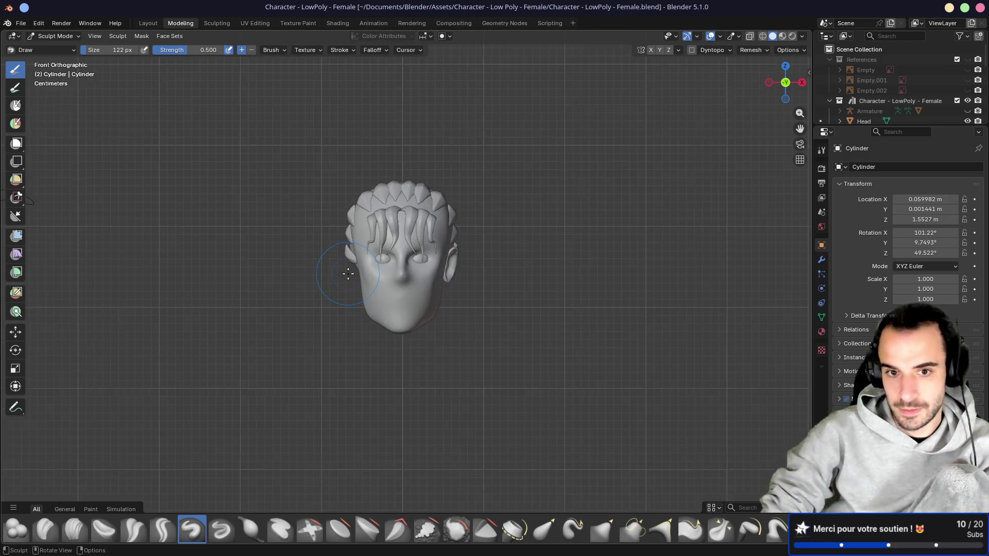
{"action": "key", "text": "KP_3"}
{"action": "scroll", "coordinate": [348, 274], "scroll_direction": "up", "scroll_amount": 4}
{"action": "key", "text": "f"}
{"action": "left_click", "coordinate": [541, 324]}
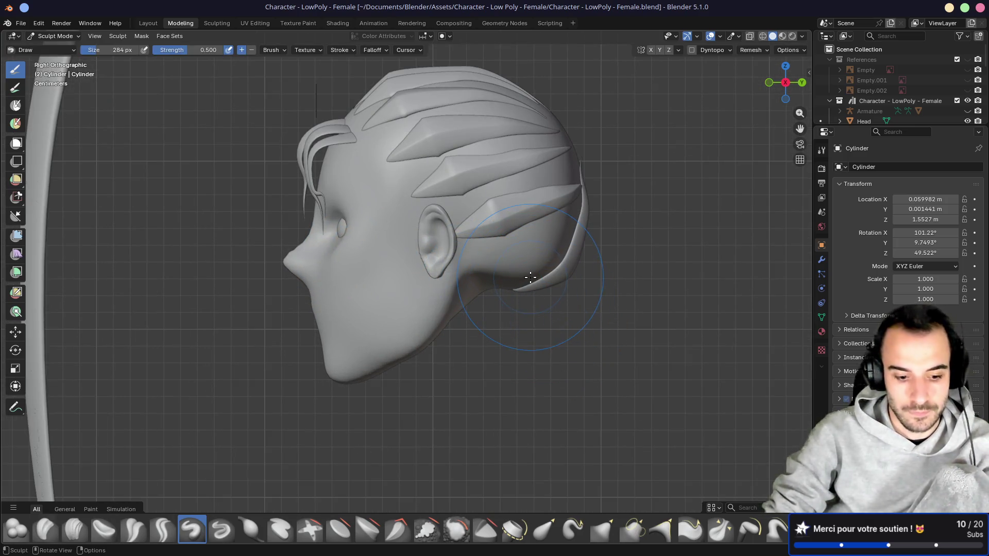
Step: On the Head object, use the Grab brush to reshape the strand behind the ear into a thinner hook
{"action": "key", "text": "alt+q"}
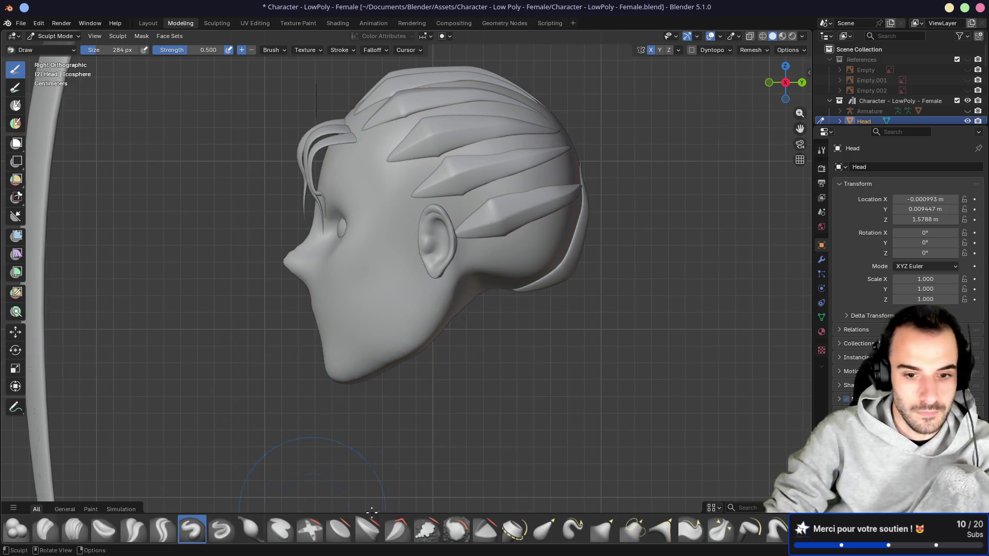
{"action": "key", "text": "g"}
{"action": "mouse_move", "coordinate": [530, 287]}
{"action": "left_mouse_down"}
{"action": "mouse_move", "coordinate": [530, 254]}
{"action": "mouse_move", "coordinate": [562, 237]}
{"action": "mouse_move", "coordinate": [551, 266]}
{"action": "left_mouse_up"}
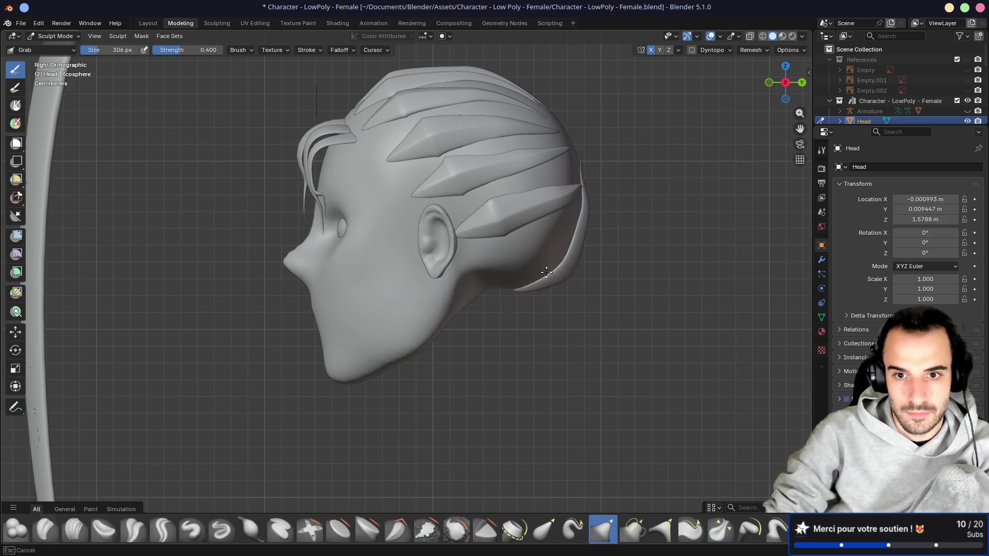
{"action": "left_click_drag", "start_coordinate": [510, 282], "coordinate": [521, 287]}
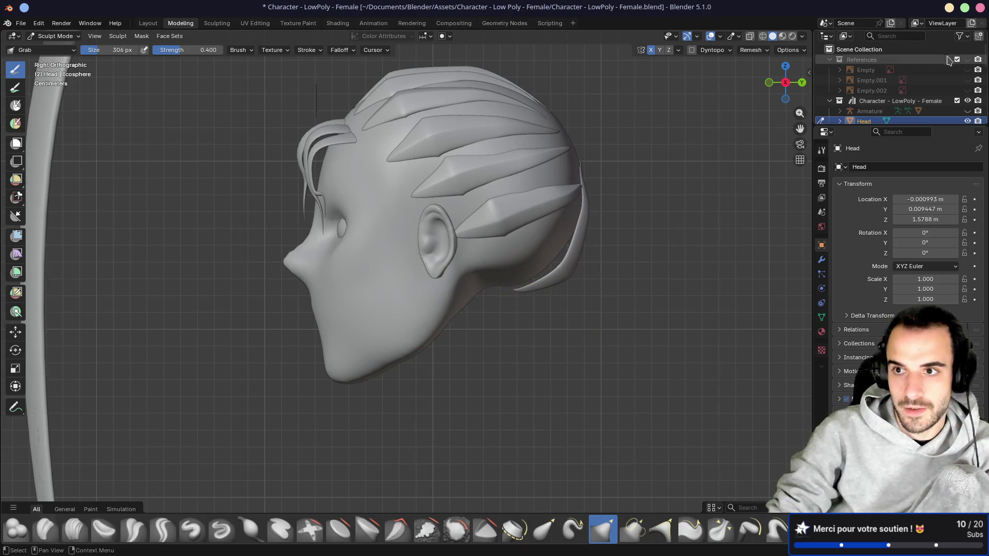
Step: Show the side-view reference behind the head, pull the jaw and neck line to match it, then hide the reference
{"action": "left_click", "coordinate": [967, 60]}
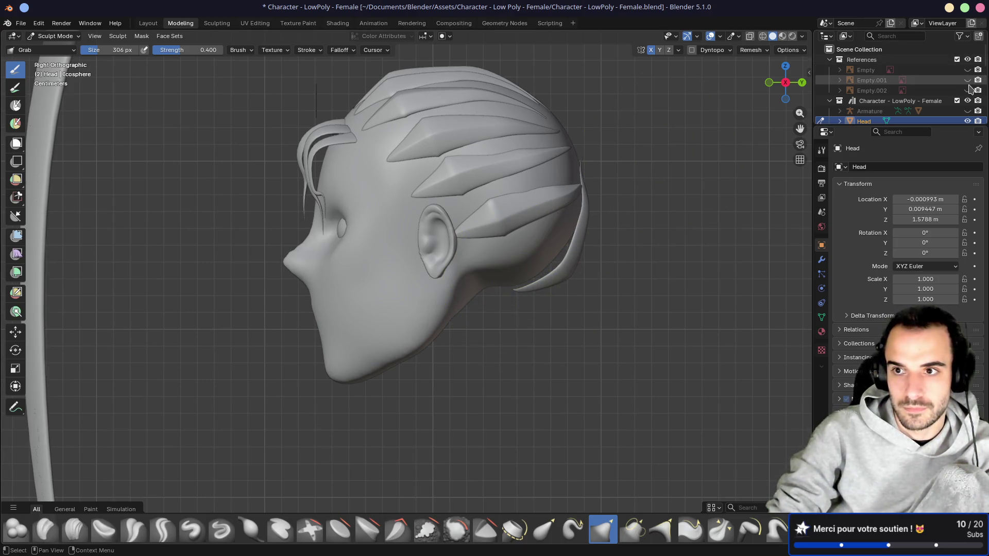
{"action": "left_click", "coordinate": [967, 90]}
{"action": "left_click", "coordinate": [968, 81]}
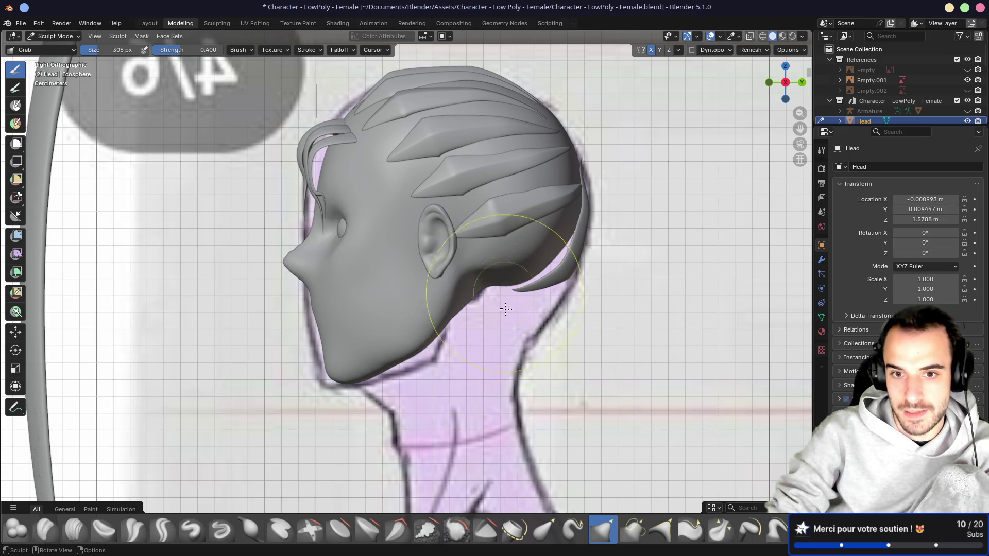
{"action": "left_click_drag", "start_coordinate": [507, 319], "coordinate": [504, 296]}
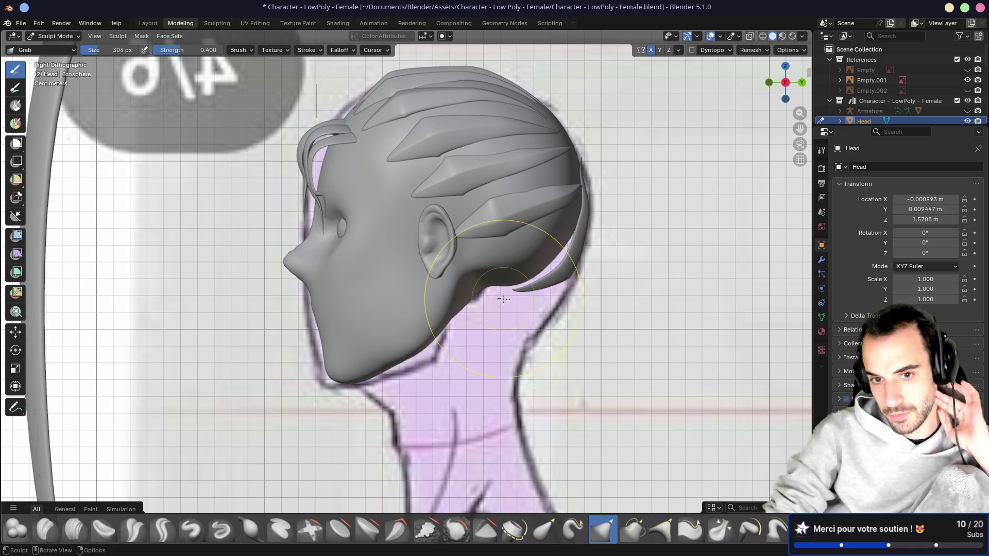
{"action": "left_click", "coordinate": [967, 81]}
Step: Orbit to a close view of the cheek, then switch to the reference image board desktop
{"action": "mouse_move", "coordinate": [464, 216]}
{"action": "middle_mouse_down"}
{"action": "mouse_move", "coordinate": [503, 221]}
{"action": "mouse_move", "coordinate": [515, 254]}
{"action": "middle_mouse_up"}
{"action": "scroll", "coordinate": [515, 254], "scroll_direction": "up", "scroll_amount": 5}
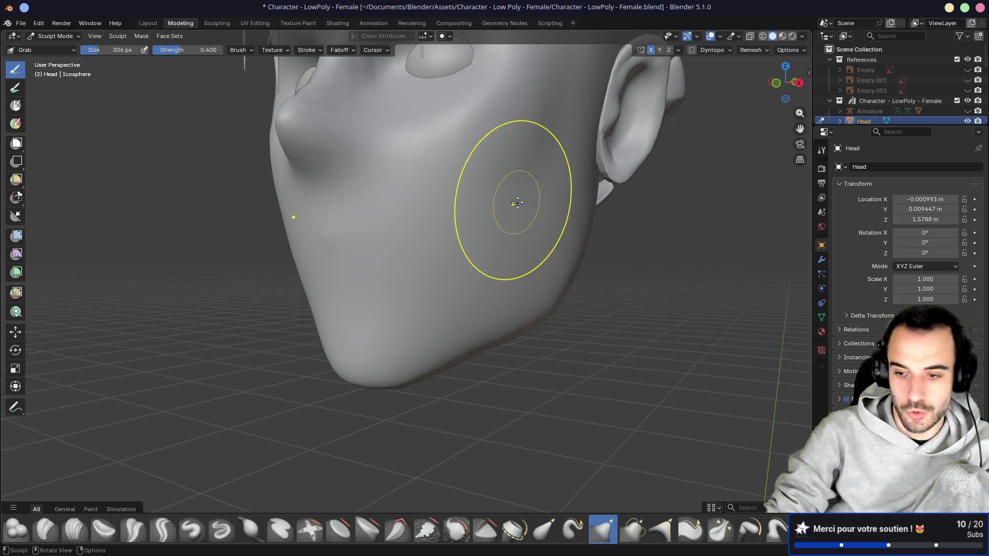
{"action": "key", "text": "ctrl+alt+Left"}
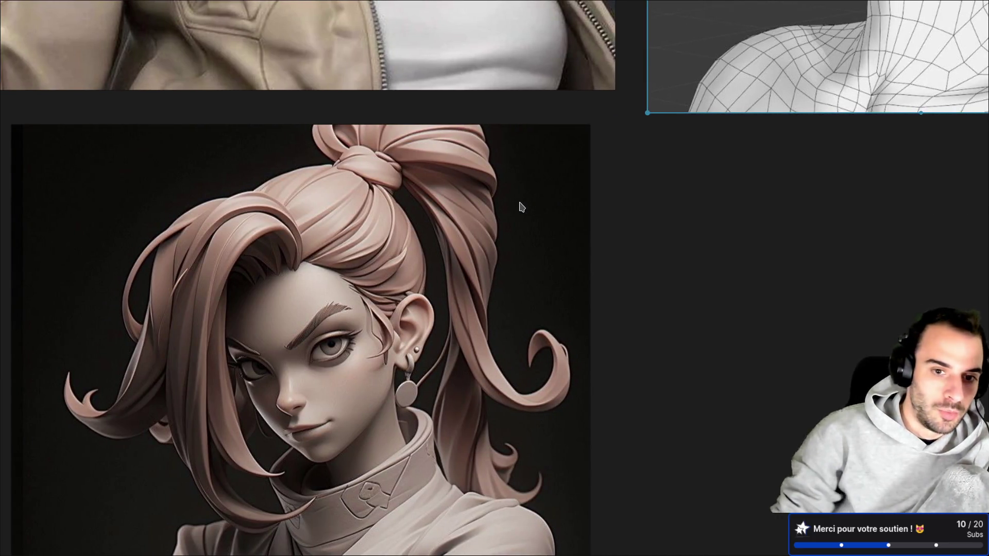
{"action": "scroll", "coordinate": [521, 207], "scroll_direction": "up", "scroll_amount": 5}
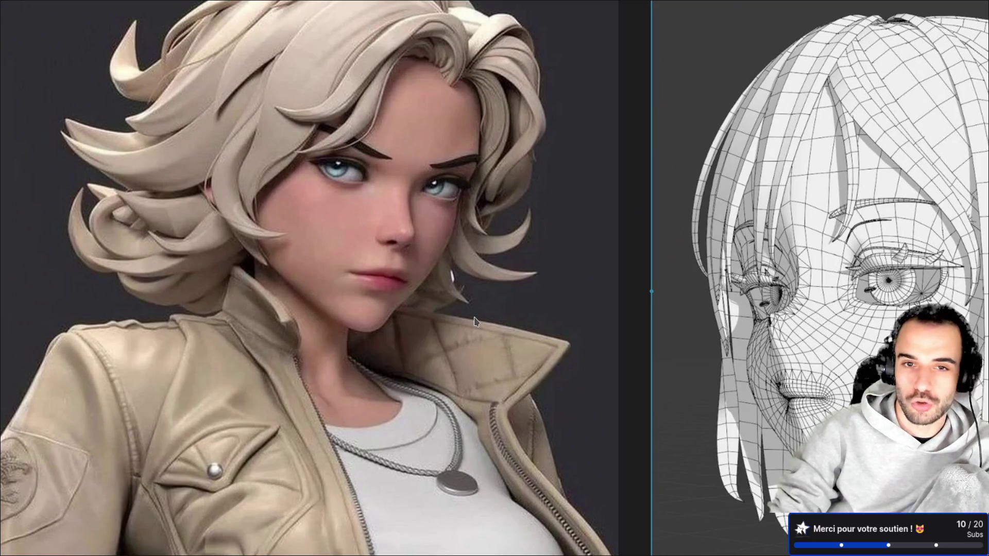
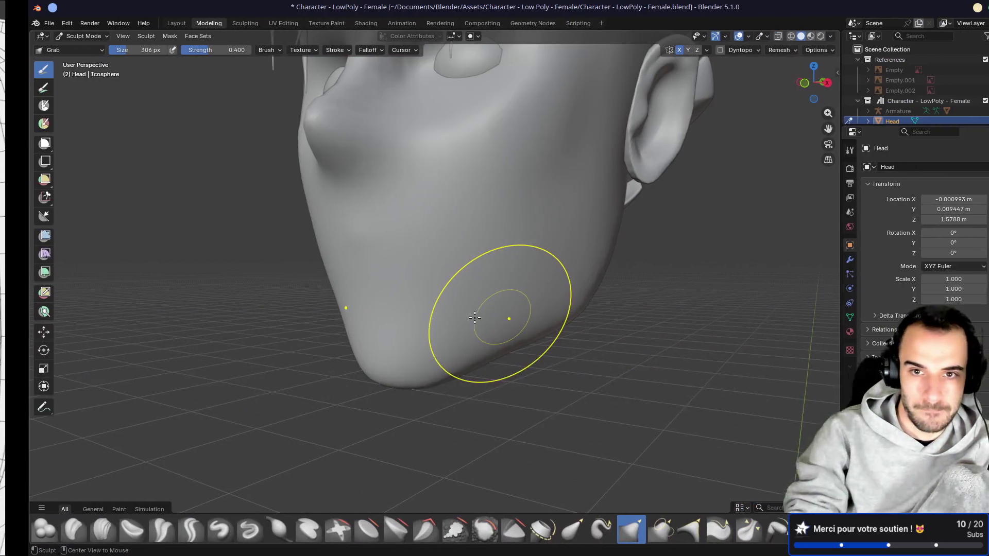
Step: Pull the head's nose tip slightly downward with the Grab brush
{"action": "middle_click_drag", "start_coordinate": [508, 316], "coordinate": [460, 231]}
{"action": "middle_click_drag", "start_coordinate": [464, 172], "coordinate": [407, 185]}
{"action": "left_click_drag", "start_coordinate": [280, 194], "coordinate": [275, 221]}
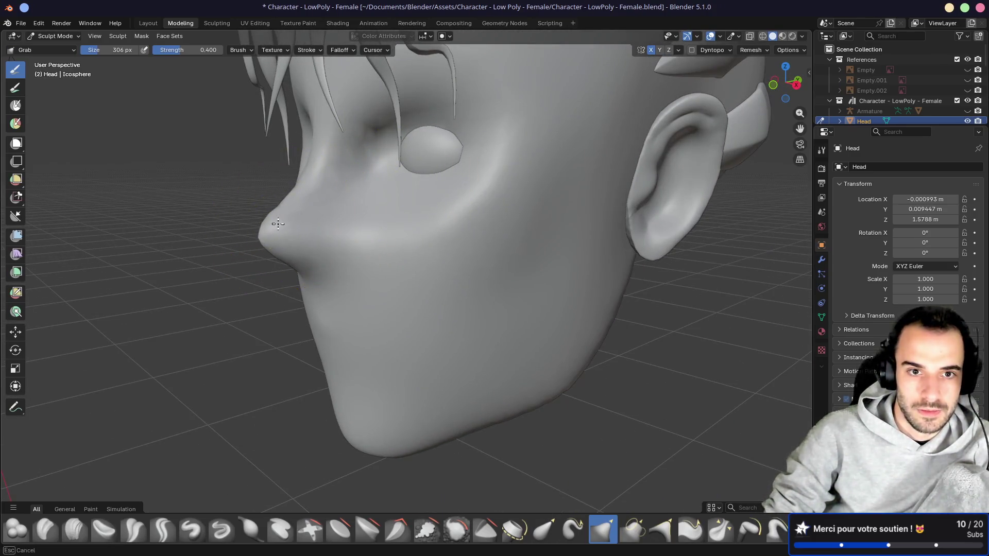
{"action": "mouse_move", "coordinate": [380, 227]}
{"action": "middle_mouse_down"}
{"action": "mouse_move", "coordinate": [515, 214]}
{"action": "mouse_move", "coordinate": [432, 210]}
{"action": "mouse_move", "coordinate": [353, 227]}
{"action": "mouse_move", "coordinate": [588, 250]}
{"action": "mouse_move", "coordinate": [424, 242]}
{"action": "middle_mouse_up"}
Step: Return to the Layout workspace in Object Mode with a zoomed-out three-quarter head view
{"action": "key", "text": "super+2"}
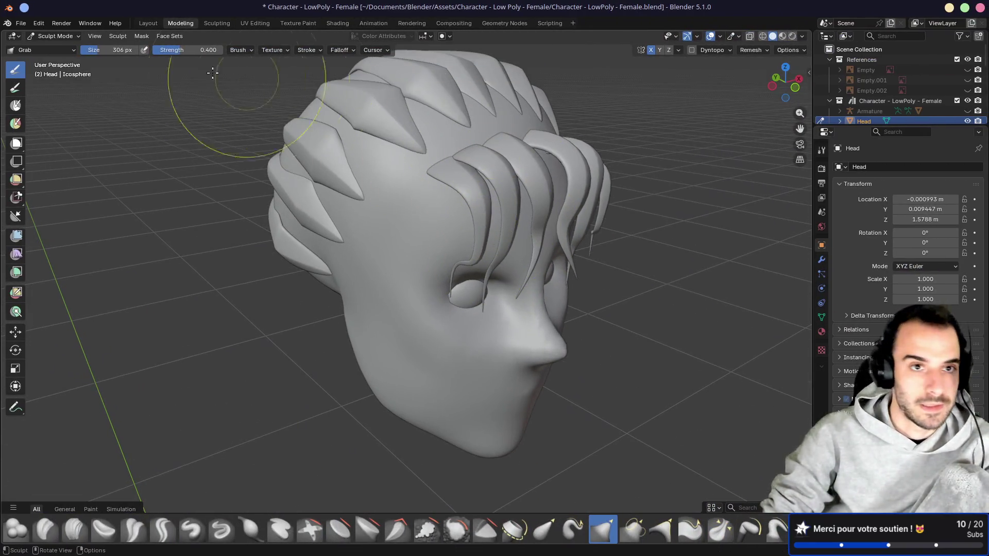
{"action": "left_click", "coordinate": [151, 24]}
{"action": "scroll", "coordinate": [291, 163], "scroll_direction": "down", "scroll_amount": 3}
{"action": "mouse_move", "coordinate": [302, 159]}
{"action": "middle_mouse_down"}
{"action": "mouse_move", "coordinate": [262, 173]}
{"action": "mouse_move", "coordinate": [328, 170]}
{"action": "mouse_move", "coordinate": [346, 144]}
{"action": "middle_mouse_up"}
Step: Select the hair strand curve by the brow and duplicate it into place
{"action": "left_click", "coordinate": [346, 147]}
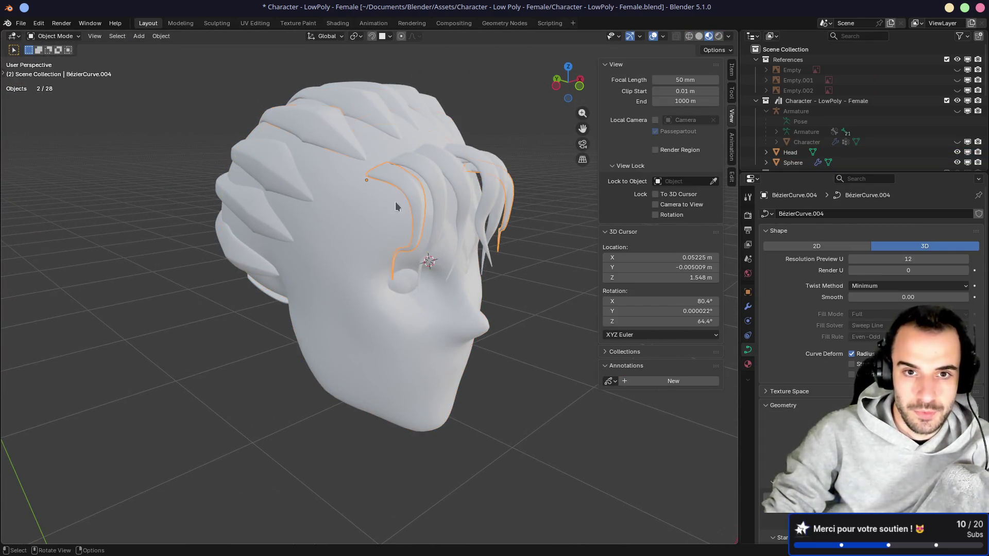
{"action": "middle_click_drag", "start_coordinate": [349, 194], "coordinate": [345, 185]}
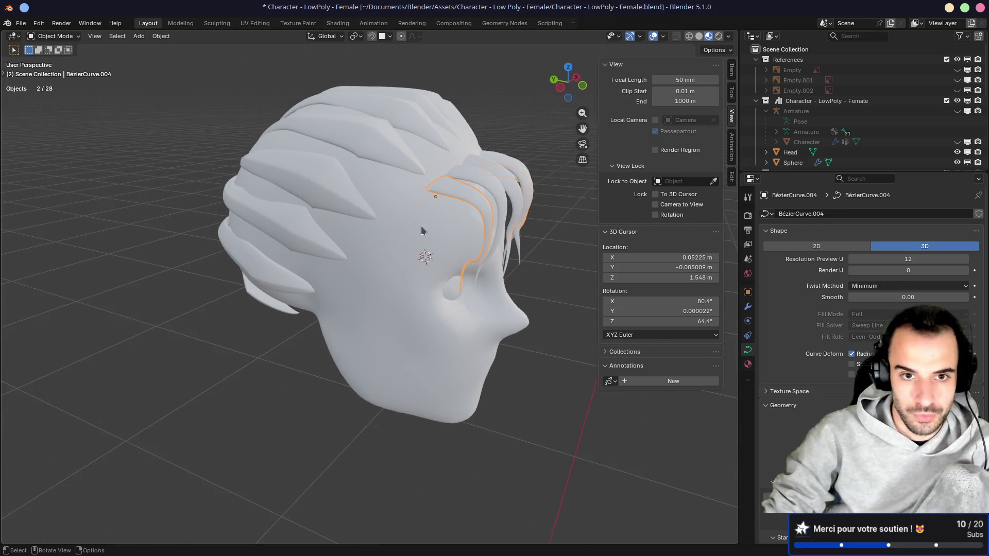
{"action": "key", "text": "shift+d"}
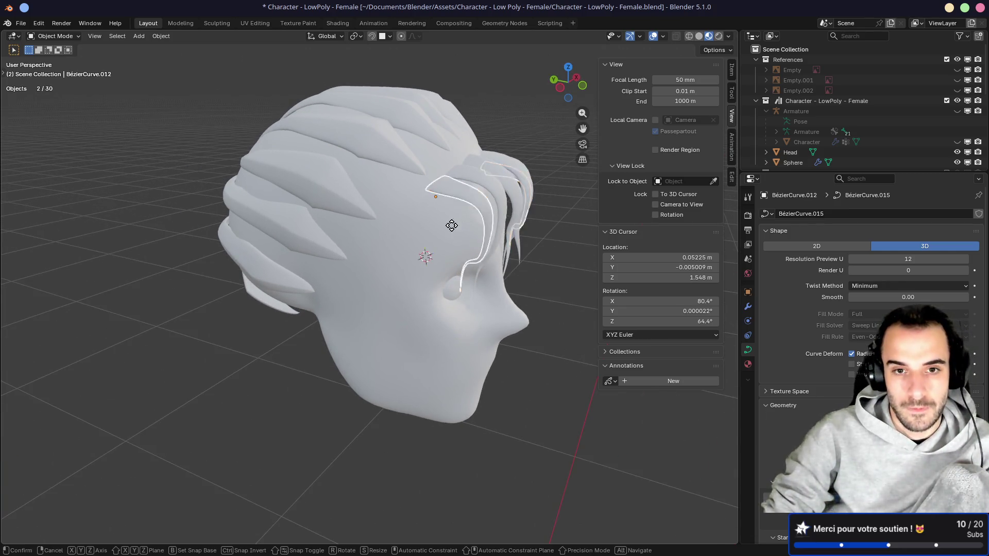
{"action": "left_click", "coordinate": [420, 219]}
{"action": "middle_click_drag", "start_coordinate": [420, 219], "coordinate": [425, 211]}
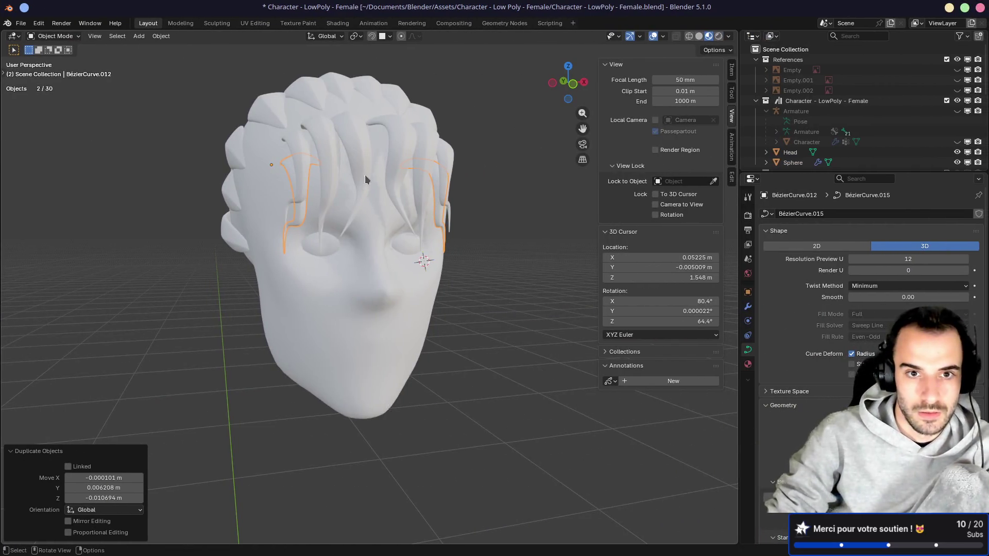
Step: Delete the duplicated curves and open BézierCurve.004 in Edit Mode
{"action": "middle_click_drag", "start_coordinate": [365, 176], "coordinate": [347, 179]}
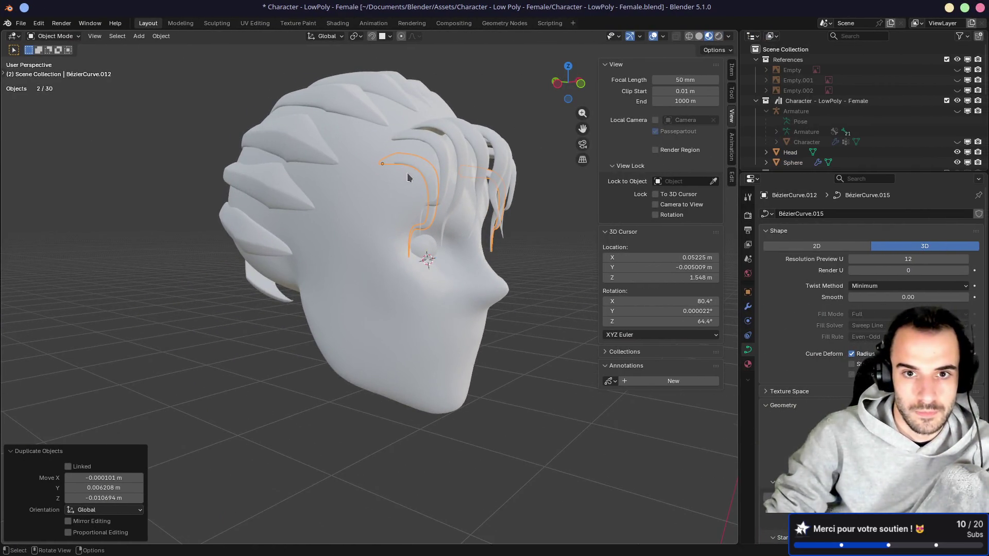
{"action": "key", "text": "x"}
{"action": "key", "text": "x"}
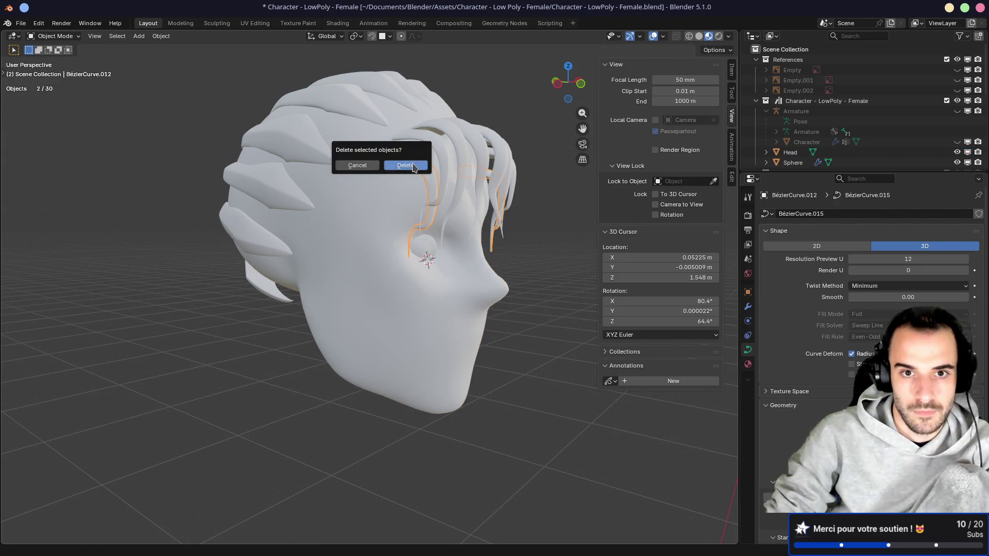
{"action": "left_click", "coordinate": [414, 167]}
{"action": "left_click", "coordinate": [446, 175]}
{"action": "key", "text": "Tab"}
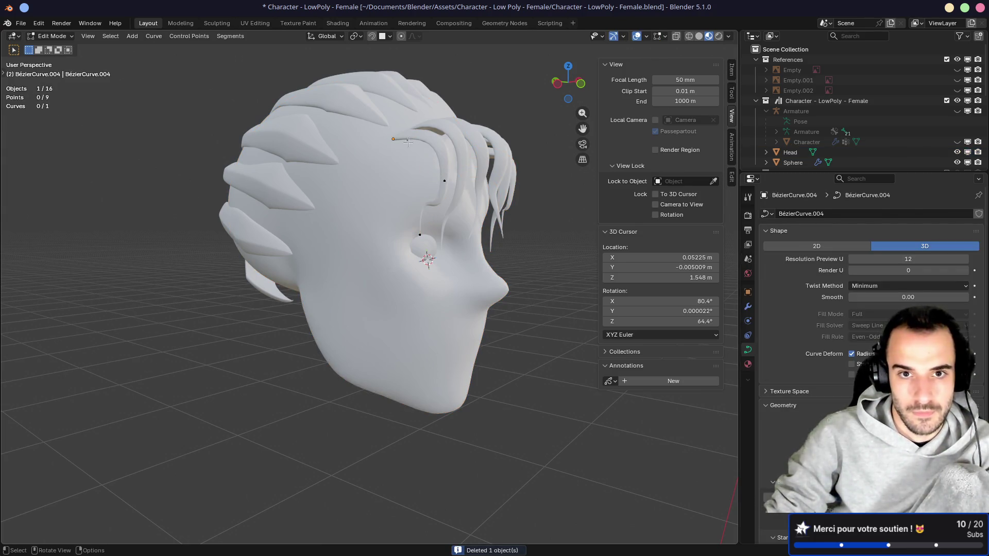
Step: Move a strand control point so the strand runs down the face
{"action": "key", "text": "g"}
{"action": "left_click", "coordinate": [408, 163]}
{"action": "key", "text": "g"}
{"action": "left_click", "coordinate": [394, 193]}
Step: Move another point on the strand lower and to the left
{"action": "left_click", "coordinate": [420, 234]}
{"action": "key", "text": "g"}
{"action": "left_click", "coordinate": [364, 270]}
{"action": "key", "text": "g"}
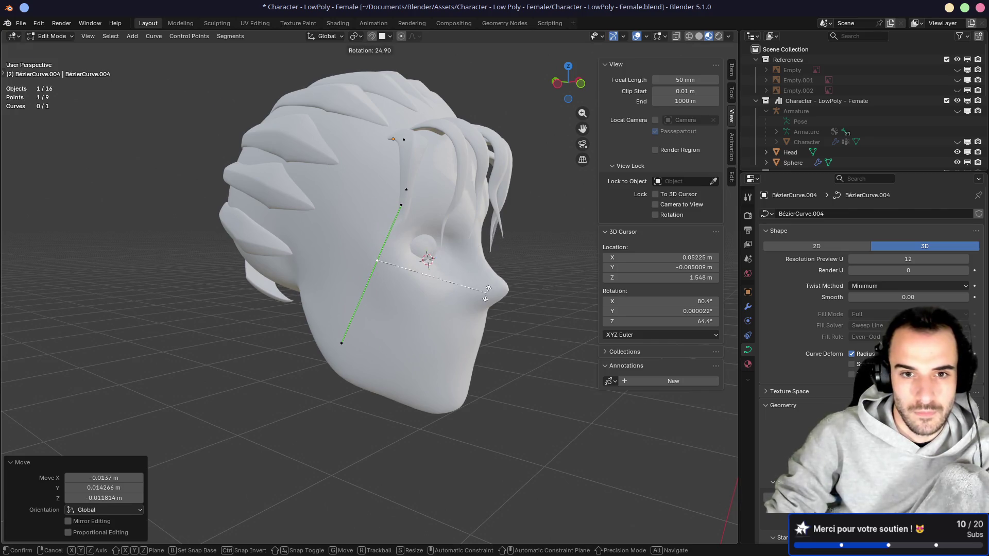
{"action": "left_click", "coordinate": [422, 287]}
Step: Select the strand's upper point, rotate its handles and thicken its radius
{"action": "key", "text": "g"}
{"action": "left_click", "coordinate": [414, 230]}
{"action": "left_click", "coordinate": [414, 227]}
{"action": "key", "text": "alt+s"}
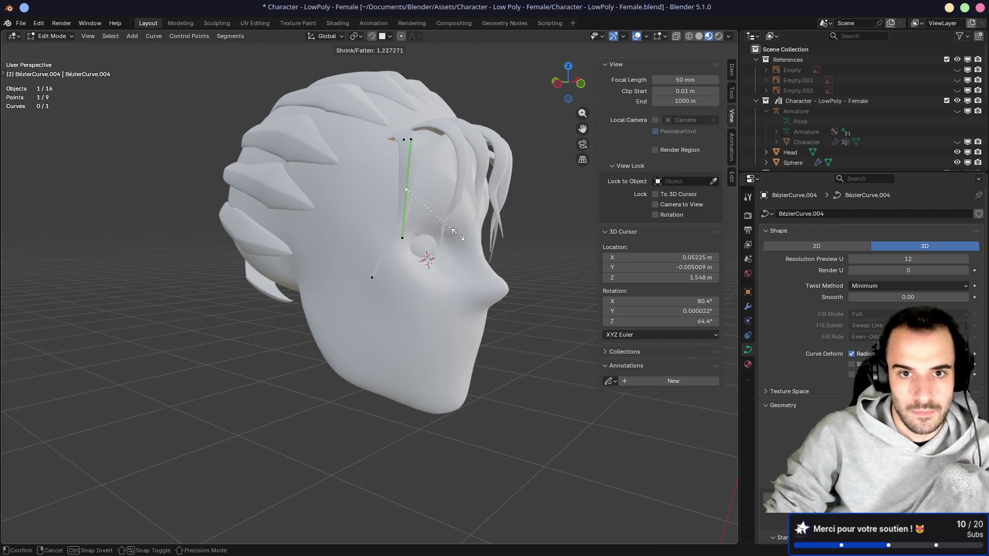
{"action": "left_click", "coordinate": [534, 249]}
Step: In front view, rotate the point's handles 23.1° and reposition it, undoing a 1.165 scale
{"action": "middle_click_drag", "start_coordinate": [534, 250], "coordinate": [463, 213]}
{"action": "key", "text": "KP_1"}
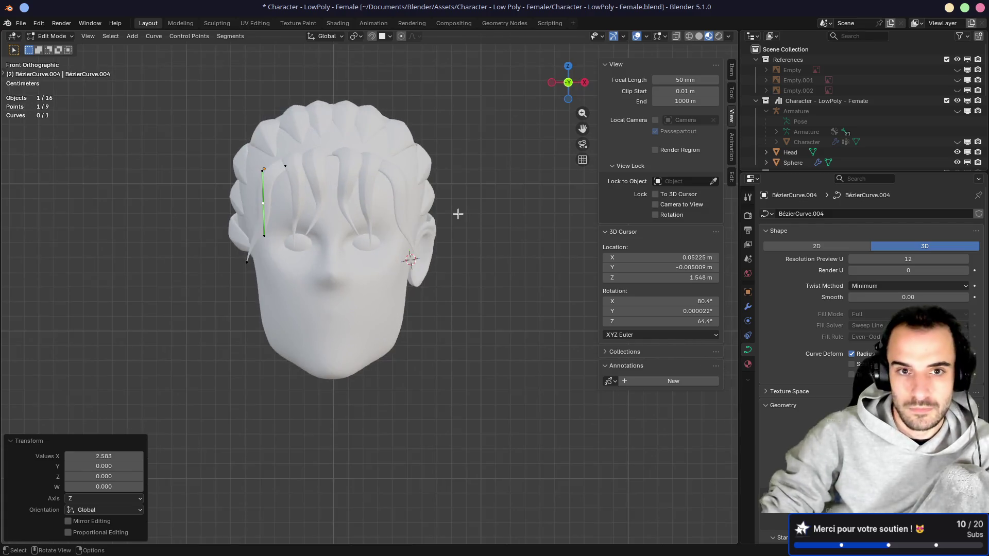
{"action": "scroll", "coordinate": [424, 221], "scroll_direction": "up", "scroll_amount": 7}
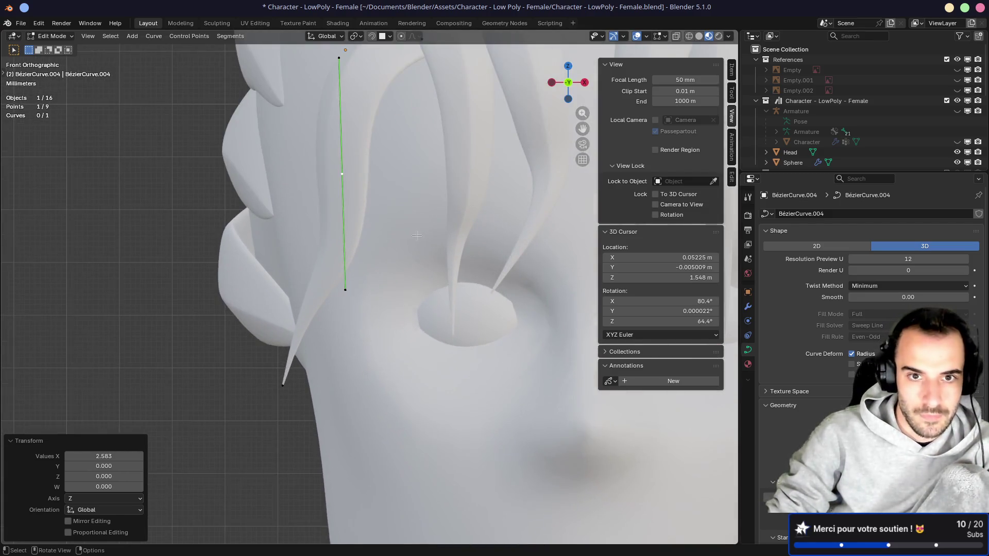
{"action": "mouse_move", "coordinate": [417, 226]}
{"action": "middle_mouse_down", "text": "shift"}
{"action": "mouse_move", "coordinate": [466, 256]}
{"action": "mouse_move", "coordinate": [456, 291]}
{"action": "middle_mouse_up", "text": "shift"}
{"action": "key", "text": "r"}
{"action": "left_click", "coordinate": [442, 291]}
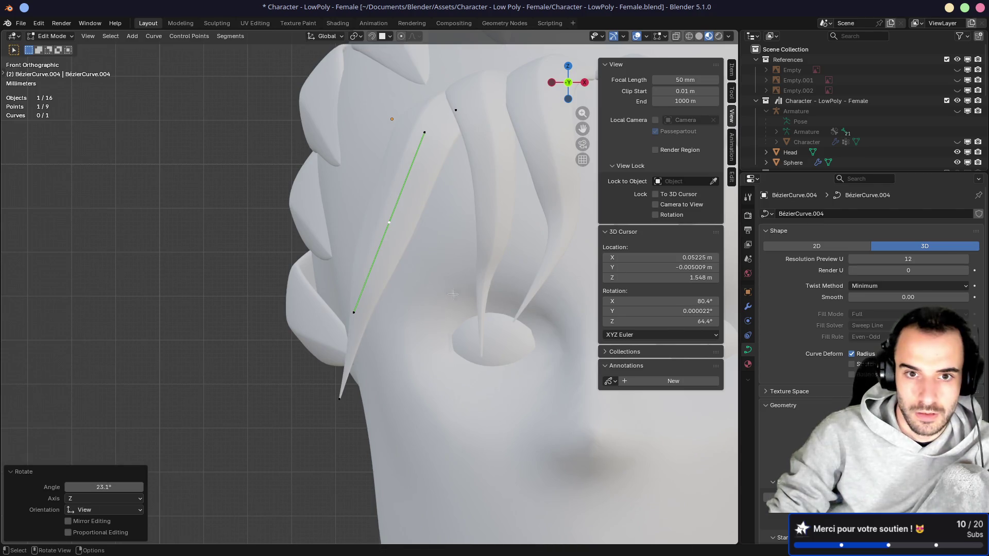
{"action": "key", "text": "g"}
{"action": "left_click", "coordinate": [441, 291]}
{"action": "key", "text": "s"}
{"action": "left_click", "coordinate": [459, 307]}
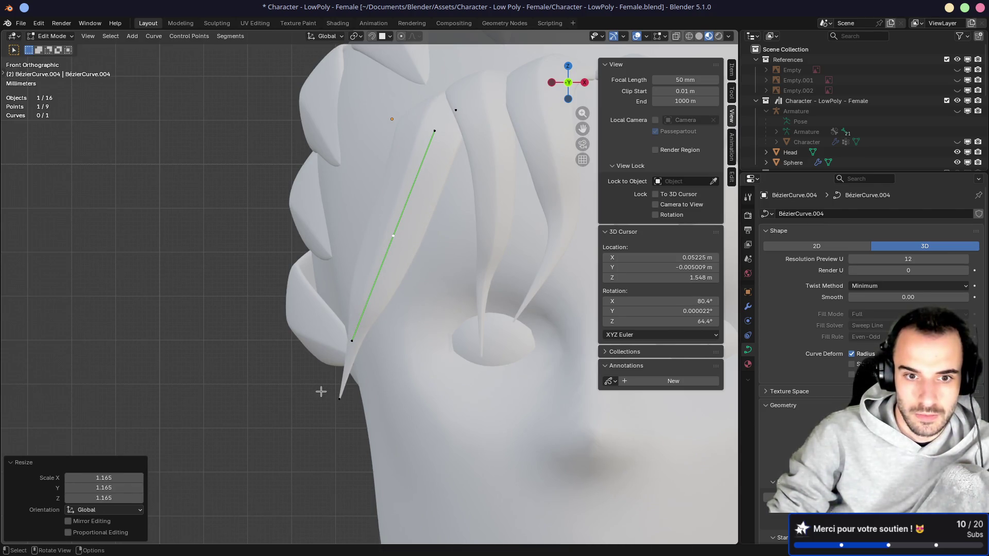
{"action": "key", "text": "ctrl+z"}
Step: Reposition the curve point and rotate its handles by -19.3°
{"action": "middle_click_drag", "start_coordinate": [350, 395], "coordinate": [370, 396]}
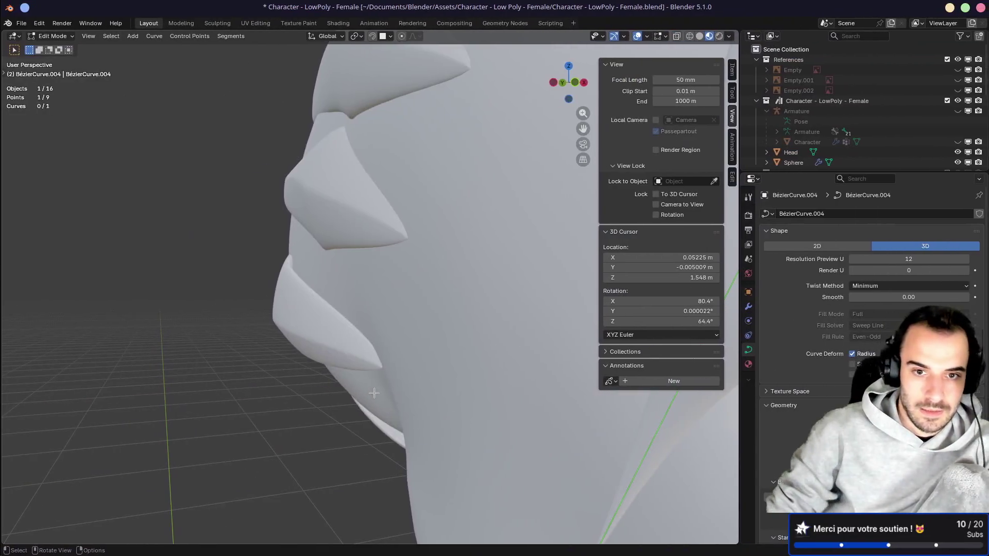
{"action": "mouse_move", "coordinate": [334, 221]}
{"action": "middle_mouse_down"}
{"action": "mouse_move", "coordinate": [306, 192]}
{"action": "mouse_move", "coordinate": [536, 237]}
{"action": "mouse_move", "coordinate": [313, 249]}
{"action": "middle_mouse_up"}
{"action": "key", "text": "g"}
{"action": "left_click", "coordinate": [379, 339]}
{"action": "key", "text": "r"}
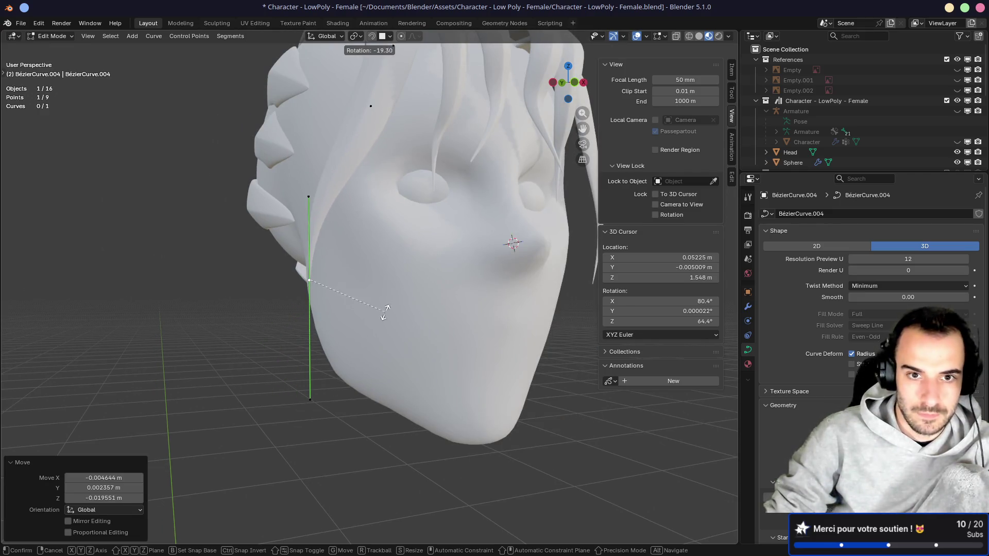
{"action": "left_click", "coordinate": [385, 286]}
Step: In left side view, move the strand segment left and down and reposition the point
{"action": "middle_click_drag", "start_coordinate": [385, 286], "coordinate": [552, 324]}
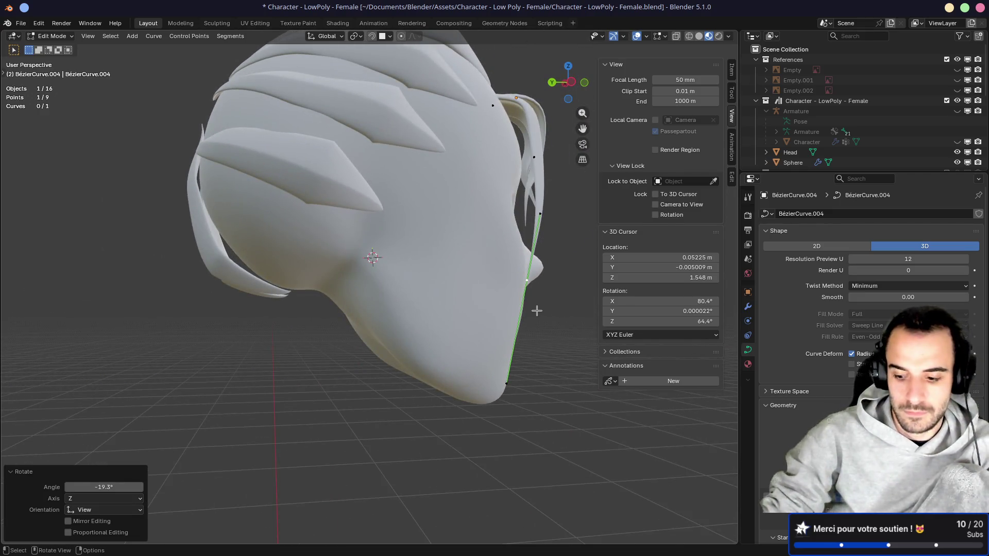
{"action": "key", "text": "ctrl+KP_3"}
{"action": "key", "text": "g"}
{"action": "left_click", "coordinate": [500, 296]}
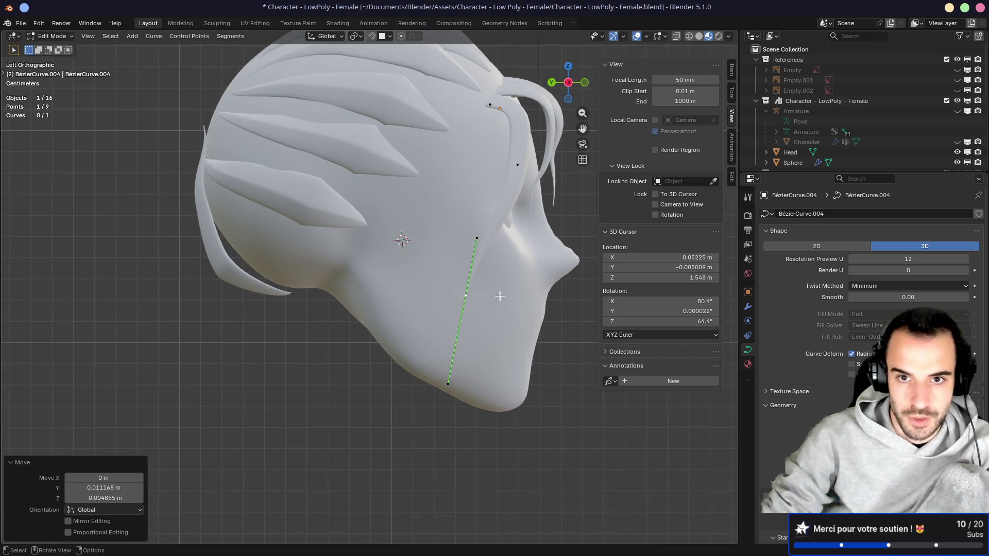
{"action": "key", "text": "g"}
{"action": "left_click", "coordinate": [518, 150]}
{"action": "middle_click_drag", "start_coordinate": [518, 150], "coordinate": [439, 185]}
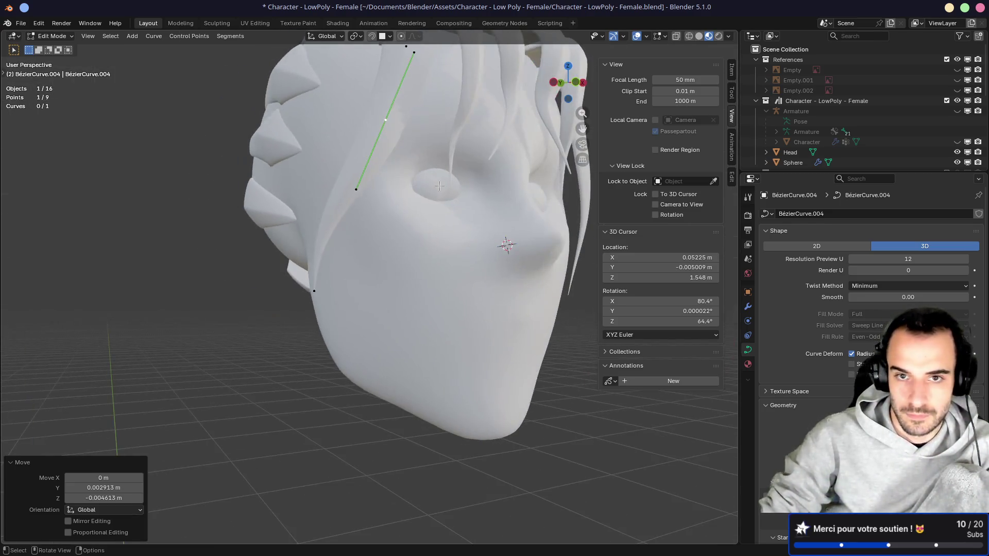
{"action": "key", "text": "ctrl+KP_3"}
{"action": "key", "text": "KP_1"}
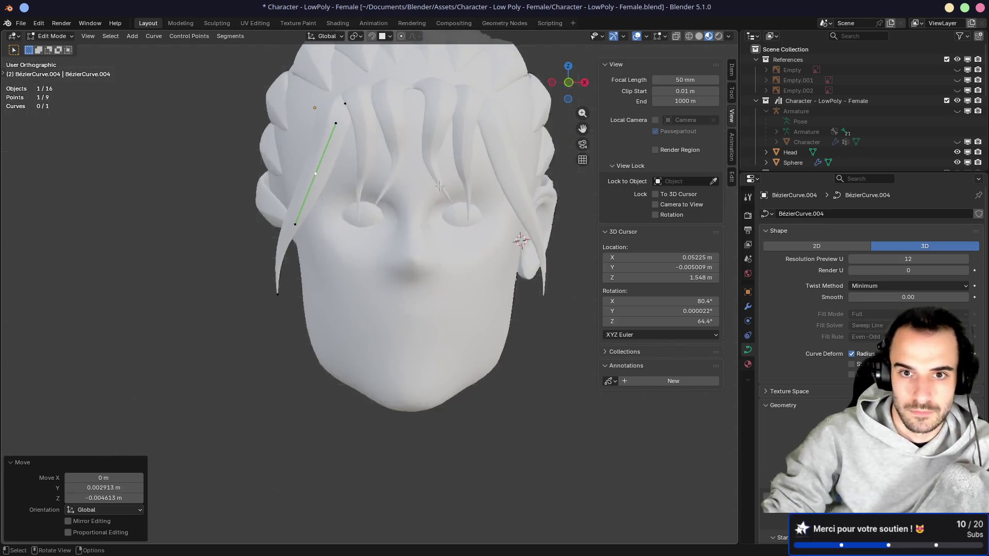
Step: In front view, place the strand's lower point beside the cheek
{"action": "key", "text": "g"}
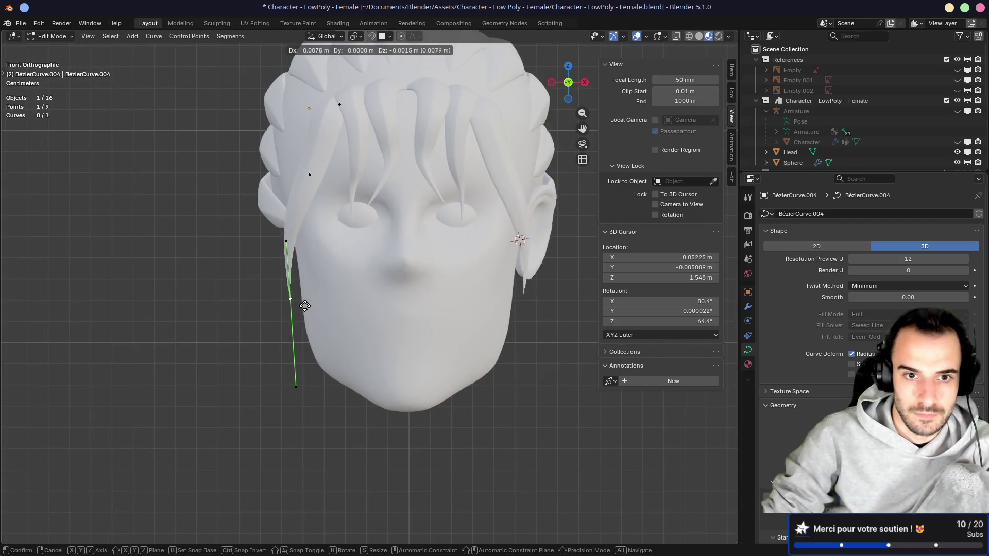
{"action": "left_click", "coordinate": [326, 242]}
{"action": "mouse_move", "coordinate": [333, 200]}
{"action": "middle_mouse_down", "text": "shift"}
{"action": "mouse_move", "coordinate": [361, 249]}
{"action": "mouse_move", "coordinate": [386, 229]}
{"action": "middle_mouse_up", "text": "shift"}
{"action": "scroll", "coordinate": [361, 249], "scroll_direction": "up", "scroll_amount": 3}
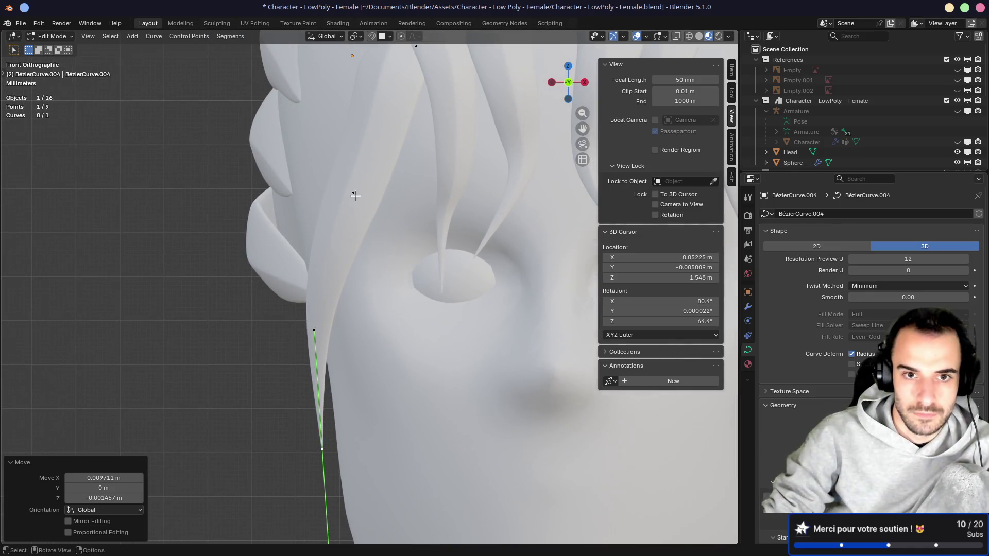
{"action": "scroll", "coordinate": [395, 228], "scroll_direction": "up", "scroll_amount": 3}
{"action": "key", "text": "KP_1"}
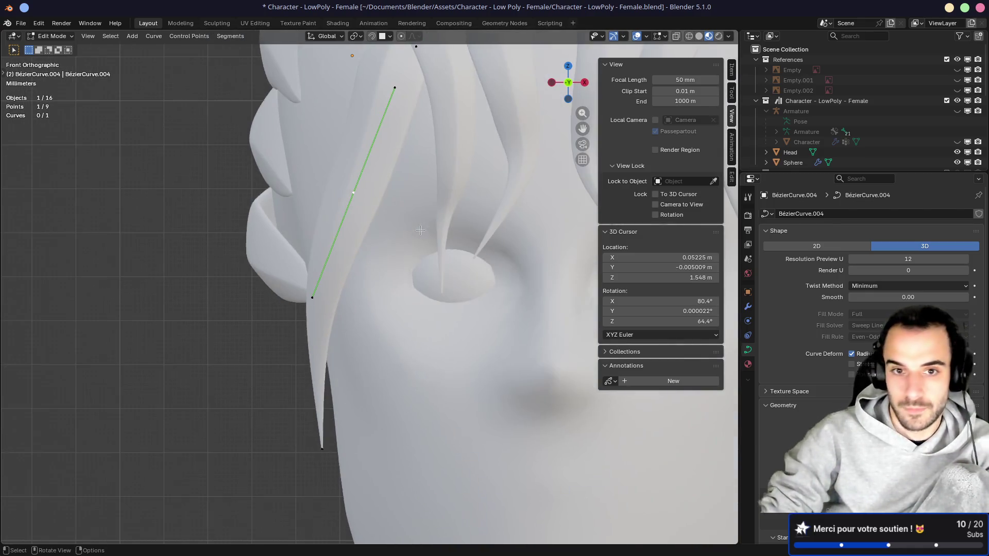
Step: Thicken the strand to radius 1.352 and nudge the point −0.00199 m X, 0.001522 m Z
{"action": "key", "text": "alt+s"}
{"action": "left_click", "coordinate": [448, 248]}
{"action": "key", "text": "g"}
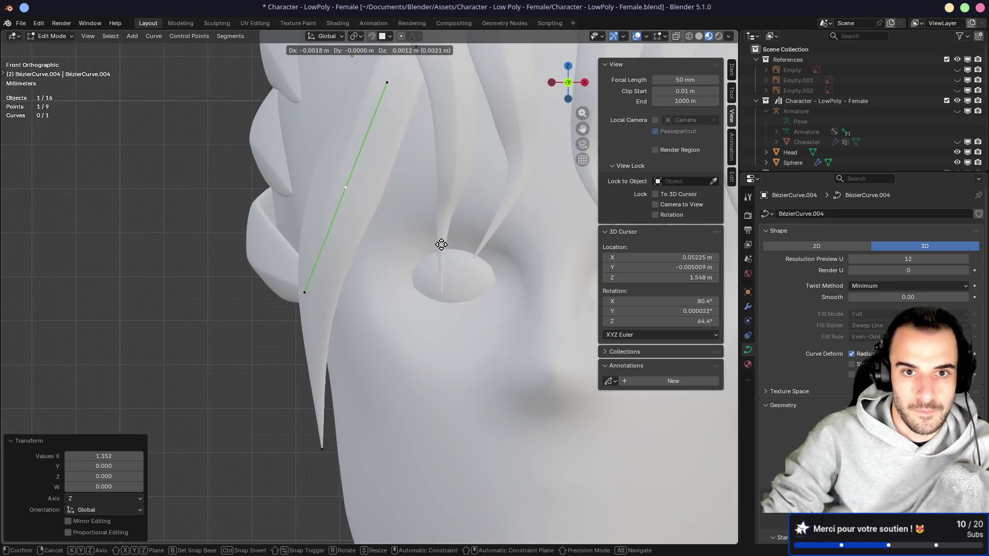
{"action": "left_click", "coordinate": [443, 247]}
{"action": "middle_click_drag", "start_coordinate": [443, 247], "coordinate": [536, 294]}
{"action": "scroll", "coordinate": [499, 244], "scroll_direction": "down", "scroll_amount": 3}
{"action": "mouse_move", "coordinate": [499, 245]}
{"action": "middle_mouse_down"}
{"action": "mouse_move", "coordinate": [320, 231]}
{"action": "mouse_move", "coordinate": [366, 228]}
{"action": "middle_mouse_up"}
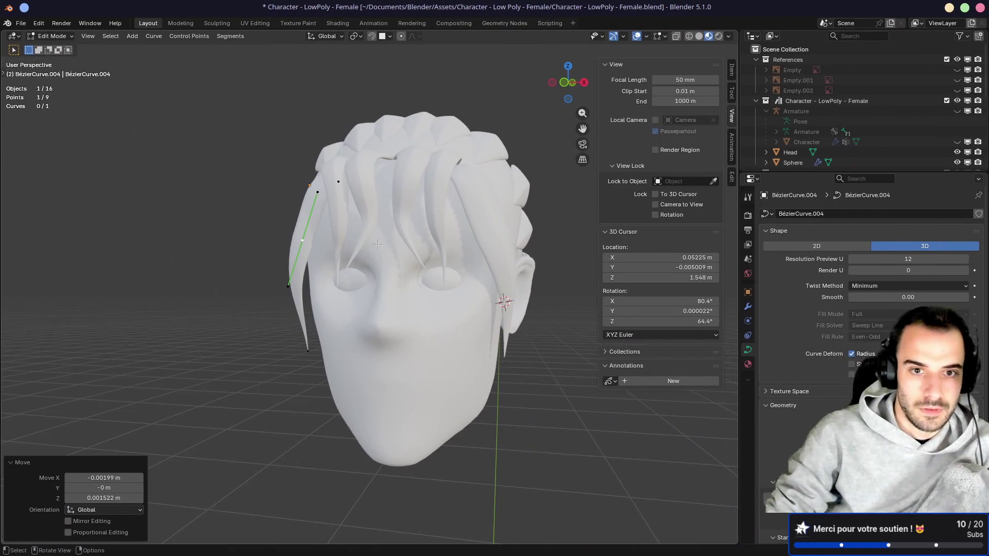
Step: Check the BézierCurve.004 strand from several angles, then return to Object Mode
{"action": "middle_click_drag", "start_coordinate": [436, 242], "coordinate": [369, 241]}
{"action": "scroll", "coordinate": [402, 248], "scroll_direction": "up", "scroll_amount": 5}
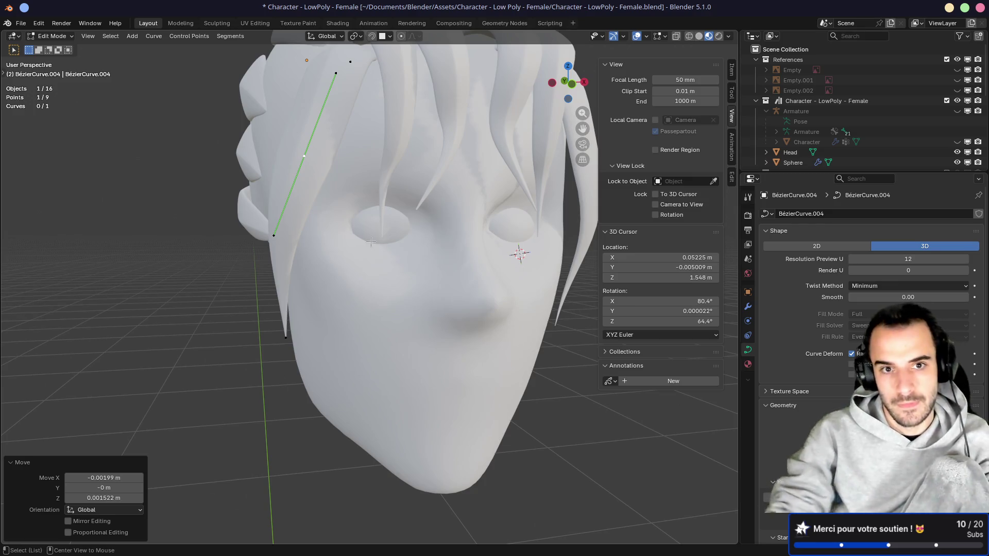
{"action": "middle_click_drag", "start_coordinate": [440, 226], "coordinate": [480, 225]}
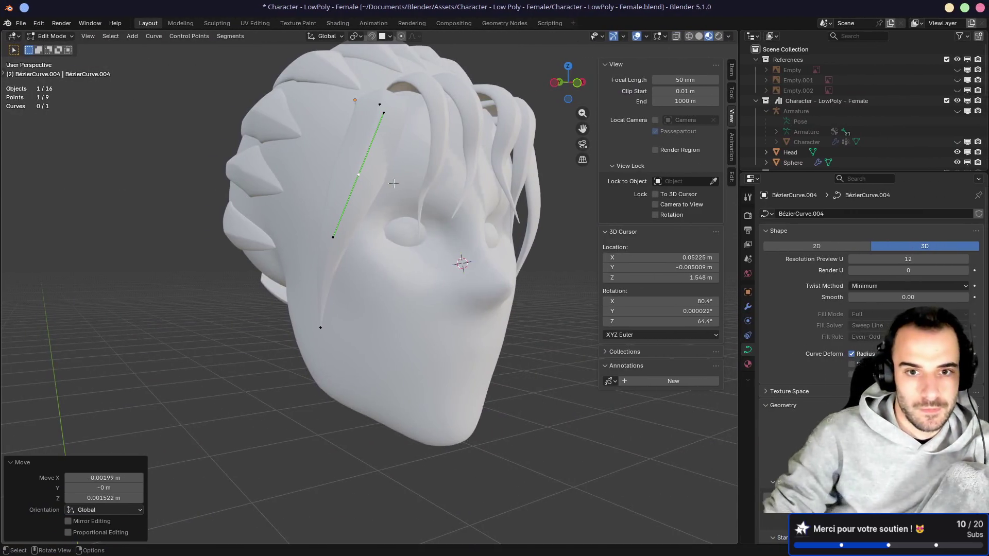
{"action": "mouse_move", "coordinate": [434, 271]}
{"action": "middle_mouse_down"}
{"action": "mouse_move", "coordinate": [480, 242]}
{"action": "mouse_move", "coordinate": [367, 253]}
{"action": "mouse_move", "coordinate": [353, 221]}
{"action": "middle_mouse_up"}
{"action": "key", "text": "Tab"}
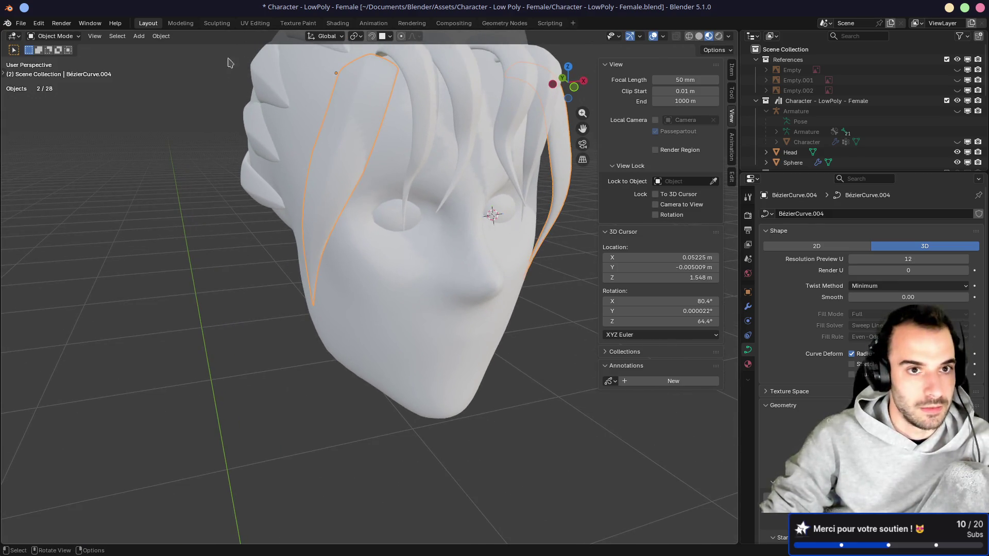
Step: In the Modeling workspace, select the Head mesh and enter Sculpt Mode
{"action": "left_click", "coordinate": [185, 25]}
{"action": "scroll", "coordinate": [441, 349], "scroll_direction": "up", "scroll_amount": 5}
{"action": "mouse_move", "coordinate": [442, 349]}
{"action": "middle_mouse_down", "text": "shift"}
{"action": "mouse_move", "coordinate": [437, 189]}
{"action": "mouse_move", "coordinate": [442, 285]}
{"action": "middle_mouse_up", "text": "shift"}
{"action": "key", "text": "Tab"}
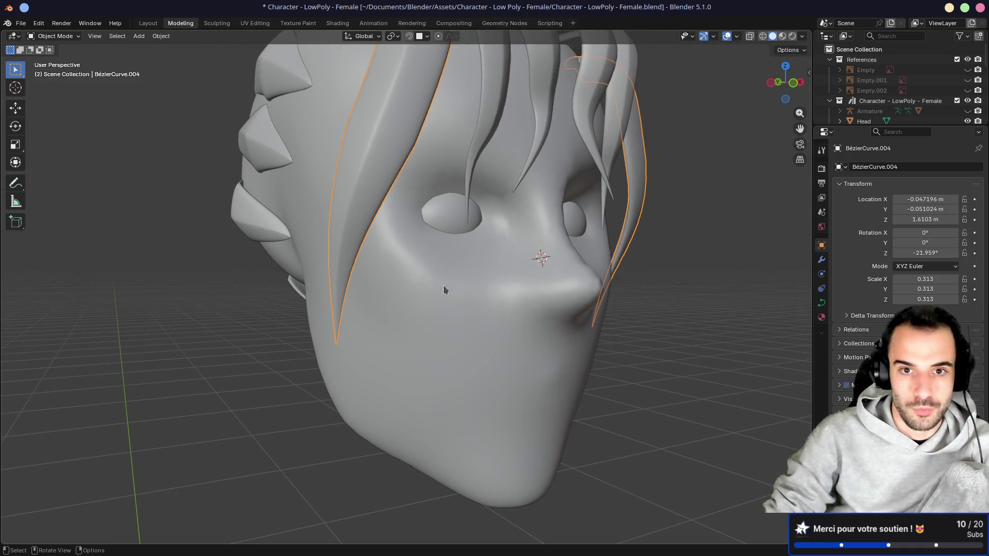
{"action": "left_click", "coordinate": [457, 335]}
{"action": "key", "text": "Tab"}
{"action": "key", "text": "Tab"}
{"action": "key", "text": "Tab"}
{"action": "key", "text": "Tab"}
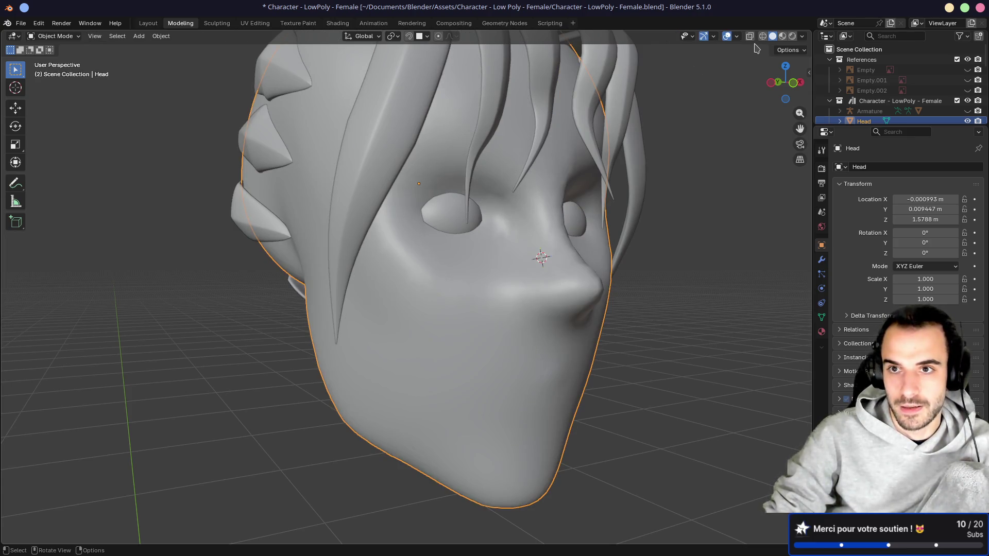
{"action": "key", "text": "ctrl+Tab"}
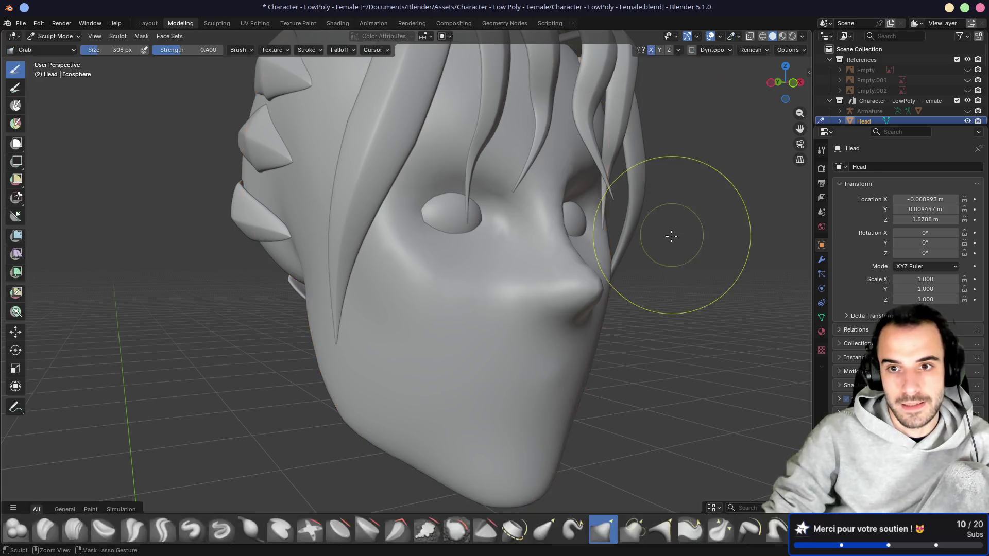
Step: Grab-pull the surface beside the eye outward
{"action": "mouse_move", "coordinate": [442, 254]}
{"action": "left_mouse_down"}
{"action": "mouse_move", "coordinate": [416, 216]}
{"action": "mouse_move", "coordinate": [393, 221]}
{"action": "mouse_move", "coordinate": [386, 294]}
{"action": "left_mouse_up"}
{"action": "middle_click_drag", "start_coordinate": [387, 294], "coordinate": [397, 299]}
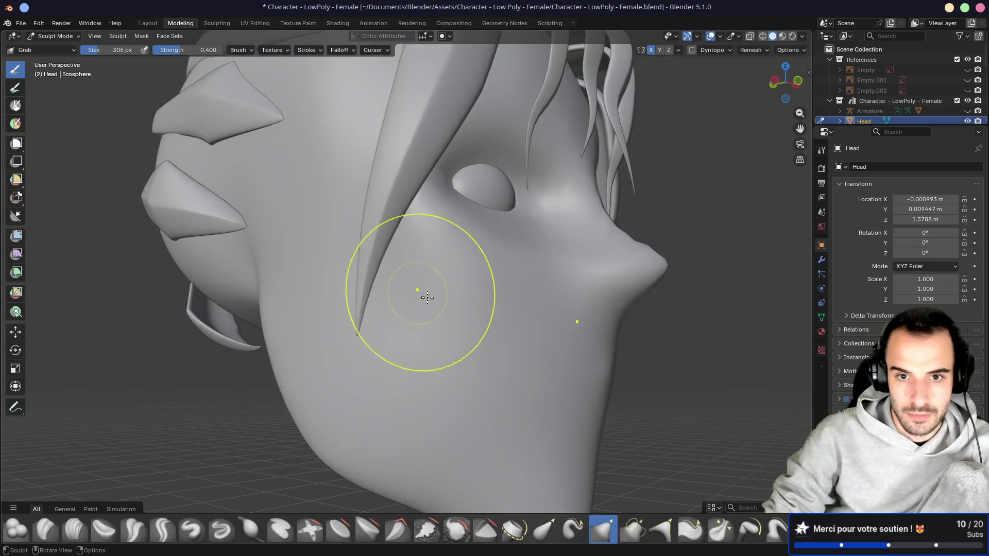
{"action": "mouse_move", "coordinate": [452, 281]}
{"action": "middle_mouse_down"}
{"action": "mouse_move", "coordinate": [425, 293]}
{"action": "mouse_move", "coordinate": [411, 267]}
{"action": "middle_mouse_up"}
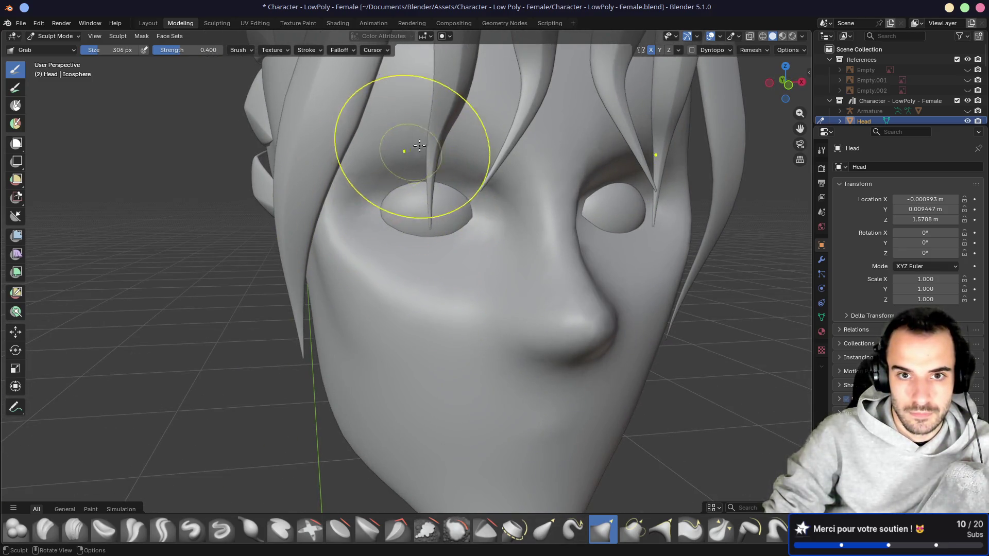
{"action": "middle_click_drag", "start_coordinate": [419, 199], "coordinate": [462, 206]}
Step: Enlarge the sculpt brush to 336 px and inspect the jaw, cheek and chin
{"action": "key", "text": "bracketright"}
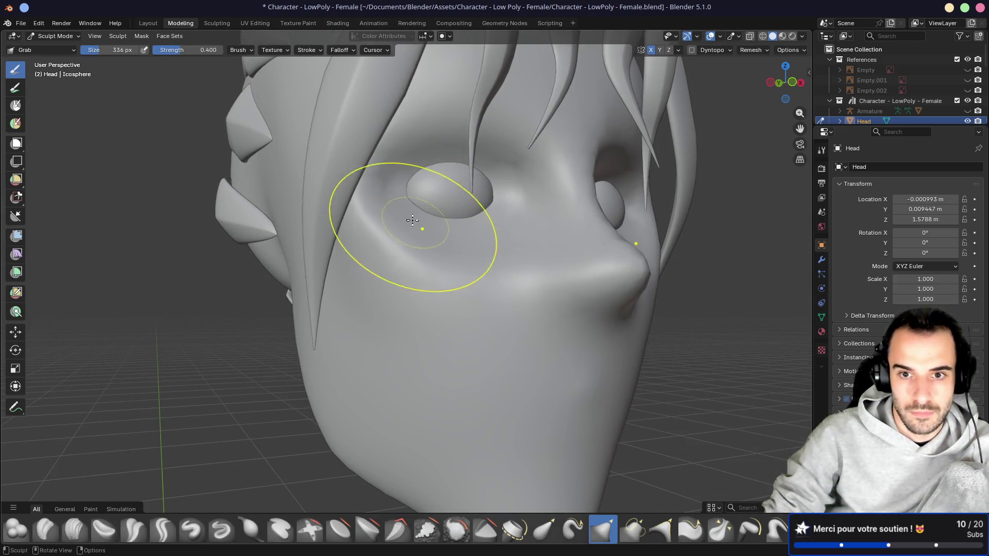
{"action": "mouse_move", "coordinate": [449, 235]}
{"action": "middle_mouse_down"}
{"action": "mouse_move", "coordinate": [471, 249]}
{"action": "mouse_move", "coordinate": [554, 371]}
{"action": "mouse_move", "coordinate": [441, 349]}
{"action": "mouse_move", "coordinate": [338, 227]}
{"action": "middle_mouse_up"}
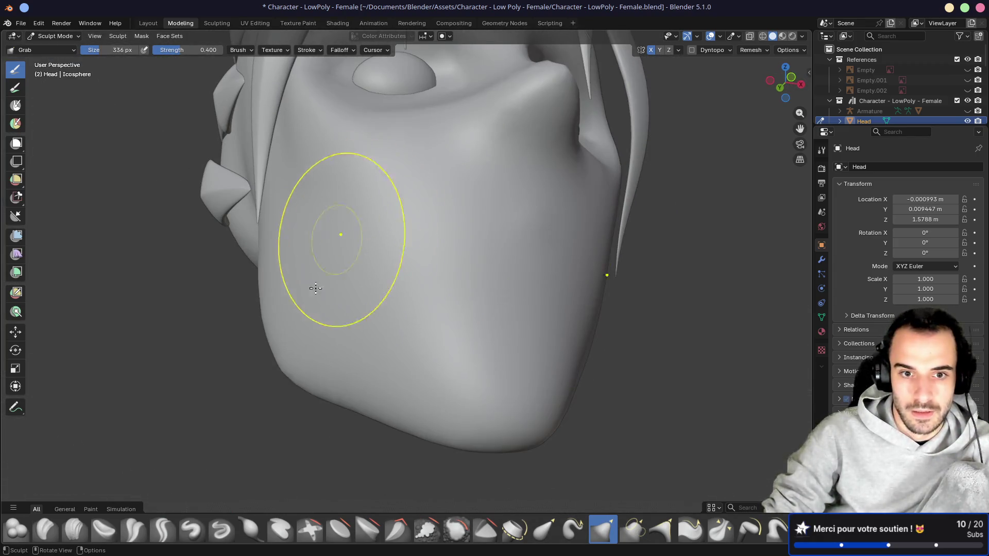
{"action": "mouse_move", "coordinate": [323, 378]}
{"action": "middle_mouse_down"}
{"action": "mouse_move", "coordinate": [365, 400]}
{"action": "mouse_move", "coordinate": [441, 371]}
{"action": "mouse_move", "coordinate": [445, 348]}
{"action": "mouse_move", "coordinate": [424, 289]}
{"action": "mouse_move", "coordinate": [448, 331]}
{"action": "mouse_move", "coordinate": [448, 257]}
{"action": "middle_mouse_up"}
{"action": "middle_click_drag", "start_coordinate": [396, 236], "coordinate": [355, 221]}
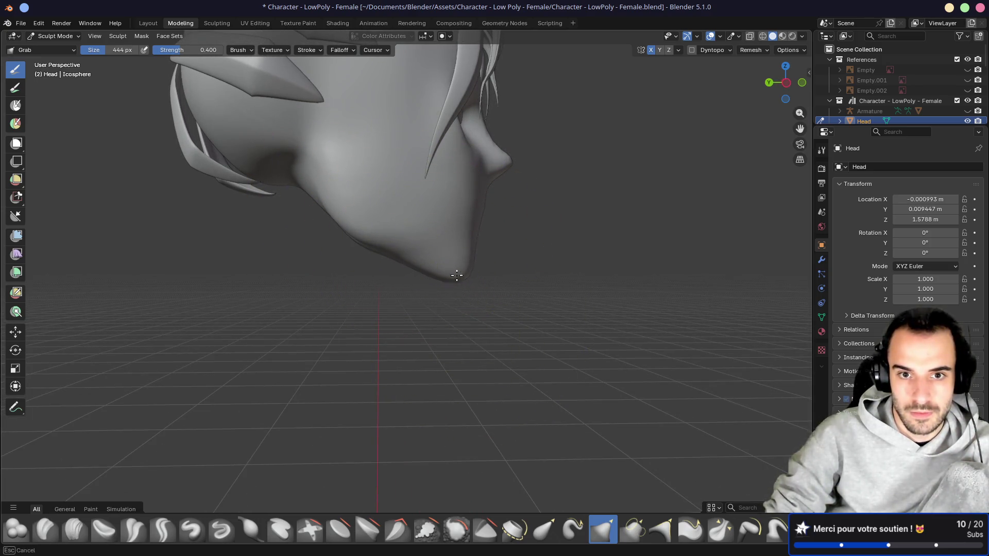
{"action": "mouse_move", "coordinate": [428, 286]}
{"action": "middle_mouse_down"}
{"action": "mouse_move", "coordinate": [232, 243]}
{"action": "mouse_move", "coordinate": [343, 273]}
{"action": "middle_mouse_up"}
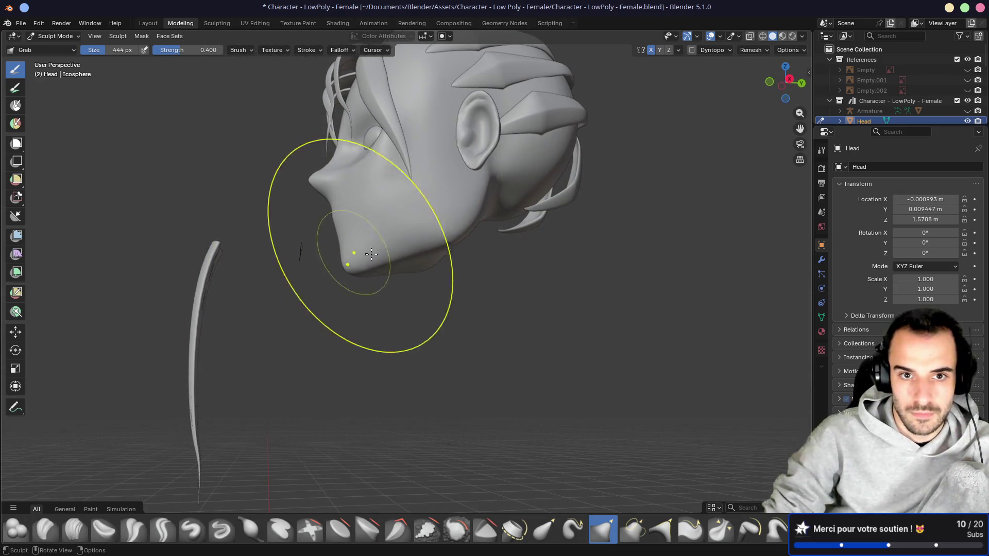
{"action": "mouse_move", "coordinate": [437, 236]}
{"action": "middle_mouse_down"}
{"action": "mouse_move", "coordinate": [616, 250]}
{"action": "mouse_move", "coordinate": [402, 218]}
{"action": "mouse_move", "coordinate": [412, 228]}
{"action": "middle_mouse_up"}
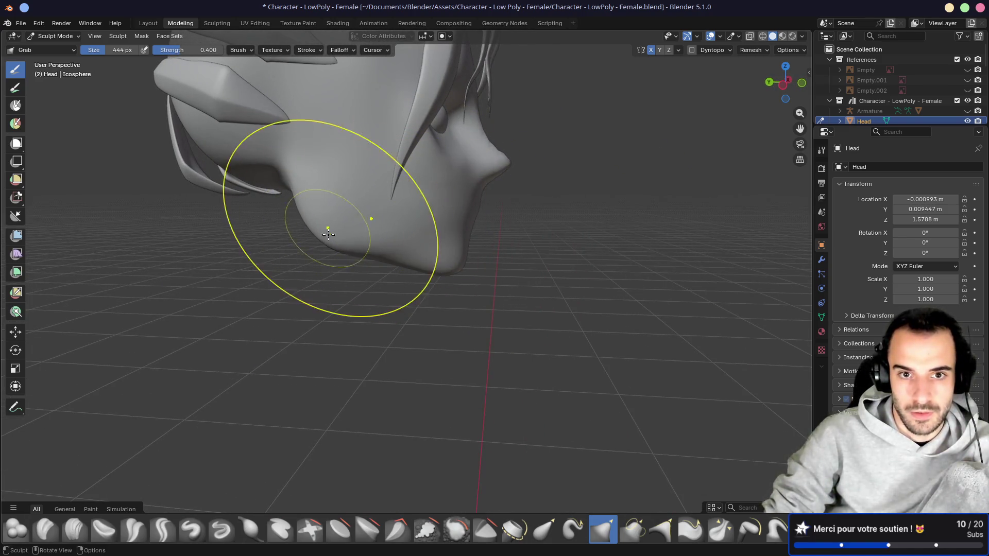
{"action": "mouse_move", "coordinate": [402, 234]}
{"action": "middle_mouse_down"}
{"action": "mouse_move", "coordinate": [466, 230]}
{"action": "mouse_move", "coordinate": [519, 195]}
{"action": "mouse_move", "coordinate": [475, 199]}
{"action": "mouse_move", "coordinate": [496, 231]}
{"action": "mouse_move", "coordinate": [474, 244]}
{"action": "mouse_move", "coordinate": [503, 265]}
{"action": "mouse_move", "coordinate": [426, 238]}
{"action": "mouse_move", "coordinate": [454, 248]}
{"action": "mouse_move", "coordinate": [435, 245]}
{"action": "middle_mouse_up"}
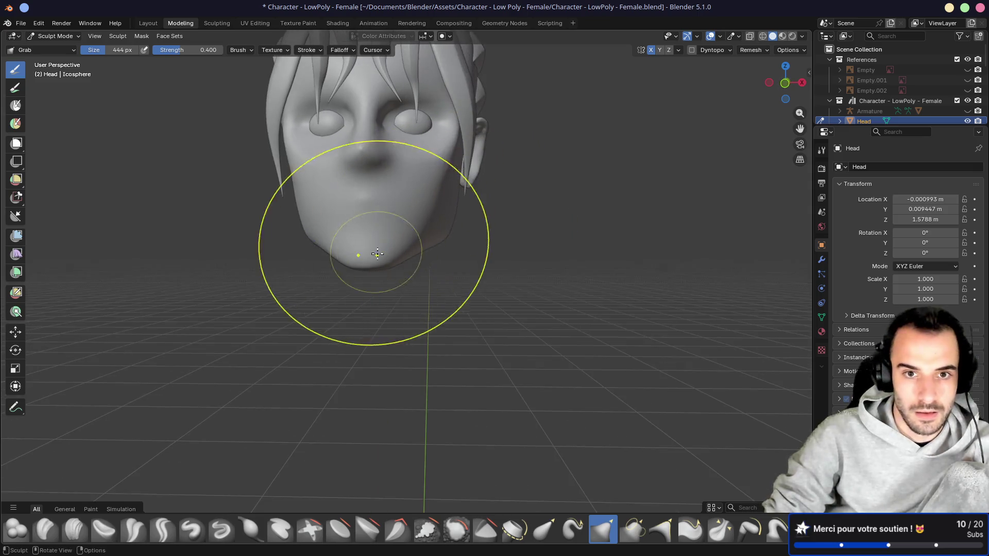
Step: Compare the sculpted head against the character reference image
{"action": "mouse_move", "coordinate": [360, 251]}
{"action": "middle_mouse_down"}
{"action": "mouse_move", "coordinate": [512, 223]}
{"action": "mouse_move", "coordinate": [403, 218]}
{"action": "middle_mouse_up"}
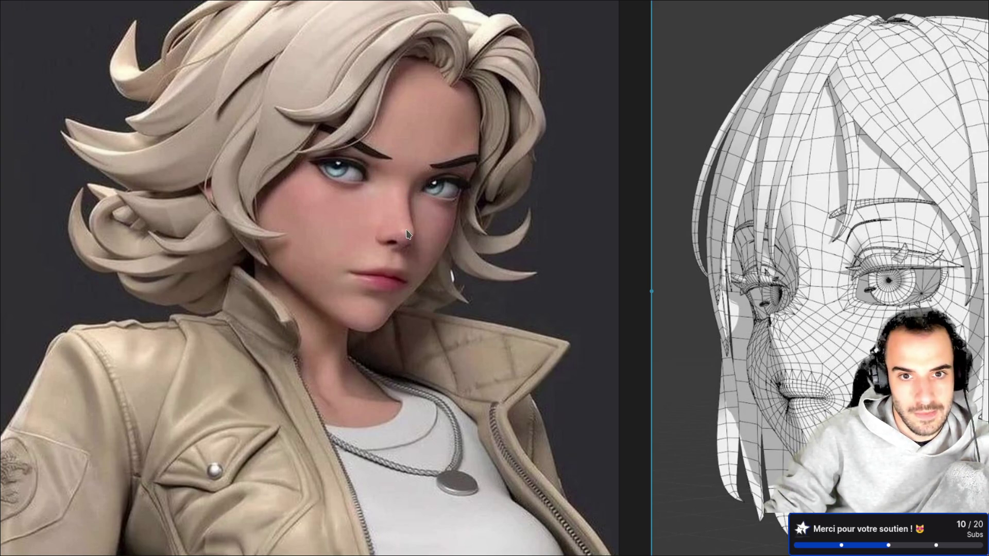
{"action": "key", "text": "alt+Tab"}
{"action": "mouse_move", "coordinate": [481, 194]}
{"action": "middle_mouse_down"}
{"action": "mouse_move", "coordinate": [409, 247]}
{"action": "mouse_move", "coordinate": [387, 186]}
{"action": "mouse_move", "coordinate": [427, 188]}
{"action": "middle_mouse_up"}
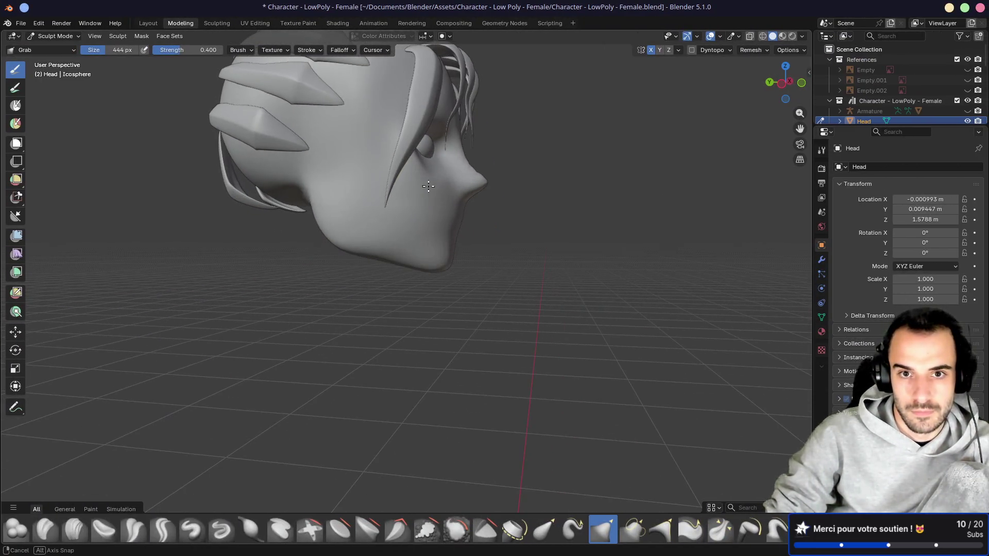
{"action": "key", "text": "alt+Tab"}
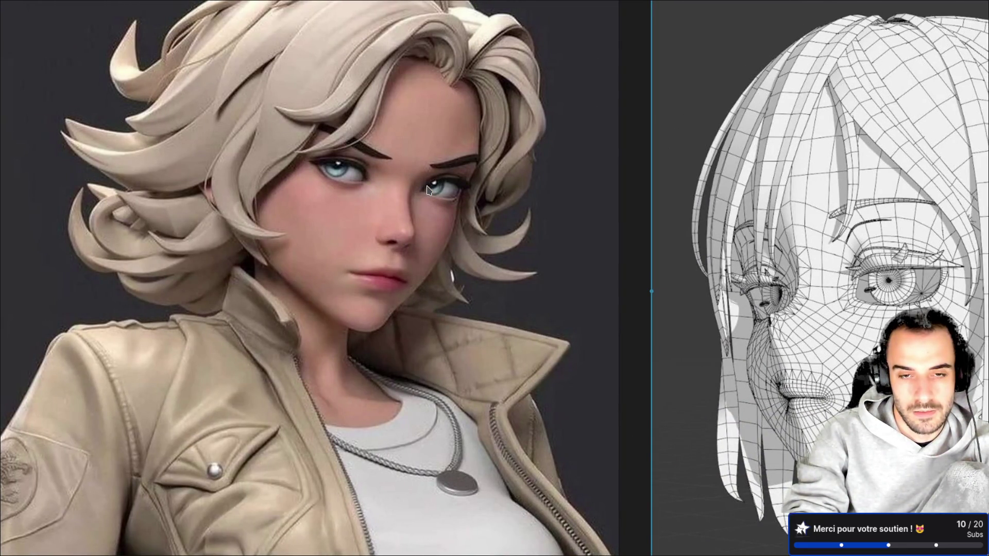
{"action": "key", "text": "alt+Tab"}
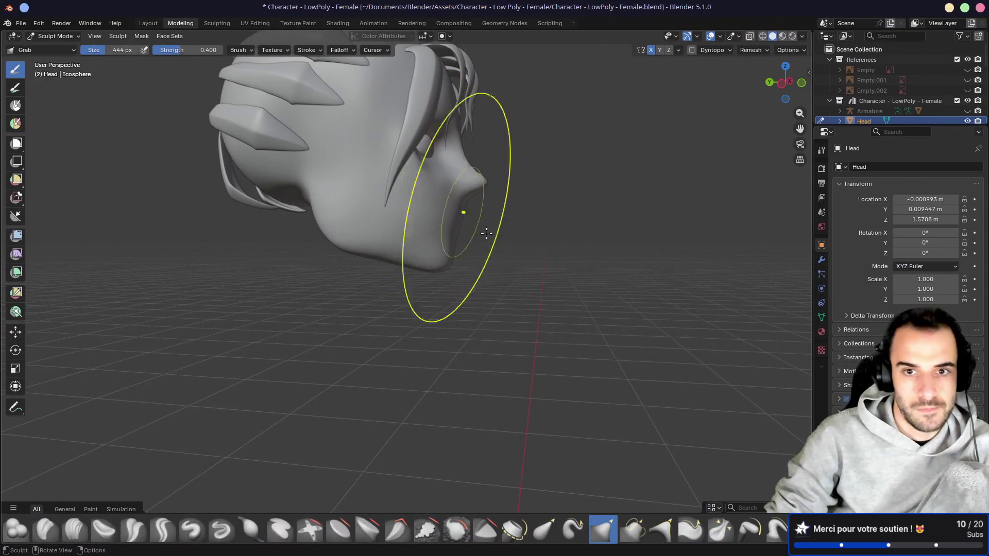
Step: Grab-pull the area below the nose downward and reshape the chin
{"action": "middle_click_drag", "start_coordinate": [521, 231], "coordinate": [495, 230]}
{"action": "scroll", "coordinate": [490, 194], "scroll_direction": "up", "scroll_amount": 3}
{"action": "mouse_move", "coordinate": [490, 194]}
{"action": "middle_mouse_down"}
{"action": "mouse_move", "coordinate": [481, 269]}
{"action": "mouse_move", "coordinate": [491, 227]}
{"action": "middle_mouse_up"}
{"action": "mouse_move", "coordinate": [491, 227]}
{"action": "left_mouse_down"}
{"action": "mouse_move", "coordinate": [481, 221]}
{"action": "mouse_move", "coordinate": [473, 314]}
{"action": "mouse_move", "coordinate": [459, 327]}
{"action": "left_mouse_up"}
{"action": "left_click_drag", "start_coordinate": [463, 247], "coordinate": [482, 157]}
Step: Orbit between front and three-quarter views to review the reshaped face
{"action": "mouse_move", "coordinate": [415, 160]}
{"action": "middle_mouse_down"}
{"action": "mouse_move", "coordinate": [350, 179]}
{"action": "mouse_move", "coordinate": [206, 178]}
{"action": "mouse_move", "coordinate": [404, 176]}
{"action": "mouse_move", "coordinate": [287, 188]}
{"action": "middle_mouse_up"}
{"action": "mouse_move", "coordinate": [230, 164]}
{"action": "middle_mouse_down"}
{"action": "mouse_move", "coordinate": [224, 158]}
{"action": "mouse_move", "coordinate": [284, 165]}
{"action": "mouse_move", "coordinate": [360, 155]}
{"action": "mouse_move", "coordinate": [505, 172]}
{"action": "middle_mouse_up"}
{"action": "middle_click_drag", "start_coordinate": [516, 235], "coordinate": [308, 162]}
{"action": "mouse_move", "coordinate": [297, 122]}
{"action": "middle_mouse_down"}
{"action": "mouse_move", "coordinate": [372, 256]}
{"action": "mouse_move", "coordinate": [350, 222]}
{"action": "mouse_move", "coordinate": [377, 206]}
{"action": "mouse_move", "coordinate": [314, 206]}
{"action": "mouse_move", "coordinate": [439, 204]}
{"action": "mouse_move", "coordinate": [402, 211]}
{"action": "mouse_move", "coordinate": [488, 244]}
{"action": "middle_mouse_up"}
{"action": "scroll", "coordinate": [487, 244], "scroll_direction": "up", "scroll_amount": 2}
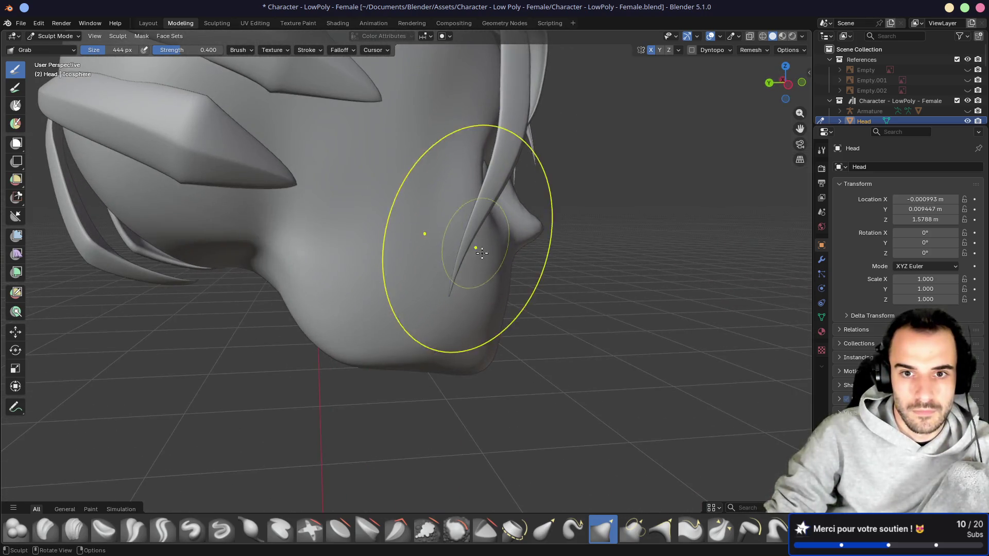
{"action": "mouse_move", "coordinate": [453, 309]}
{"action": "middle_mouse_down"}
{"action": "mouse_move", "coordinate": [279, 240]}
{"action": "mouse_move", "coordinate": [333, 350]}
{"action": "mouse_move", "coordinate": [337, 393]}
{"action": "mouse_move", "coordinate": [316, 326]}
{"action": "mouse_move", "coordinate": [260, 334]}
{"action": "mouse_move", "coordinate": [394, 330]}
{"action": "middle_mouse_up"}
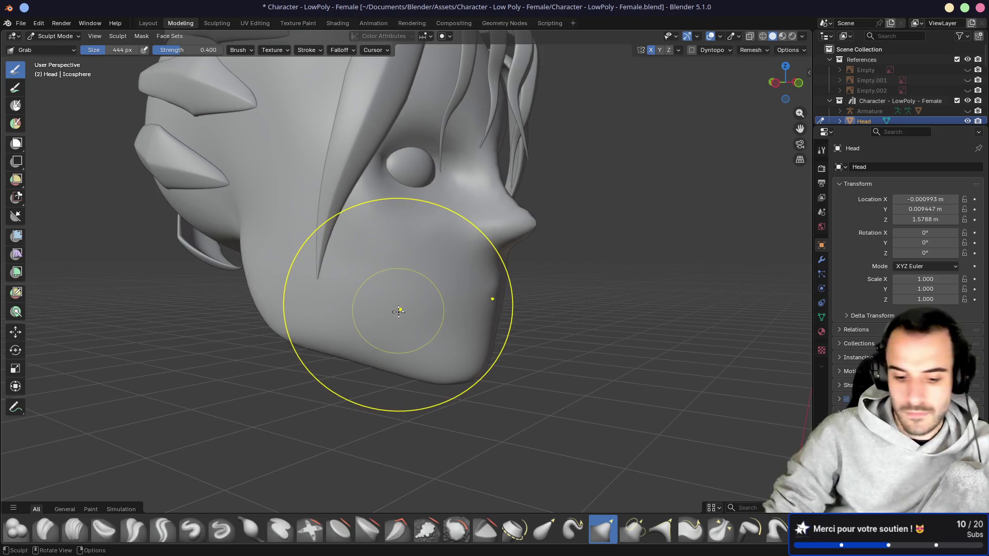